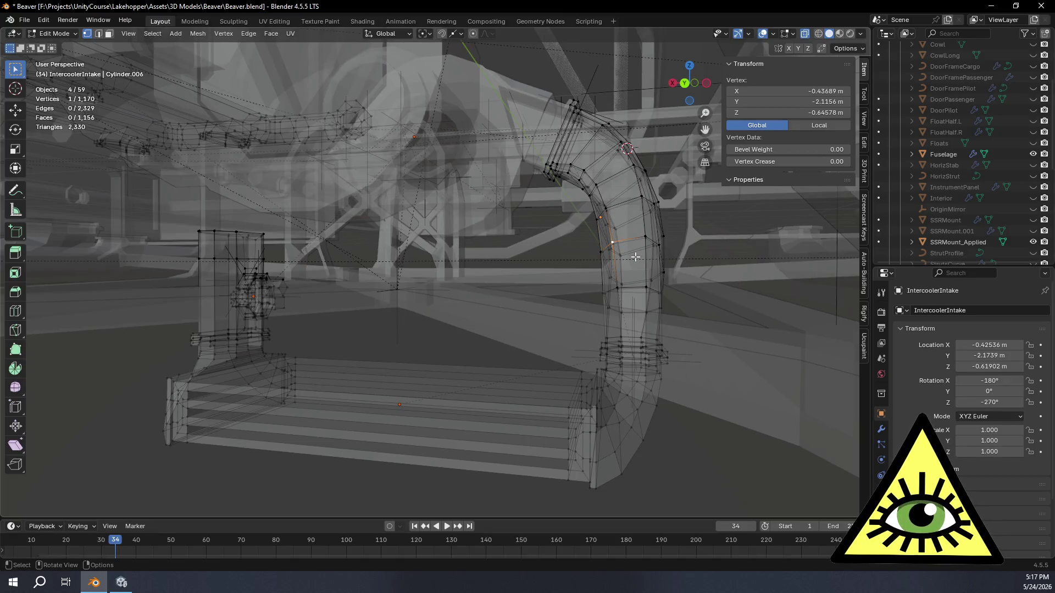
# - Leave mesh editing and pick objects around the fuselage in the viewport
pyautogui.press('Tab')
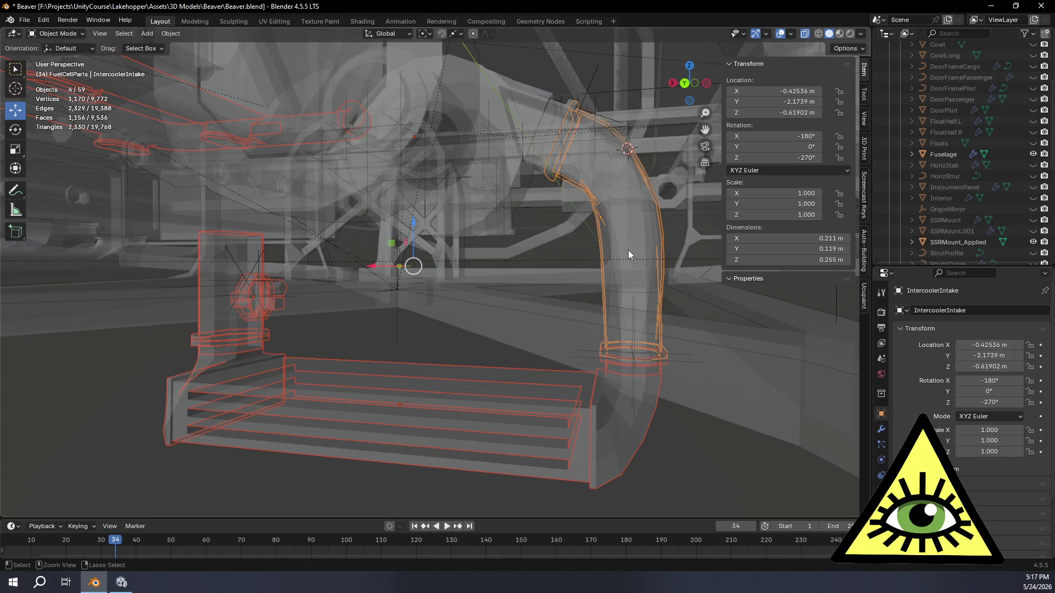
pyautogui.keyDown('shift'); pyautogui.click(609, 240); pyautogui.keyUp('shift')
pyautogui.keyDown('shift'); pyautogui.click(611, 241); pyautogui.keyUp('shift')
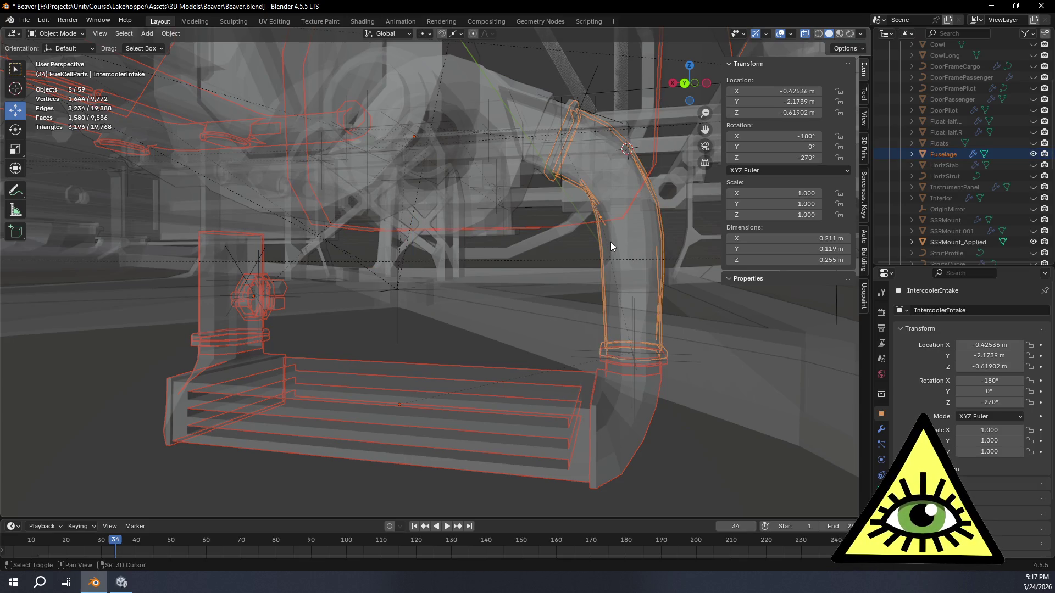
pyautogui.keyDown('shift'); pyautogui.click(603, 346); pyautogui.keyUp('shift')
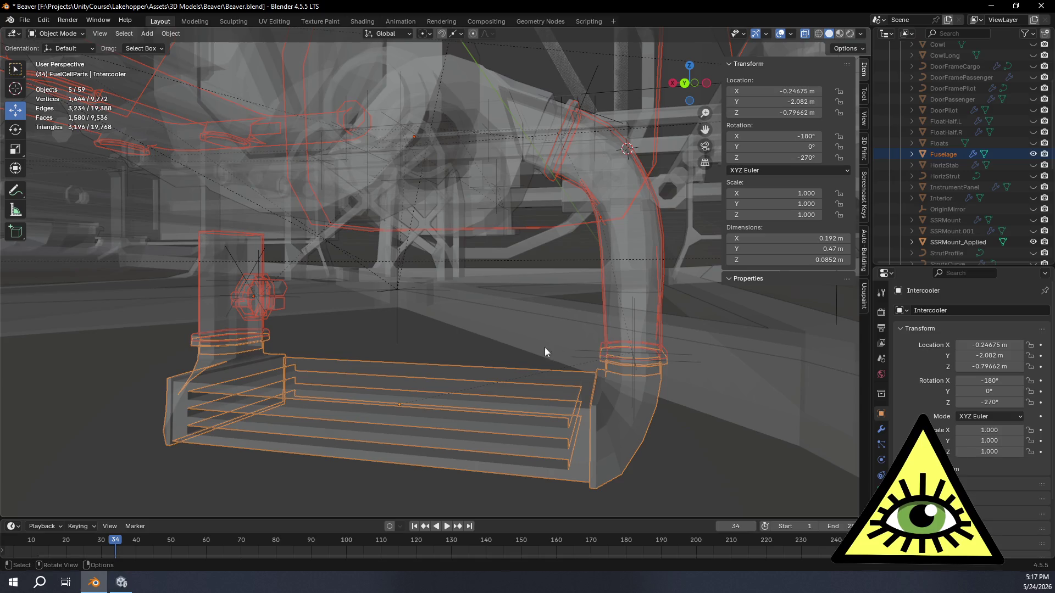
pyautogui.click(464, 354)
# - Select the Intercooler, then add the FuelCellAirIntake to the selection
pyautogui.moveTo(463, 355)
pyautogui.mouseDown(button='middle')
pyautogui.moveTo(495, 346)
pyautogui.moveTo(355, 341)
pyautogui.mouseUp(button='middle')
pyautogui.click(461, 333)
pyautogui.scroll(3, 352, 302)
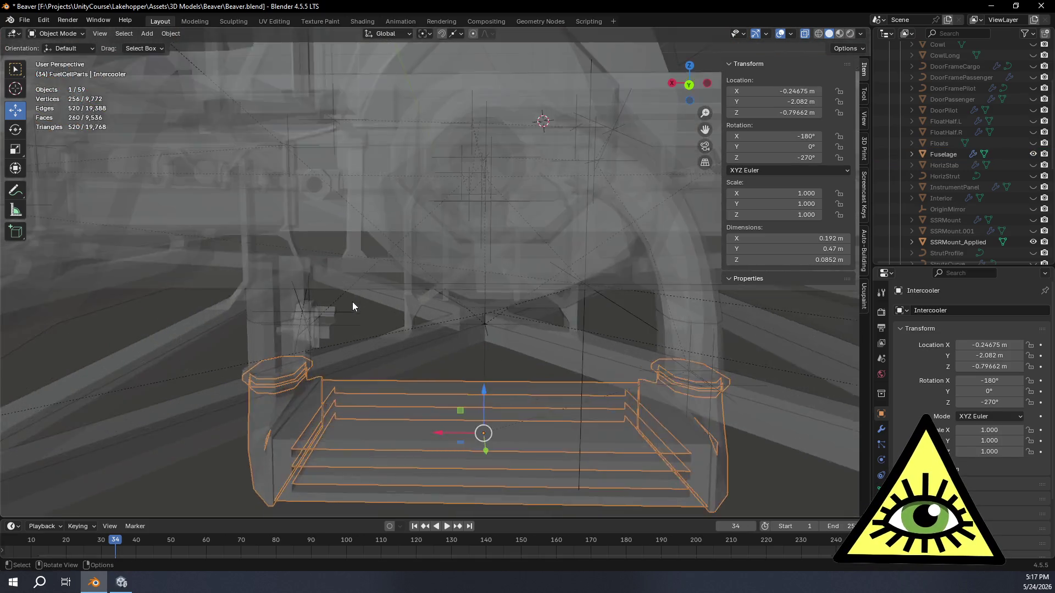
pyautogui.keyDown('shift'); pyautogui.moveTo(352, 302); pyautogui.dragTo(411, 301, button='middle'); pyautogui.keyUp('shift')
pyautogui.keyDown('shift'); pyautogui.click(322, 260); pyautogui.keyUp('shift')
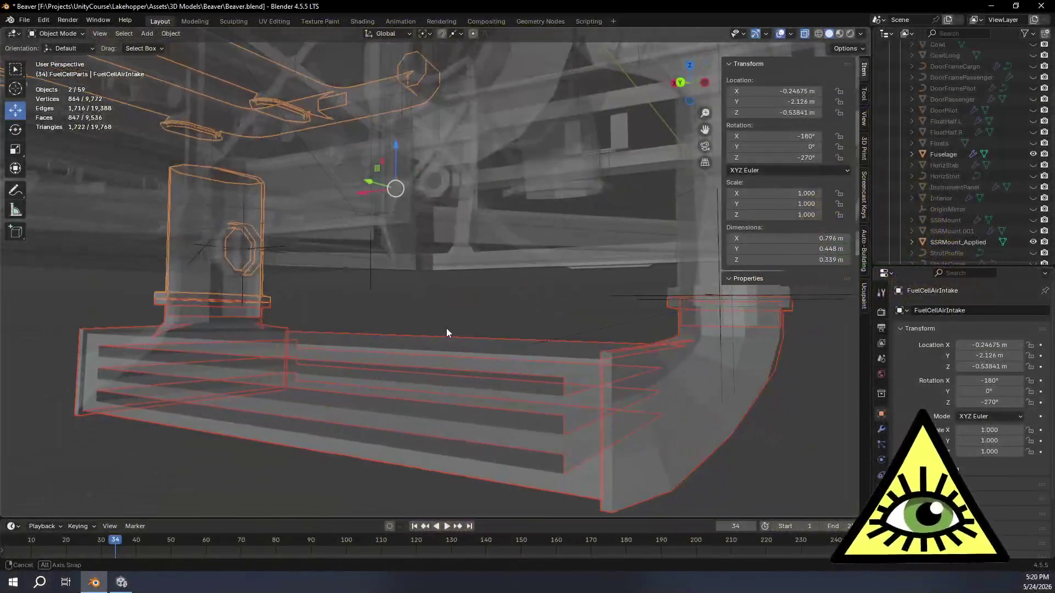
pyautogui.moveTo(447, 329); pyautogui.dragTo(488, 384, button='middle')
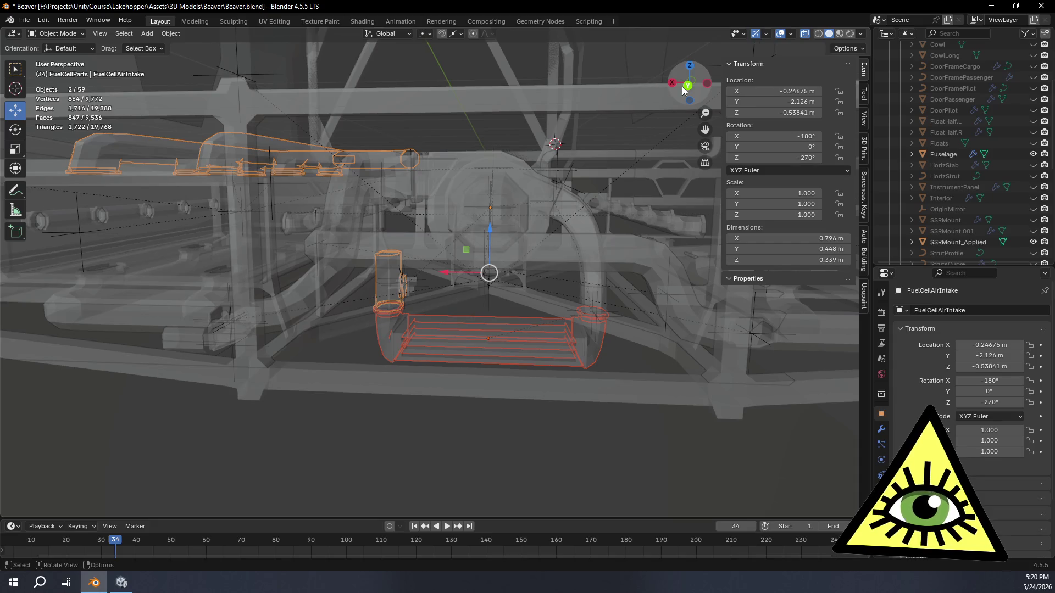
# - Snap to a straight back view framed on the intake parts
pyautogui.click(687, 88)
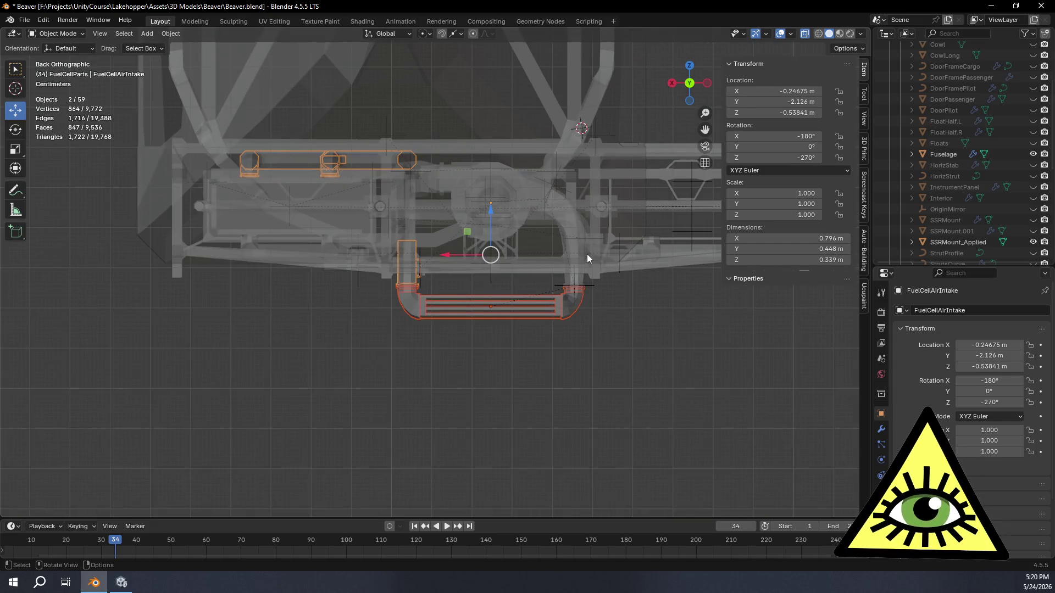
pyautogui.keyDown('shift'); pyautogui.moveTo(587, 258); pyautogui.dragTo(541, 269, button='middle'); pyautogui.keyUp('shift')
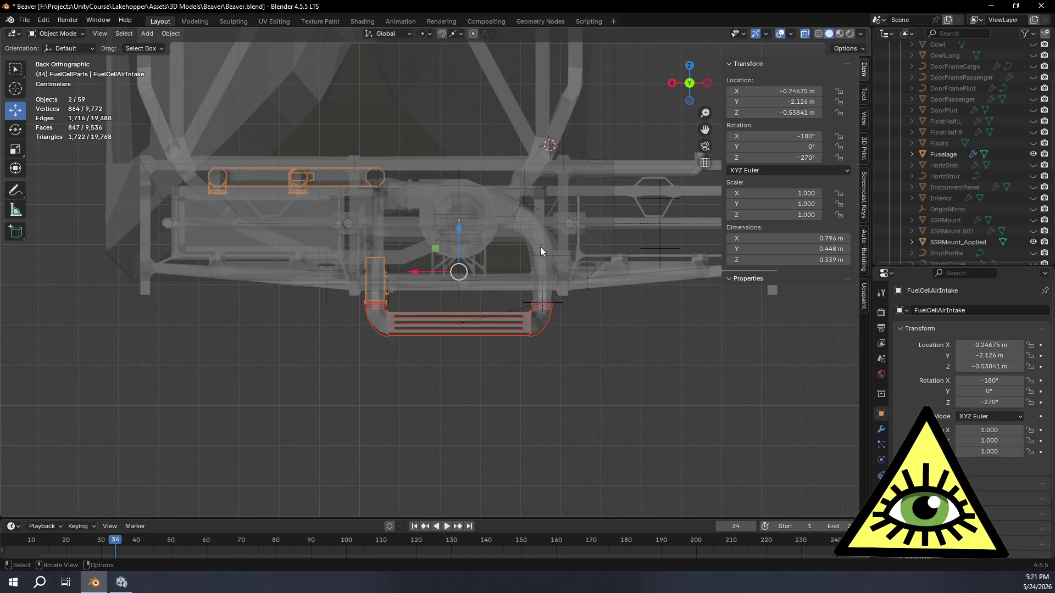
pyautogui.keyDown('ctrl'); pyautogui.moveTo(540, 246); pyautogui.dragTo(526, 228, button='middle'); pyautogui.keyUp('ctrl')
# - Select the curved IntercoolerIntake pipe with its neighbouring parts and enter mesh editing
pyautogui.click(530, 226)
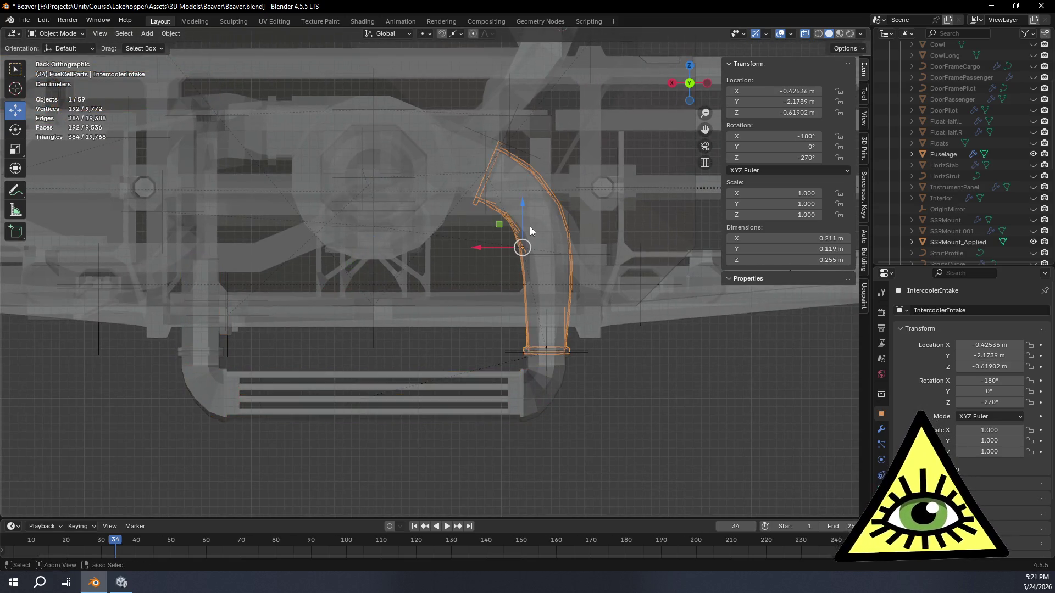
pyautogui.press('ctrl+KP_Add')
pyautogui.press('ctrl+KP_Add')
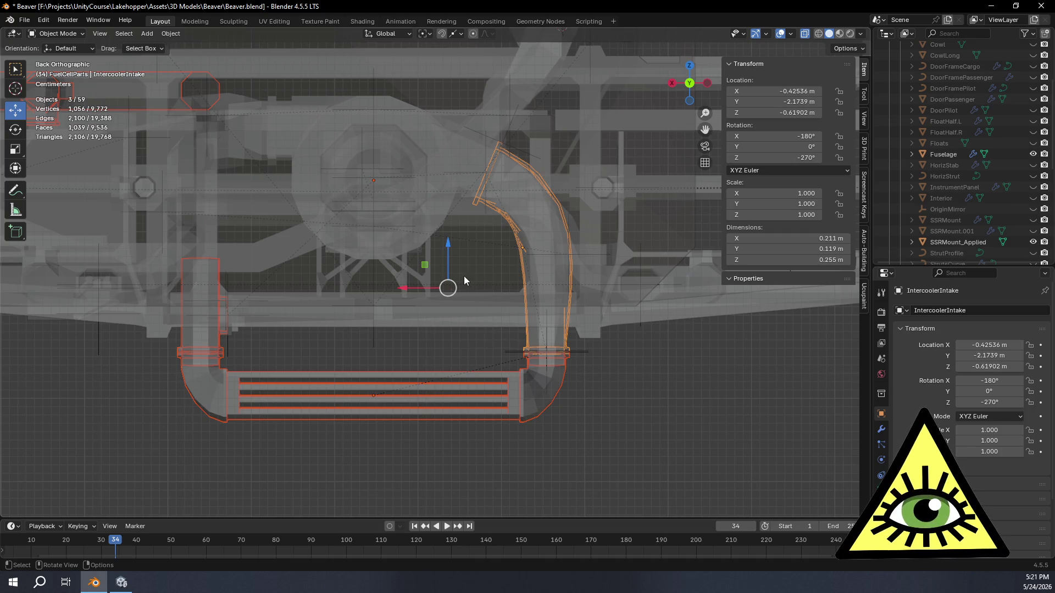
pyautogui.press('Tab')
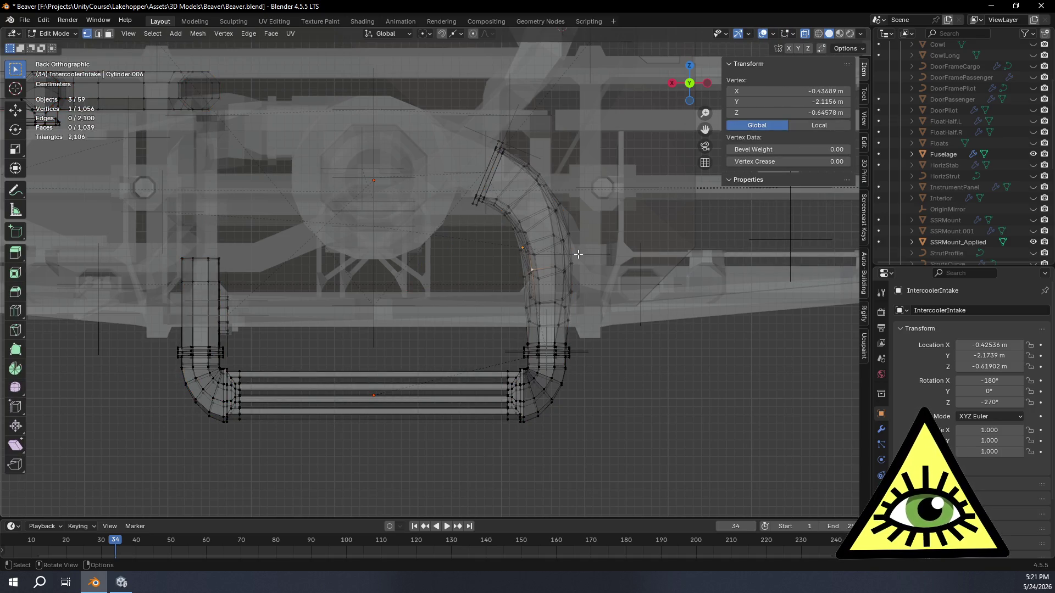
pyautogui.scroll(1, 578, 254)
pyautogui.scroll(1, 611, 258)
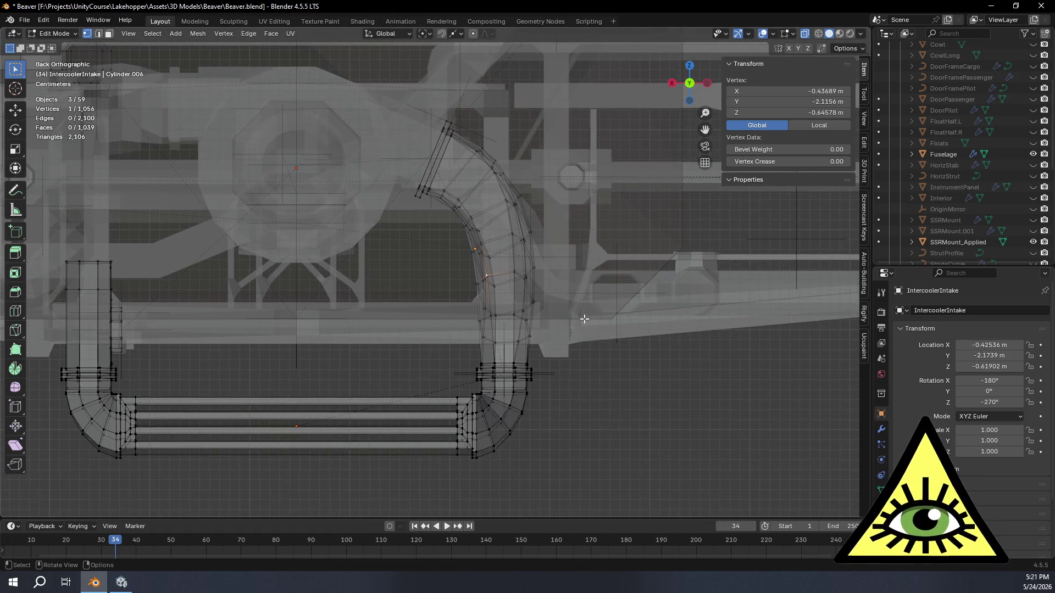
# - In edge select mode, pick the edge loops at the top and lower part of the bend
pyautogui.moveTo(584, 327)
pyautogui.mouseDown(button='middle')
pyautogui.moveTo(568, 408)
pyautogui.moveTo(558, 353)
pyautogui.moveTo(575, 322)
pyautogui.mouseUp(button='middle')
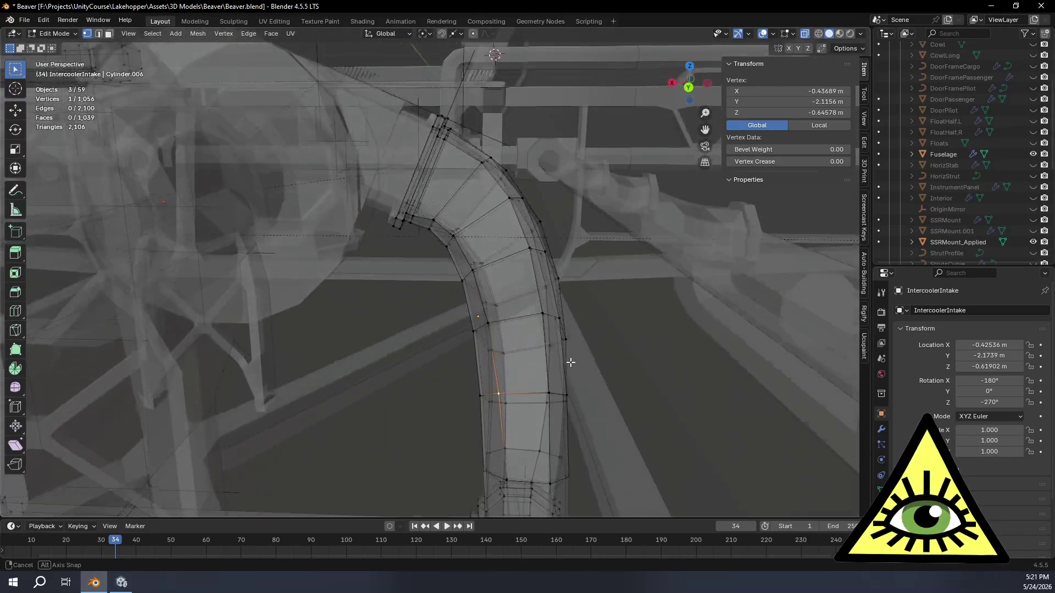
pyautogui.moveTo(576, 322); pyautogui.dragTo(563, 356, button='middle')
pyautogui.scroll(3, 563, 356)
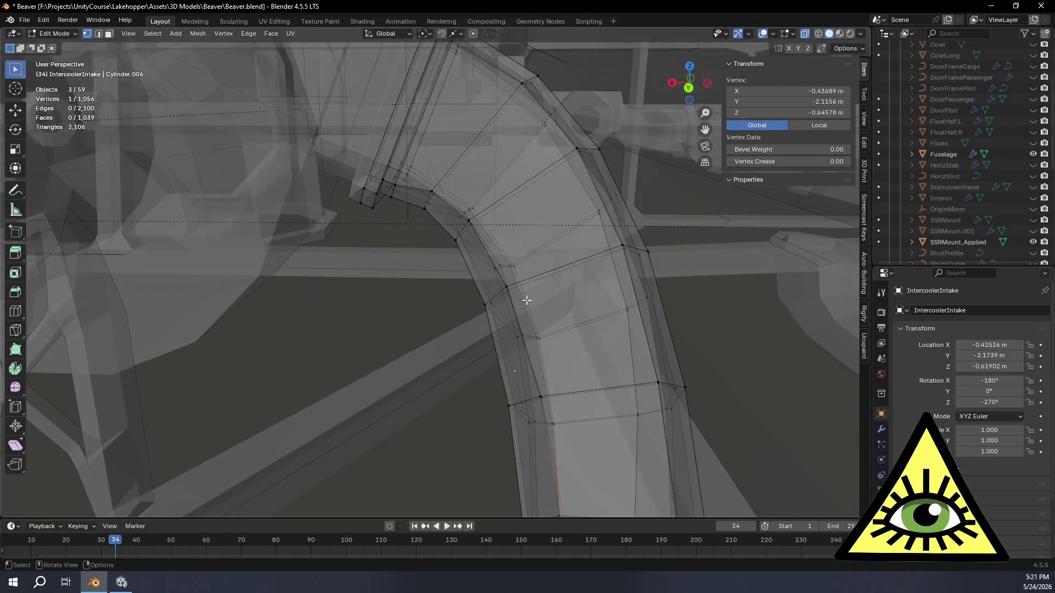
pyautogui.click(98, 34)
pyautogui.keyDown('alt'); pyautogui.click(457, 159); pyautogui.keyUp('alt')
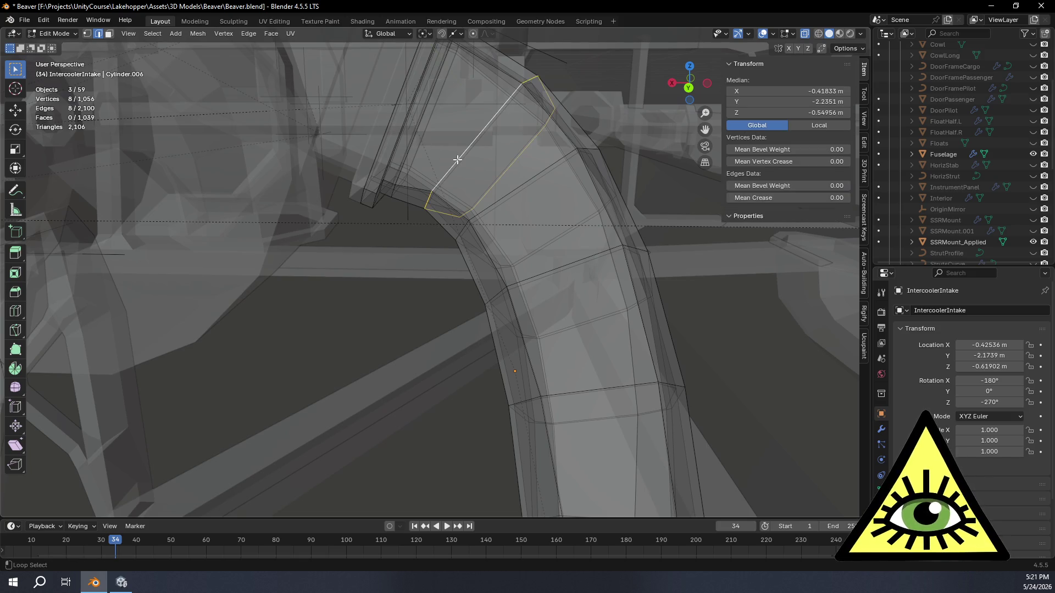
pyautogui.moveTo(619, 370)
pyautogui.keyDown('shift'); pyautogui.mouseDown(button='middle')
pyautogui.moveTo(611, 198)
pyautogui.moveTo(636, 271)
pyautogui.moveTo(655, 259)
pyautogui.moveTo(629, 275)
pyautogui.moveTo(566, 284)
pyautogui.moveTo(578, 288)
pyautogui.mouseUp(button='middle'); pyautogui.keyUp('shift')
pyautogui.keyDown('ctrl'); pyautogui.click(544, 187); pyautogui.keyUp('ctrl')
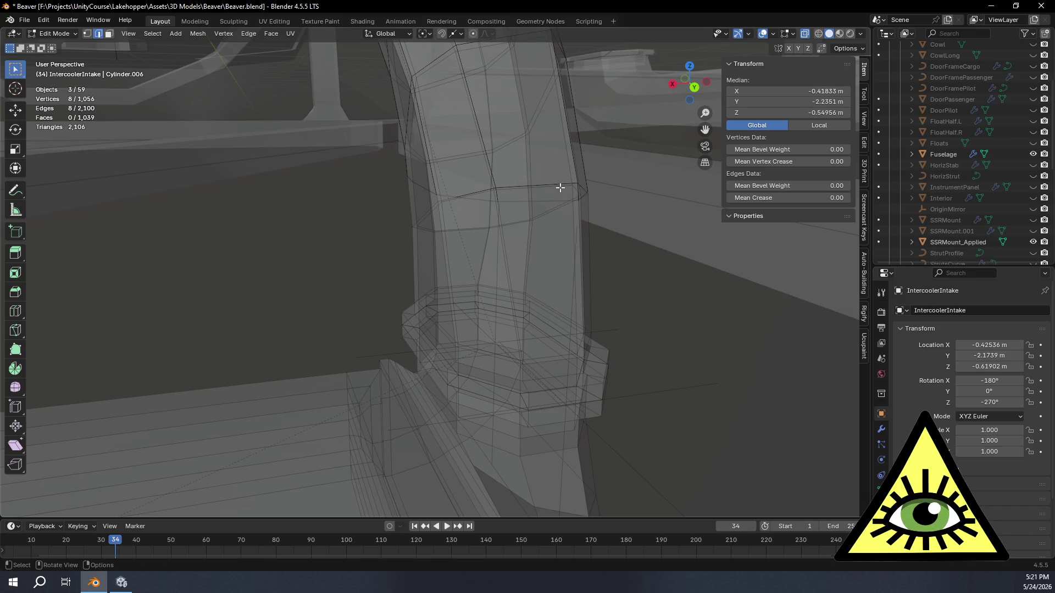
pyautogui.keyDown('alt'); pyautogui.click(557, 182); pyautogui.keyUp('alt')
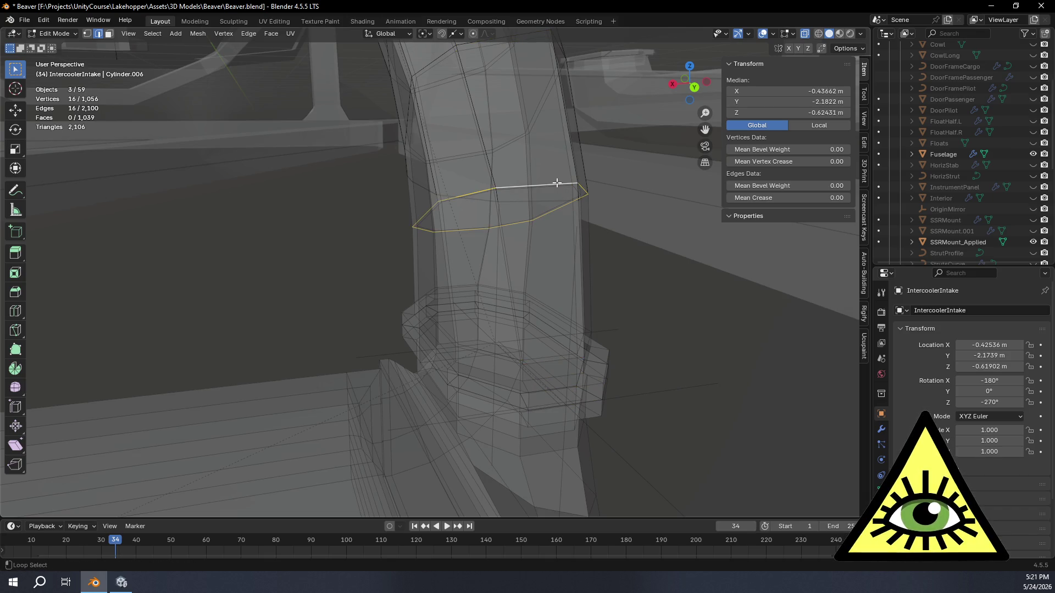
pyautogui.scroll(-3, 558, 182)
# - Add the remaining end loops, drop the lengthwise loop, and select everything between them
pyautogui.moveTo(556, 182); pyautogui.dragTo(524, 221, button='middle')
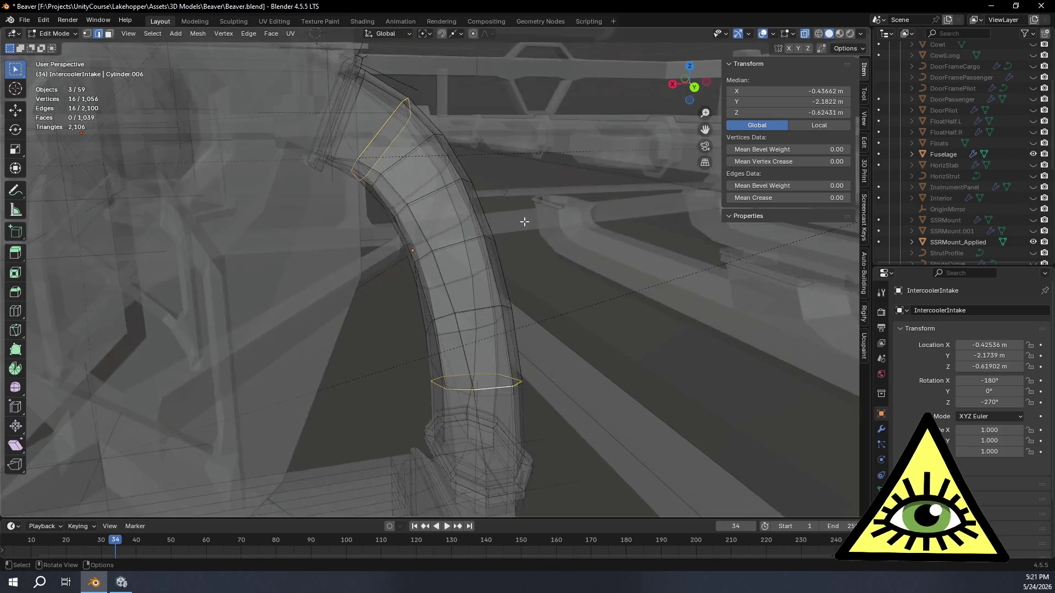
pyautogui.scroll(2, 525, 220)
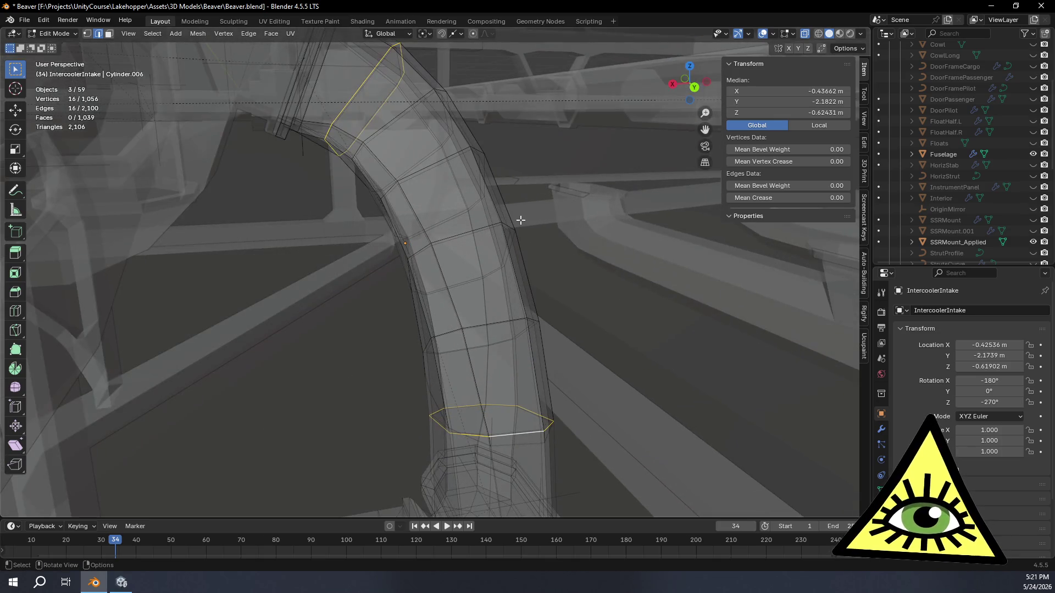
pyautogui.keyDown('alt'); pyautogui.keyDown('shift'); pyautogui.click(352, 99); pyautogui.keyUp('shift'); pyautogui.keyUp('alt')
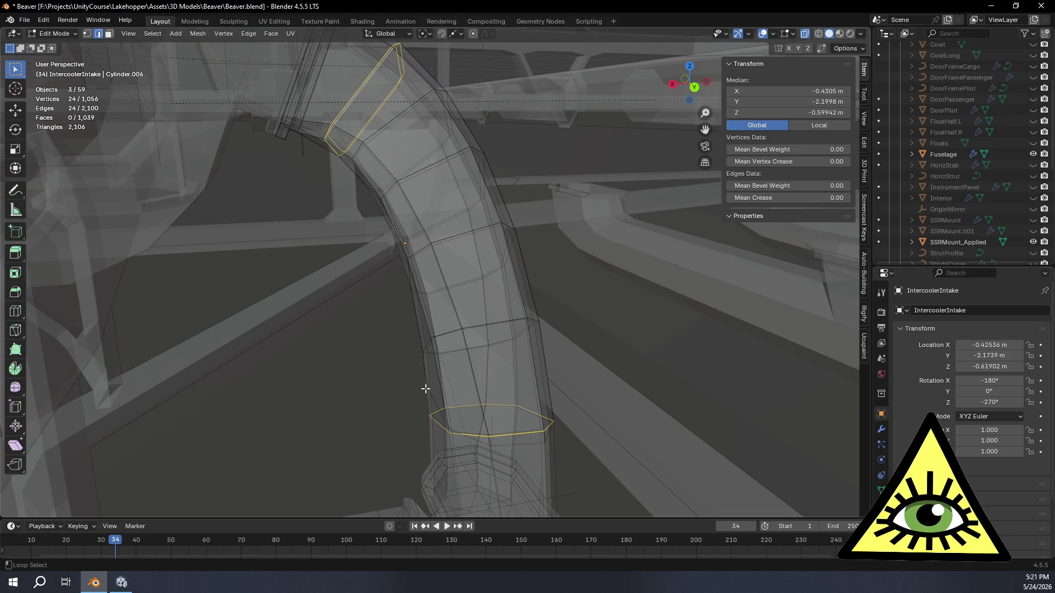
pyautogui.keyDown('alt'); pyautogui.keyDown('shift'); pyautogui.click(541, 426); pyautogui.keyUp('shift'); pyautogui.keyUp('alt')
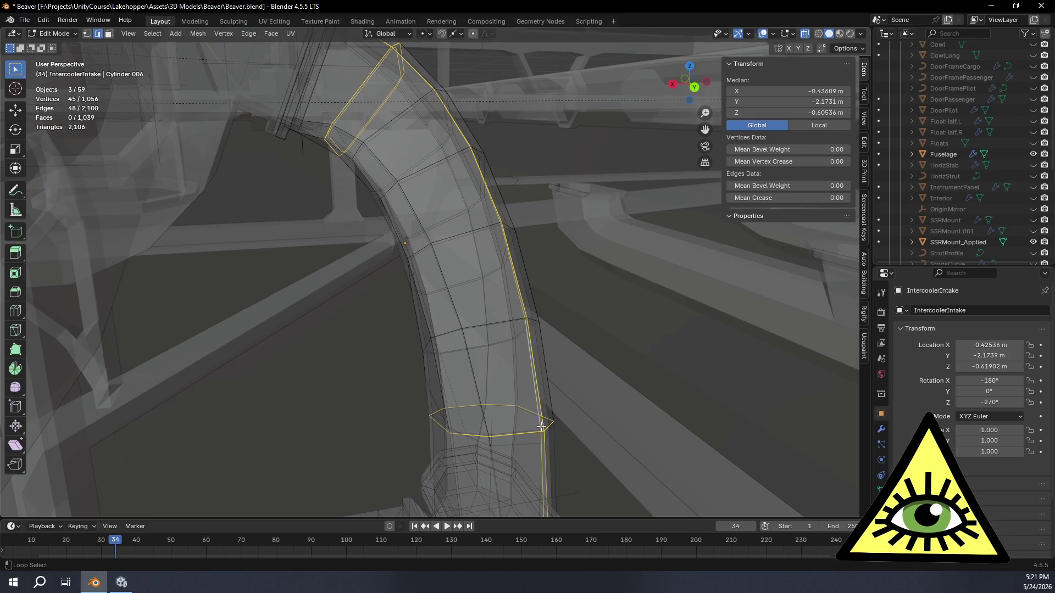
pyautogui.keyDown('alt'); pyautogui.keyDown('shift'); pyautogui.click(530, 432); pyautogui.keyUp('shift'); pyautogui.keyUp('alt')
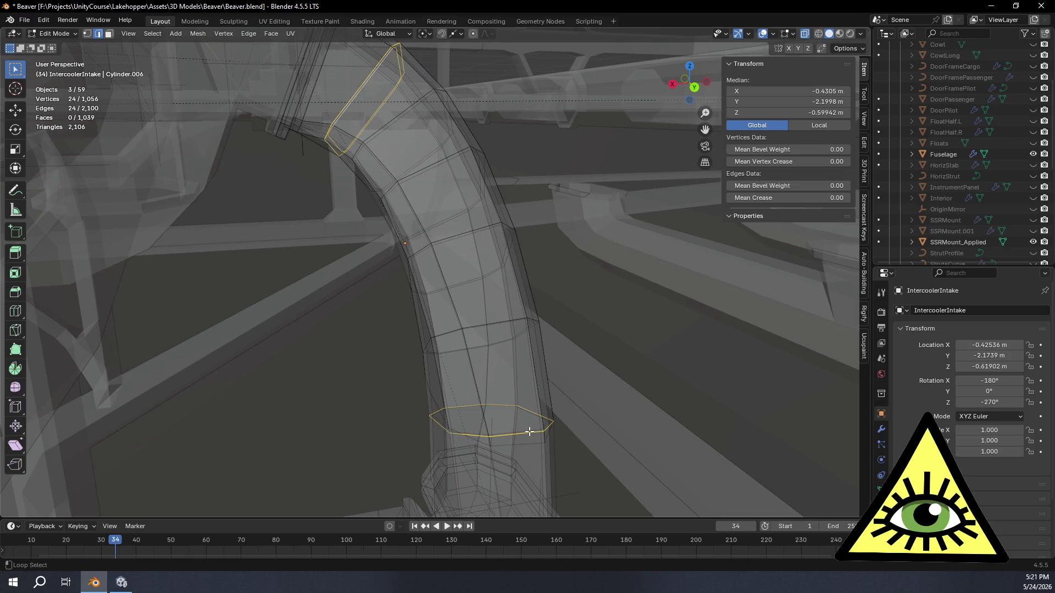
pyautogui.keyDown('alt'); pyautogui.keyDown('shift'); pyautogui.click(529, 430); pyautogui.keyUp('shift'); pyautogui.keyUp('alt')
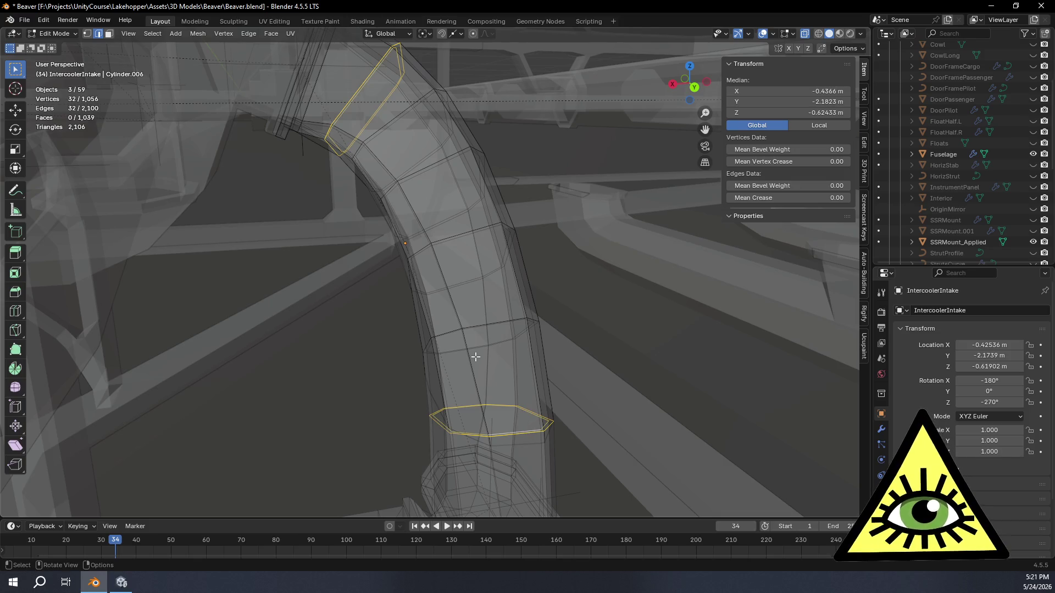
pyautogui.click(151, 34)
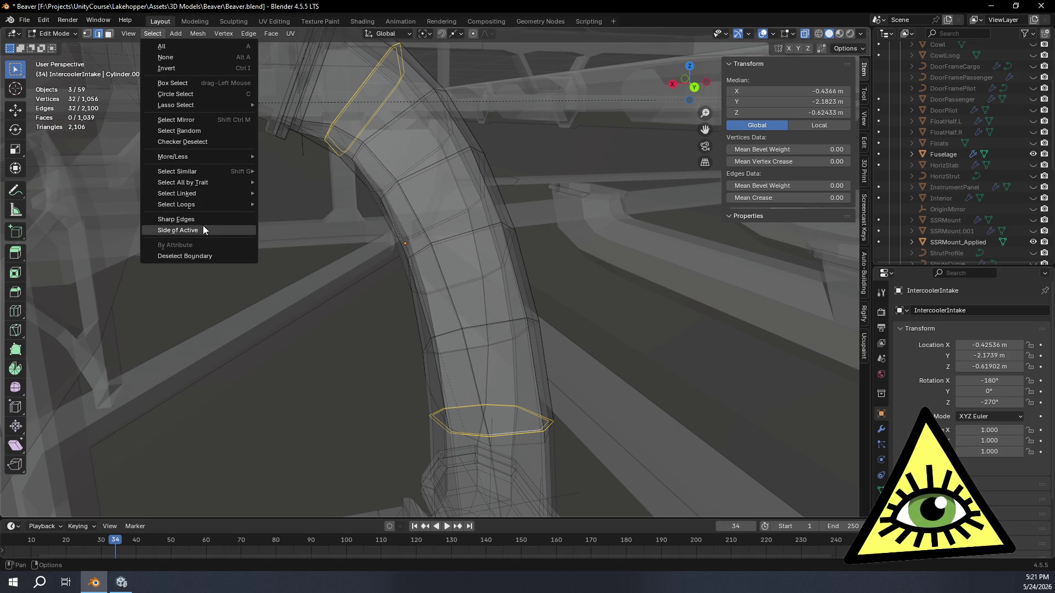
pyautogui.moveTo(177, 204)
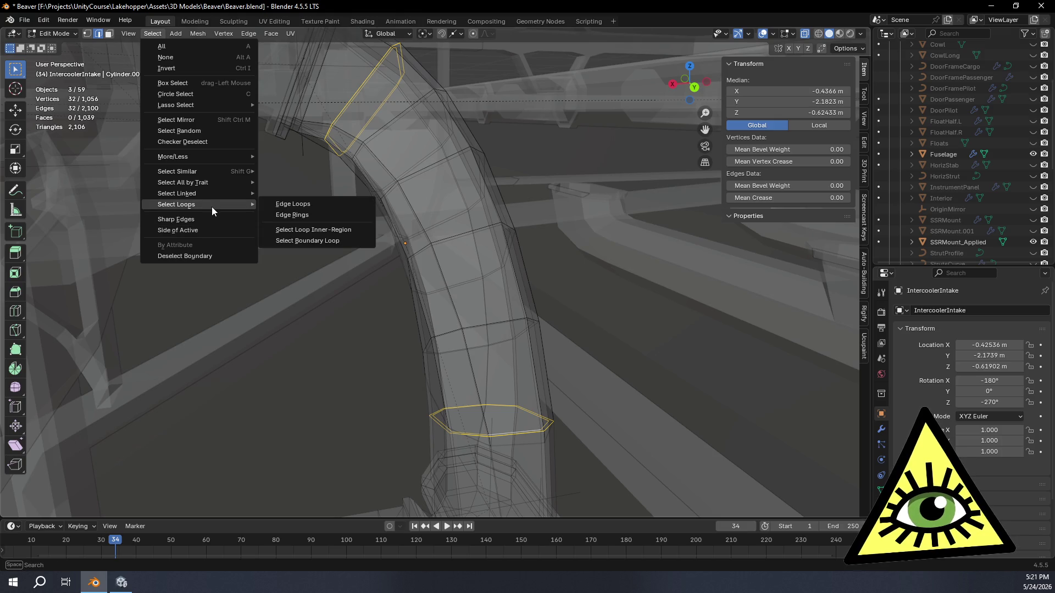
pyautogui.click(297, 228)
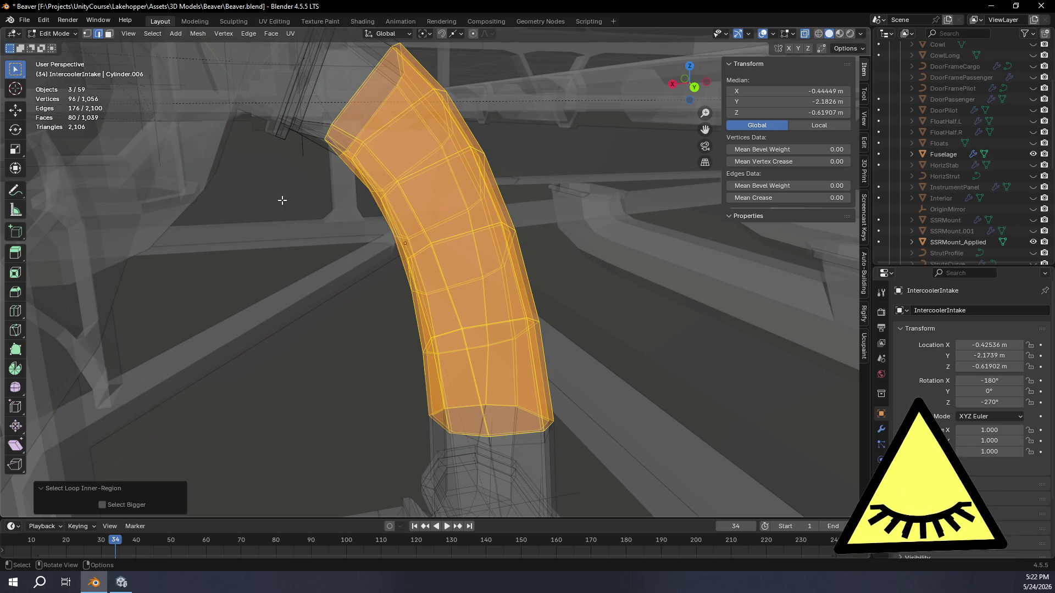
pyautogui.scroll(-3, 283, 200)
# - Delete the selected bend section of the intake pipe
pyautogui.moveTo(282, 200)
pyautogui.mouseDown(button='middle')
pyautogui.moveTo(412, 200)
pyautogui.moveTo(437, 207)
pyautogui.moveTo(428, 212)
pyautogui.mouseUp(button='middle')
pyautogui.press('x')
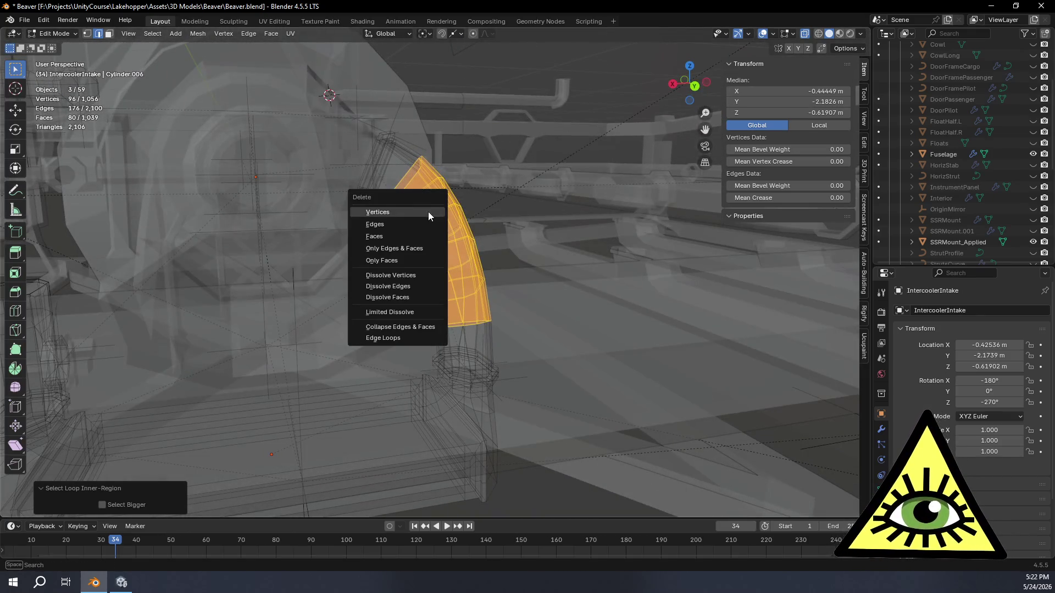
pyautogui.click(427, 212)
pyautogui.moveTo(469, 240); pyautogui.dragTo(461, 264, button='middle')
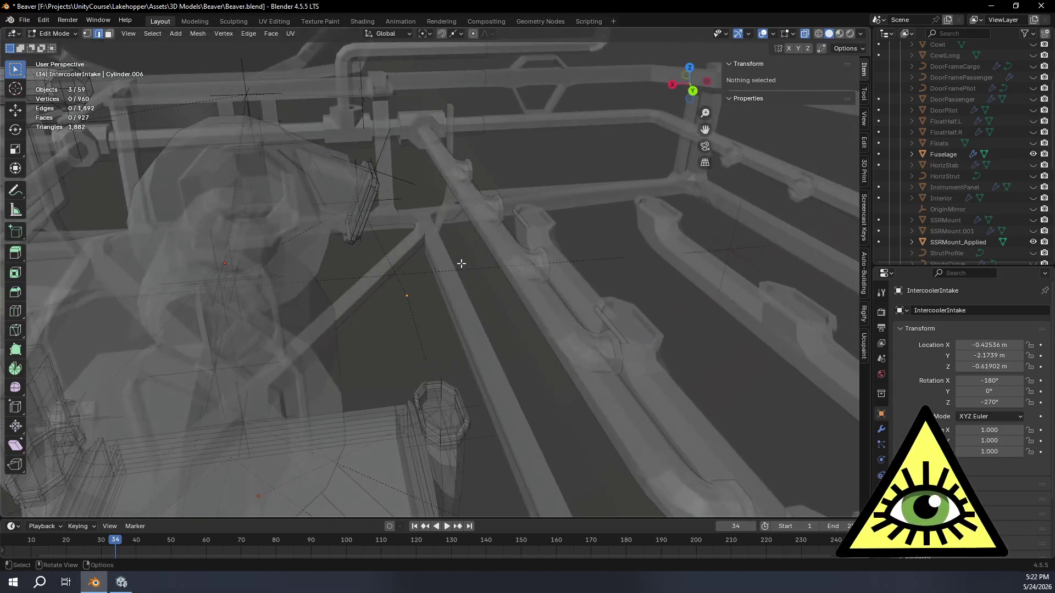
# - From back view, box-select the whole intercooler pipe assembly and return to perspective
pyautogui.click(693, 91)
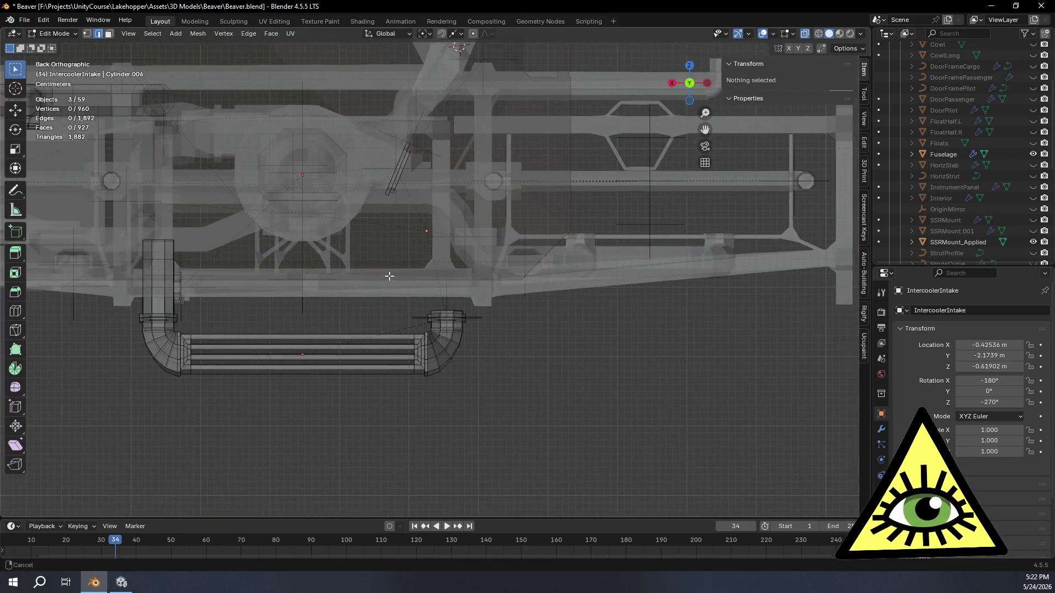
pyautogui.keyDown('shift'); pyautogui.moveTo(347, 265); pyautogui.dragTo(441, 271, button='middle'); pyautogui.keyUp('shift')
pyautogui.scroll(1, 273, 310)
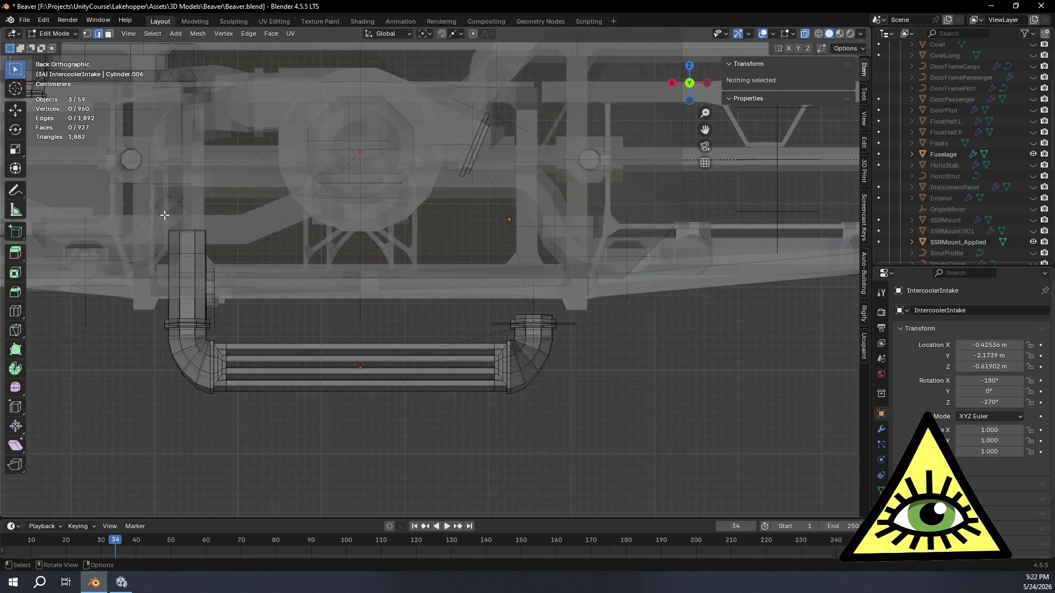
pyautogui.moveTo(135, 206); pyautogui.dragTo(594, 425)
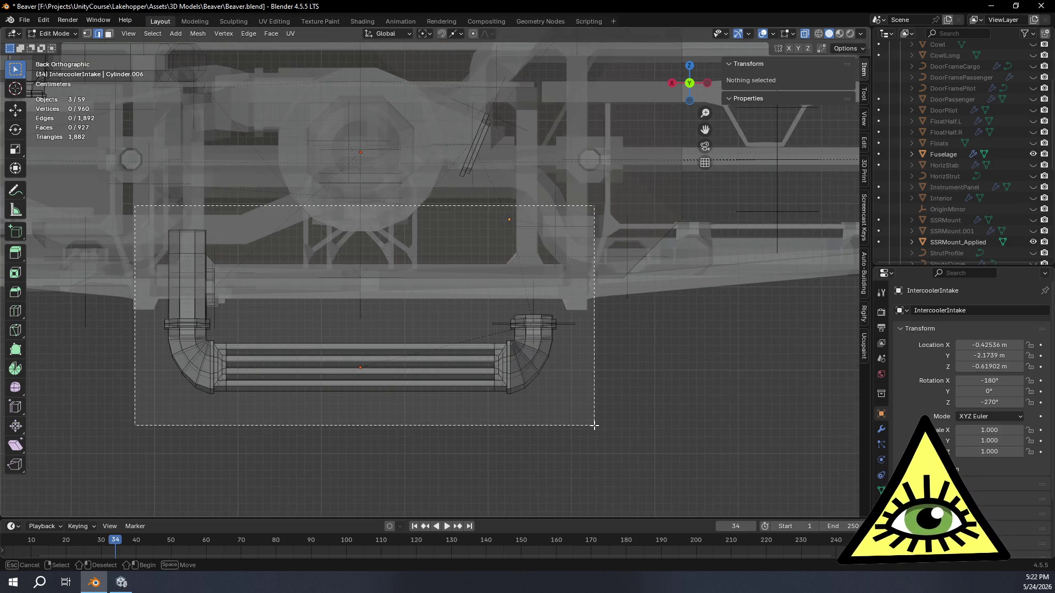
pyautogui.scroll(1, 569, 433)
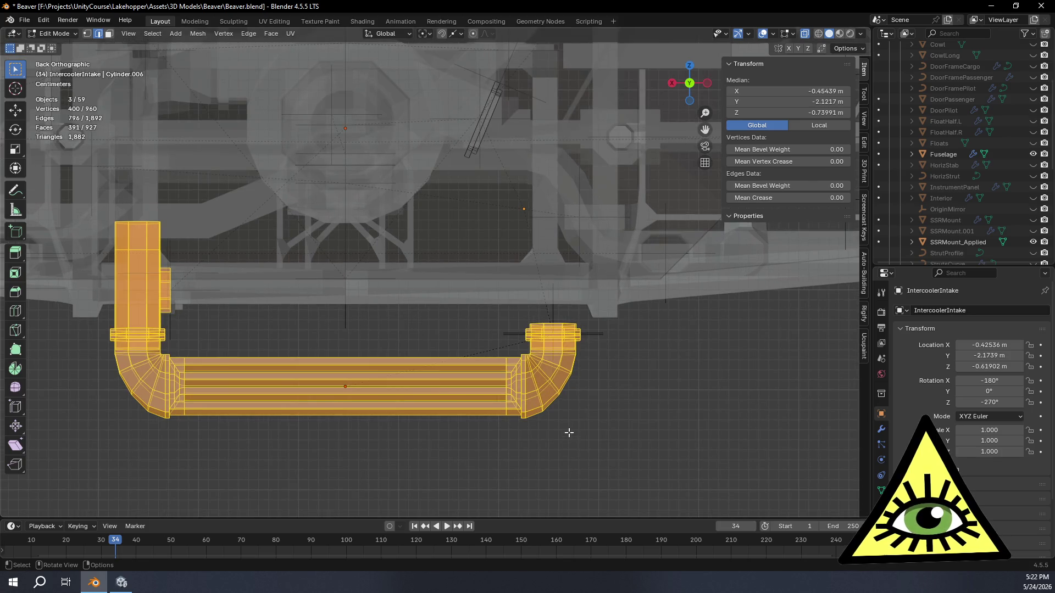
pyautogui.moveTo(657, 406)
pyautogui.mouseDown(button='middle')
pyautogui.moveTo(519, 319)
pyautogui.moveTo(533, 367)
pyautogui.moveTo(555, 384)
pyautogui.mouseUp(button='middle')
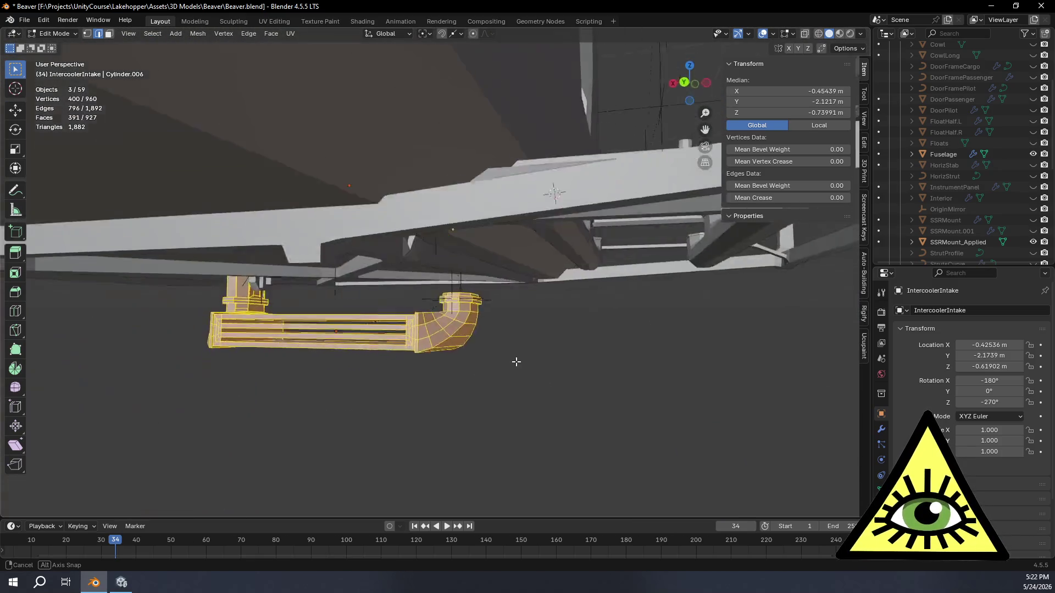
# - Move the selected intercooler geometry up 0.061908 m along Z
pyautogui.moveTo(555, 384)
pyautogui.mouseDown(button='middle')
pyautogui.moveTo(544, 361)
pyautogui.moveTo(554, 355)
pyautogui.moveTo(537, 363)
pyautogui.mouseUp(button='middle')
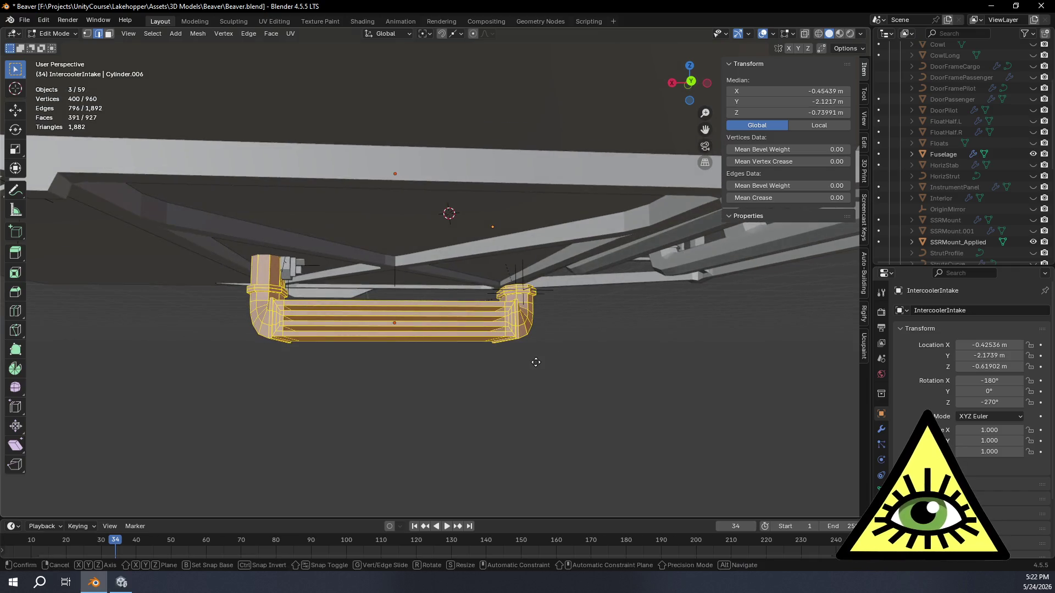
pyautogui.press('g')
pyautogui.press('z')
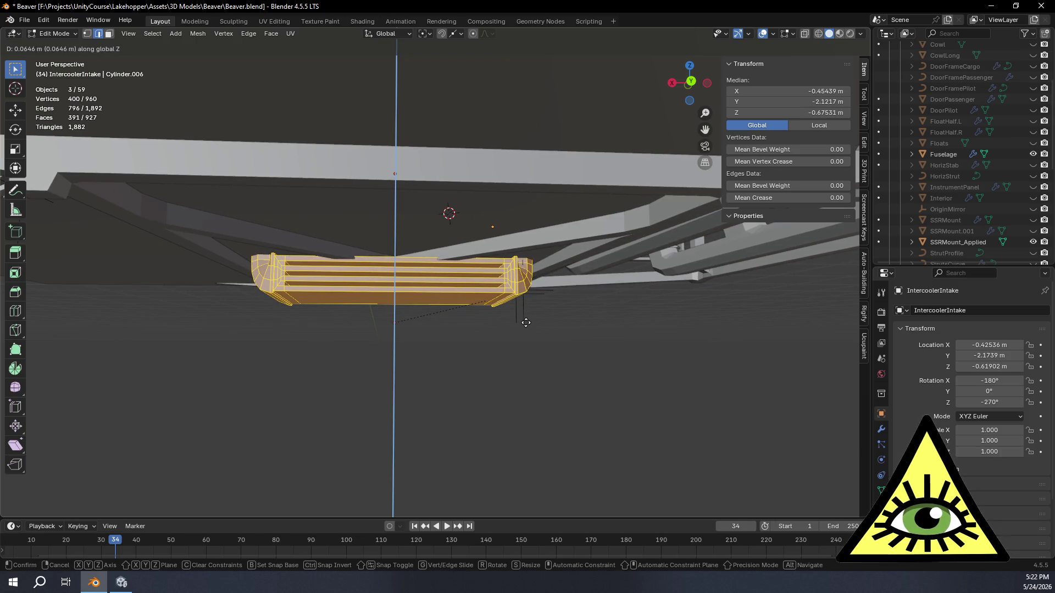
pyautogui.click(527, 323)
# - Frame the raised intercooler, inspect it from below, and bring the reference image search over it
pyautogui.moveTo(525, 325)
pyautogui.mouseDown(button='middle')
pyautogui.moveTo(503, 322)
pyautogui.moveTo(578, 340)
pyautogui.moveTo(502, 319)
pyautogui.moveTo(487, 297)
pyautogui.moveTo(266, 308)
pyautogui.moveTo(518, 314)
pyautogui.moveTo(502, 314)
pyautogui.moveTo(503, 324)
pyautogui.moveTo(495, 314)
pyautogui.moveTo(501, 324)
pyautogui.moveTo(516, 299)
pyautogui.moveTo(475, 305)
pyautogui.moveTo(480, 259)
pyautogui.mouseUp(button='middle')
pyautogui.press('KP_Decimal')
pyautogui.scroll(-10, 578, 340)
pyautogui.press('KP_Decimal')
pyautogui.press('KP_Decimal')
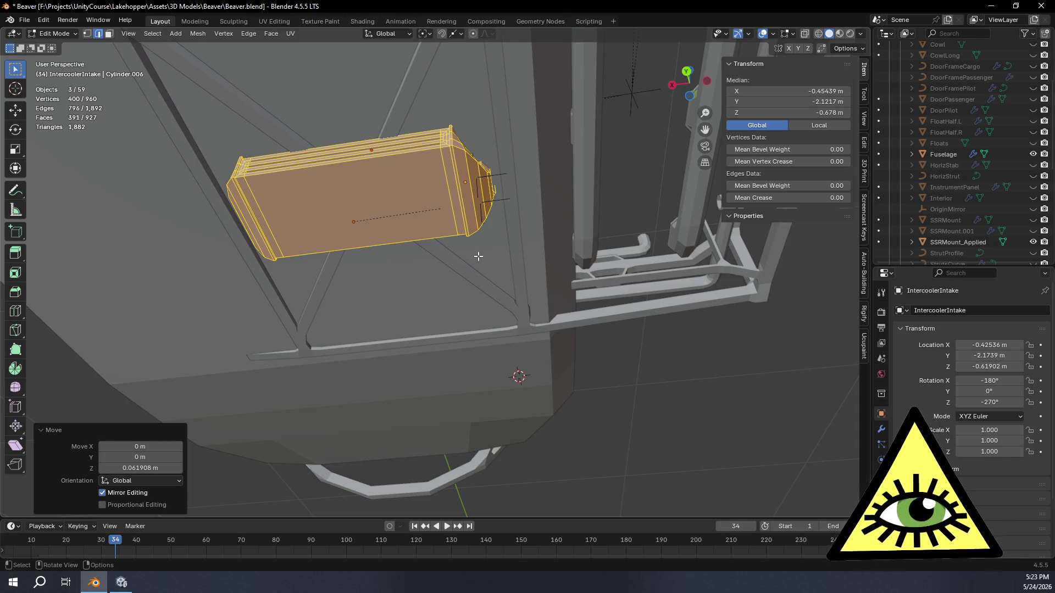
pyautogui.moveTo(478, 257)
pyautogui.mouseDown(button='middle')
pyautogui.moveTo(436, 257)
pyautogui.moveTo(454, 336)
pyautogui.mouseUp(button='middle')
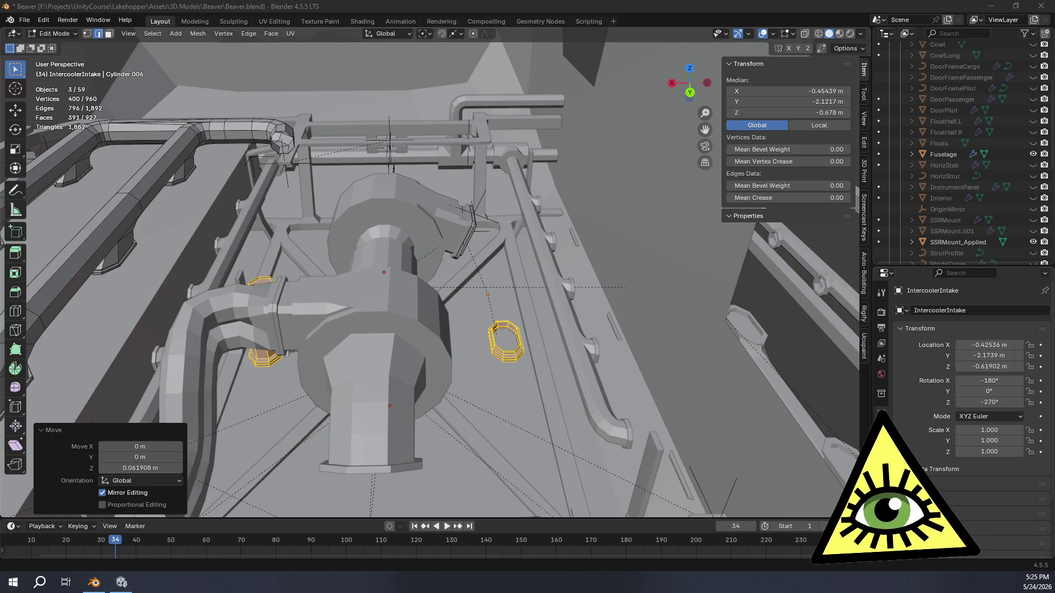
pyautogui.moveTo(1054, 65); pyautogui.dragTo(640, 68)
pyautogui.scroll(-4, 652, 279)
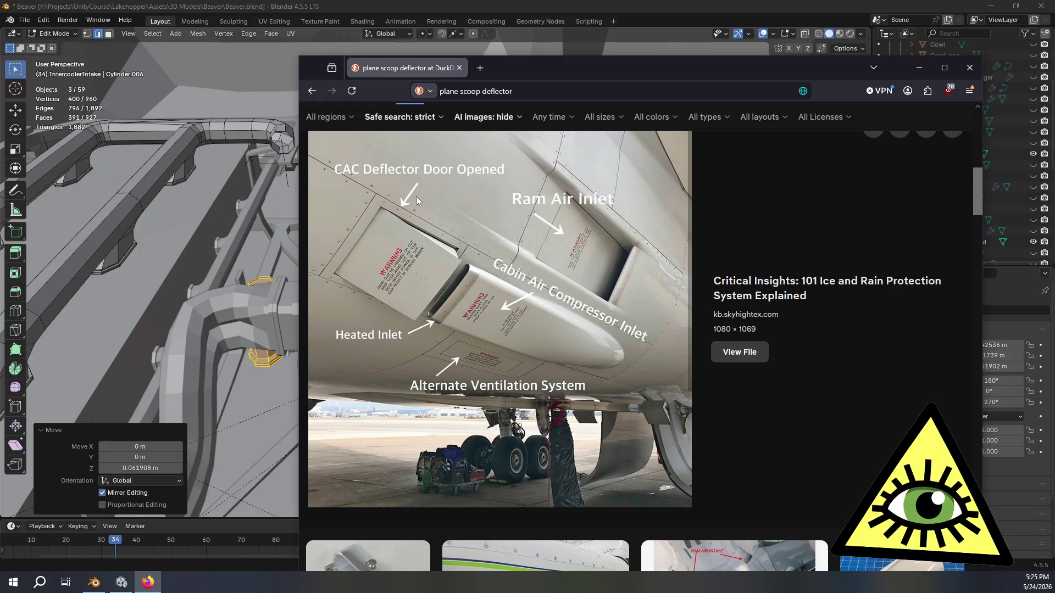
# - Close the scoop deflector reference image search, returning to Blender
pyautogui.click(459, 67)
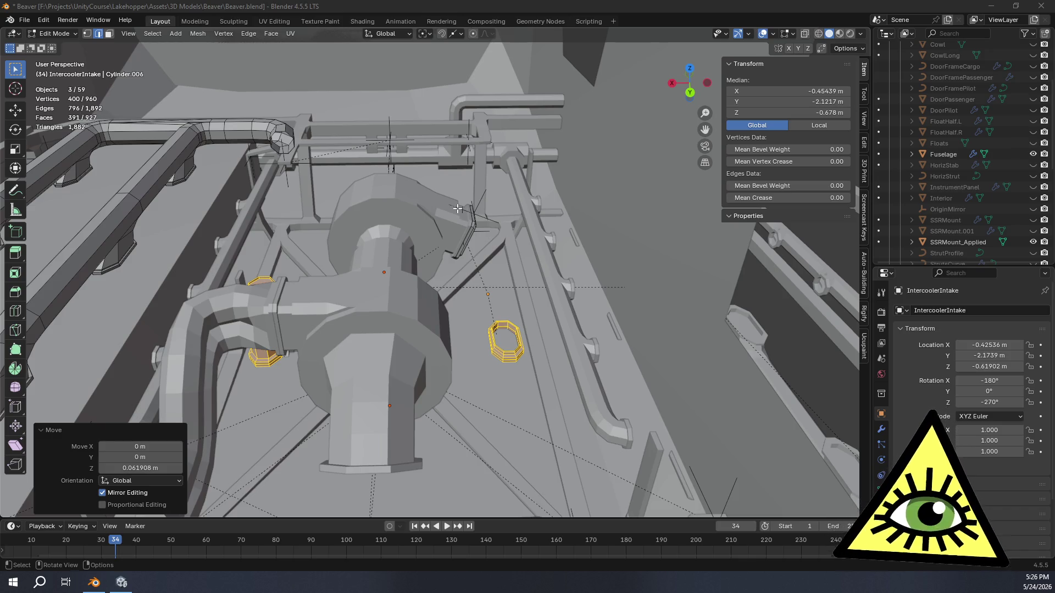
pyautogui.scroll(-5, 458, 208)
# - Show the CowlLong cowl on the fuselage nose and view the model from the left side
pyautogui.moveTo(241, 225); pyautogui.dragTo(105, 190, button='middle')
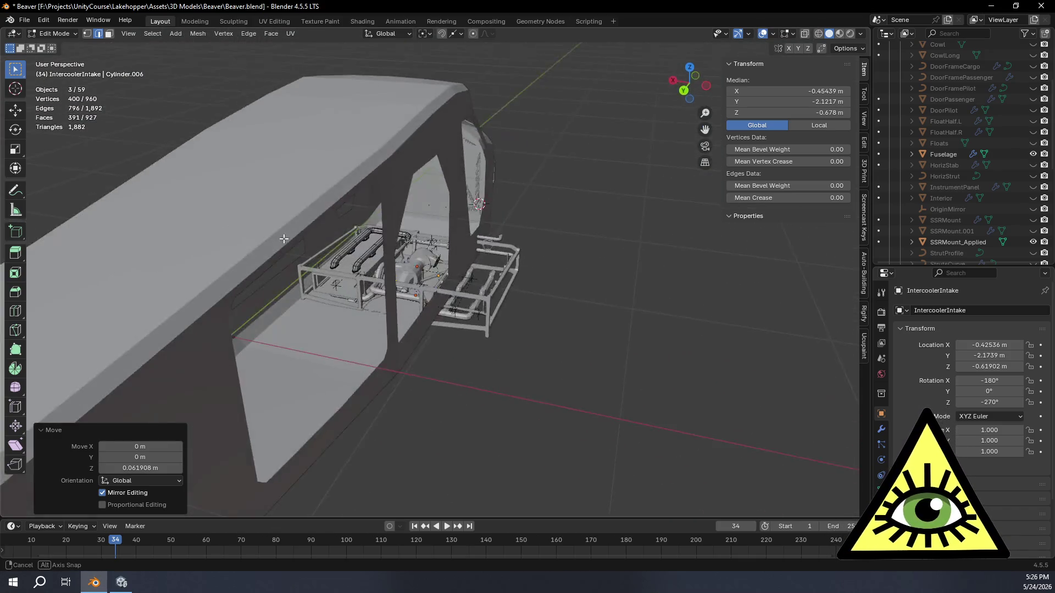
pyautogui.scroll(-3, 105, 189)
pyautogui.scroll(2, 315, 252)
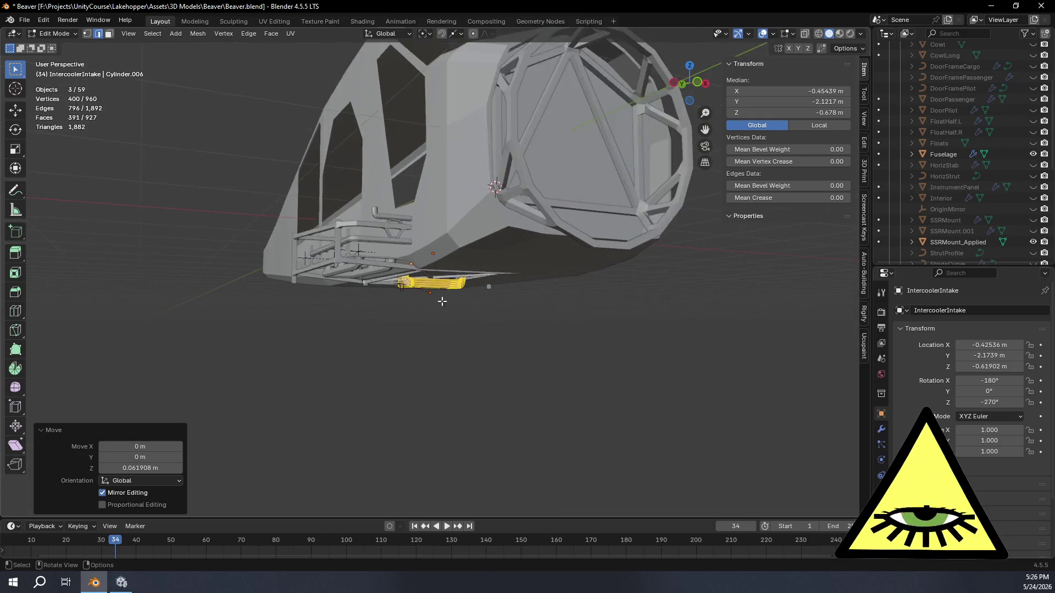
pyautogui.scroll(2, 396, 281)
pyautogui.moveTo(544, 310)
pyautogui.mouseDown(button='middle')
pyautogui.moveTo(484, 318)
pyautogui.moveTo(517, 272)
pyautogui.moveTo(619, 255)
pyautogui.moveTo(523, 281)
pyautogui.mouseUp(button='middle')
pyautogui.moveTo(467, 259)
pyautogui.mouseDown(button='middle')
pyautogui.moveTo(493, 277)
pyautogui.moveTo(358, 283)
pyautogui.moveTo(446, 281)
pyautogui.mouseUp(button='middle')
pyautogui.scroll(4, 467, 290)
pyautogui.scroll(-5, 358, 287)
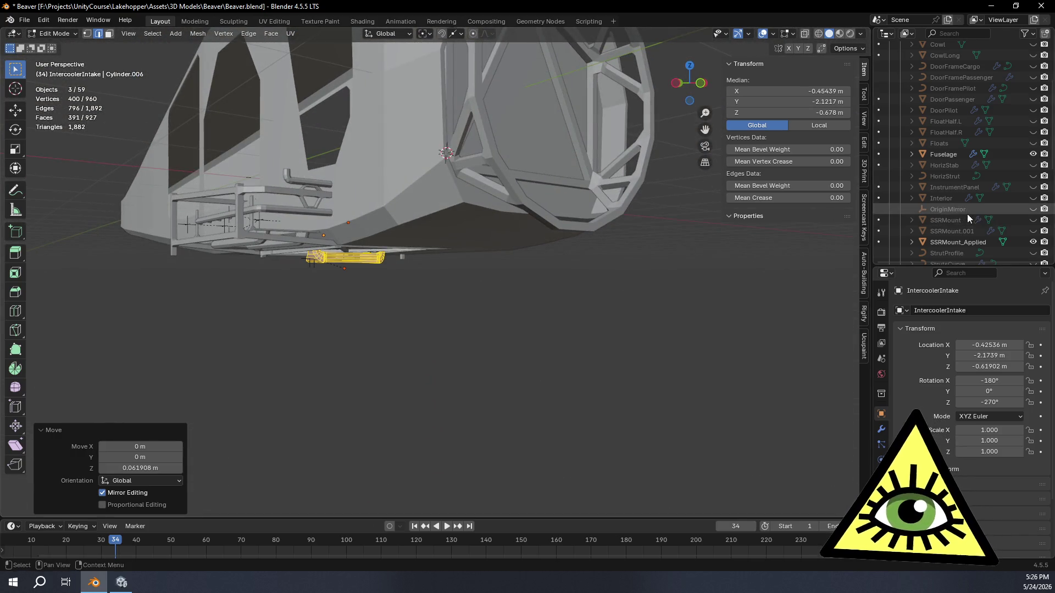
pyautogui.scroll(4, 988, 217)
pyautogui.click(1033, 142)
pyautogui.moveTo(478, 299)
pyautogui.mouseDown(button='middle')
pyautogui.moveTo(550, 300)
pyautogui.moveTo(461, 321)
pyautogui.moveTo(500, 298)
pyautogui.mouseUp(button='middle')
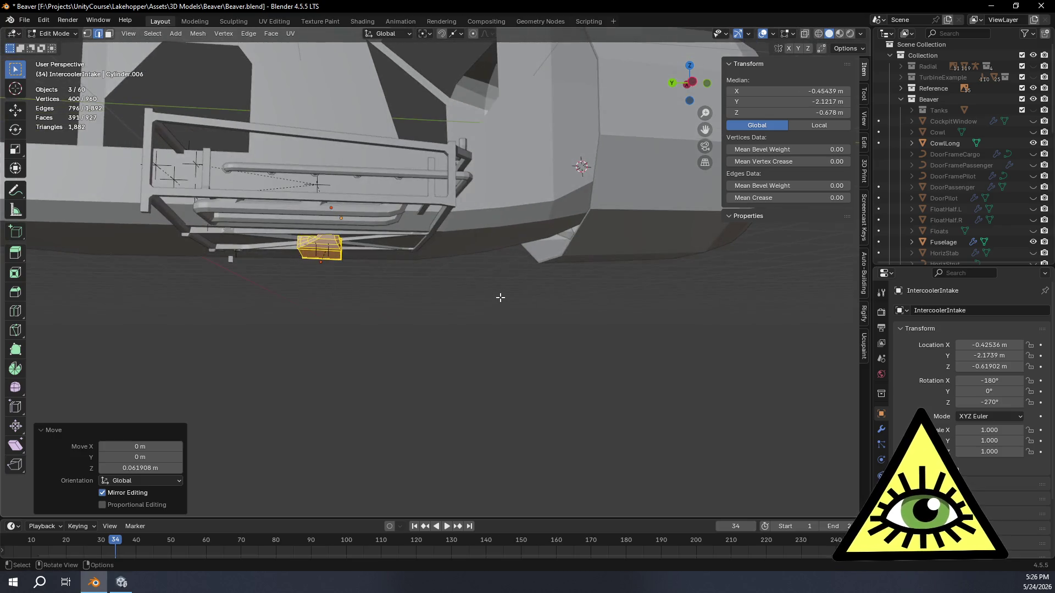
pyautogui.click(692, 83)
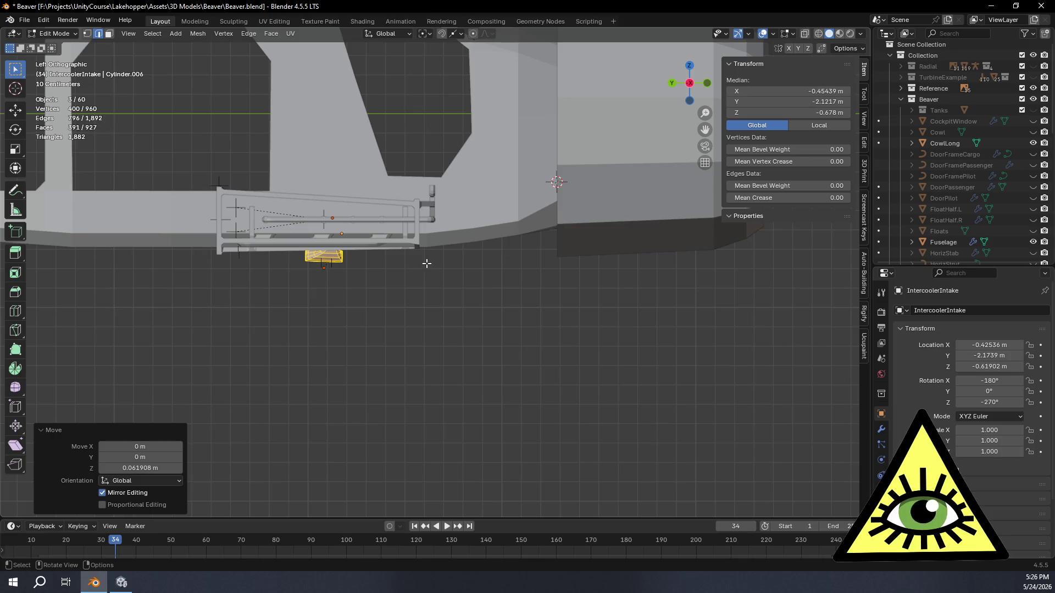
# - Orbit around the fuselage and intake frame, ending on a straight front view
pyautogui.moveTo(548, 222); pyautogui.dragTo(552, 247, button='middle')
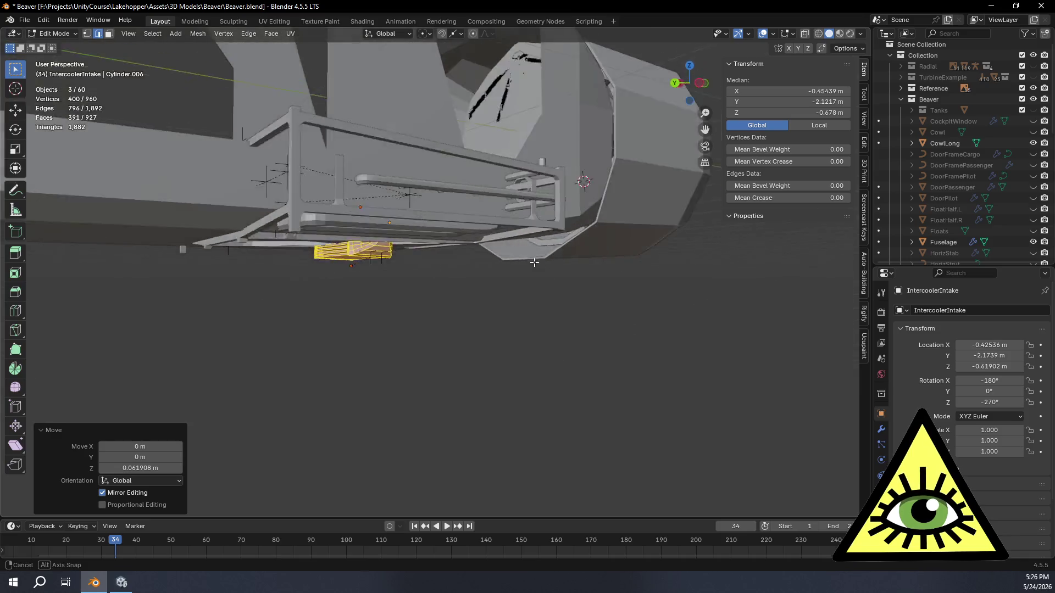
pyautogui.moveTo(553, 245); pyautogui.dragTo(501, 266, button='middle')
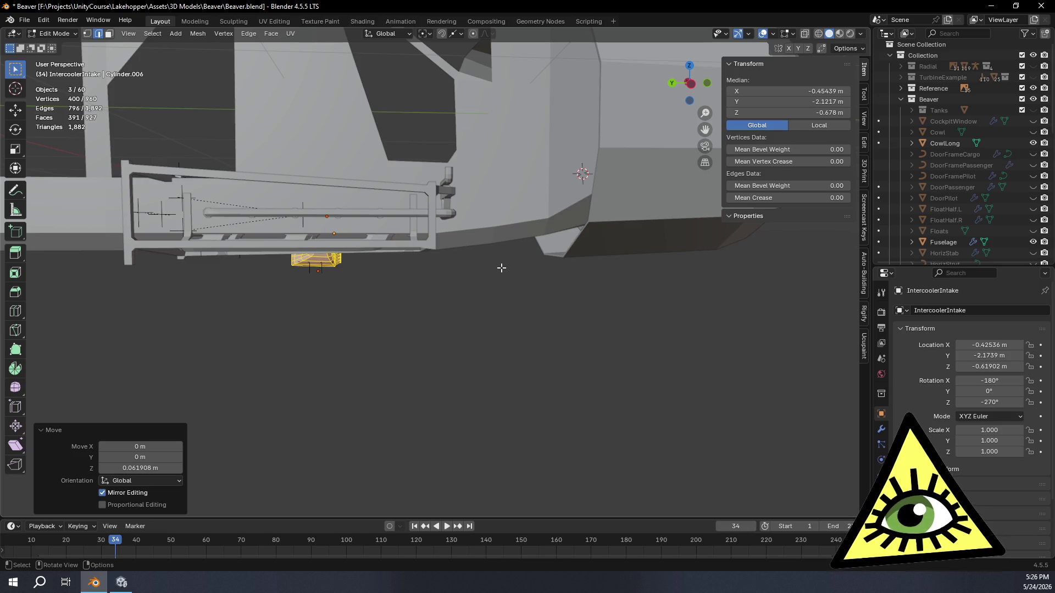
pyautogui.moveTo(498, 266)
pyautogui.mouseDown(button='middle')
pyautogui.moveTo(454, 250)
pyautogui.moveTo(581, 237)
pyautogui.moveTo(601, 251)
pyautogui.moveTo(590, 199)
pyautogui.mouseUp(button='middle')
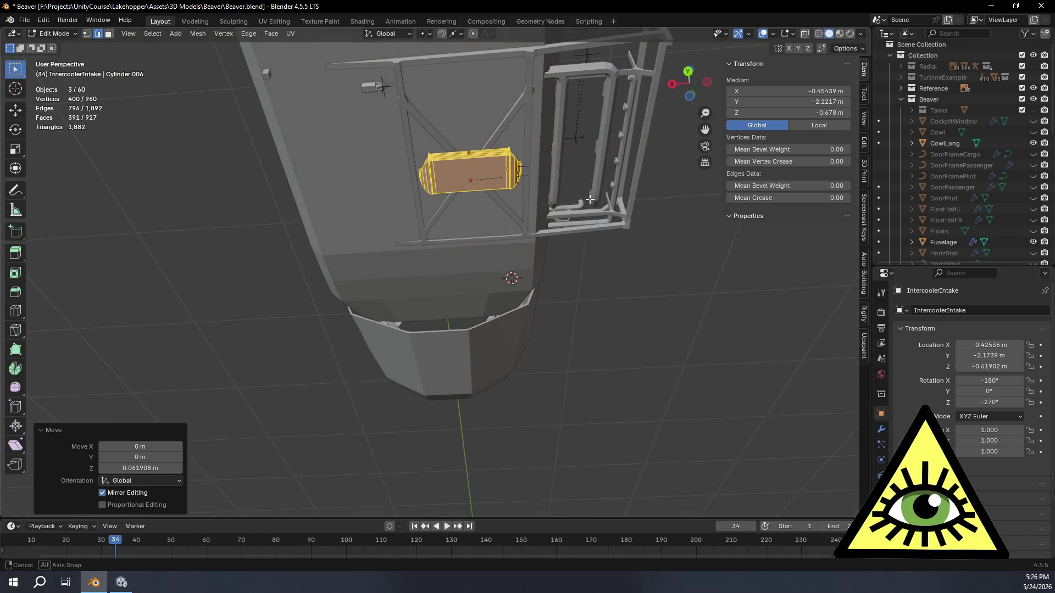
pyautogui.moveTo(568, 123)
pyautogui.mouseDown(button='middle')
pyautogui.moveTo(574, 195)
pyautogui.moveTo(554, 278)
pyautogui.moveTo(613, 293)
pyautogui.moveTo(599, 289)
pyautogui.mouseUp(button='middle')
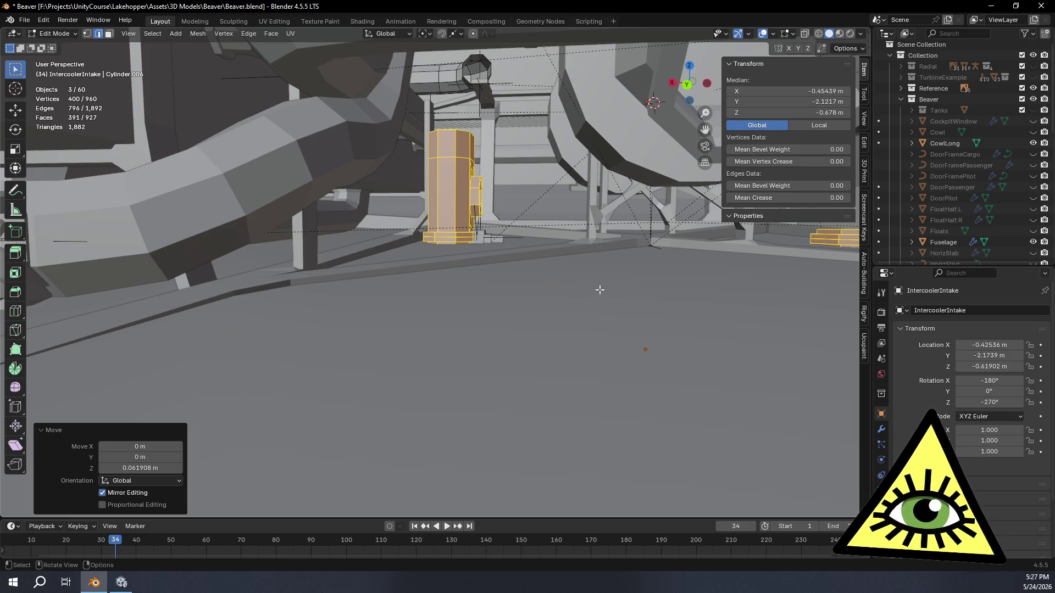
pyautogui.moveTo(599, 289); pyautogui.dragTo(555, 255, button='middle')
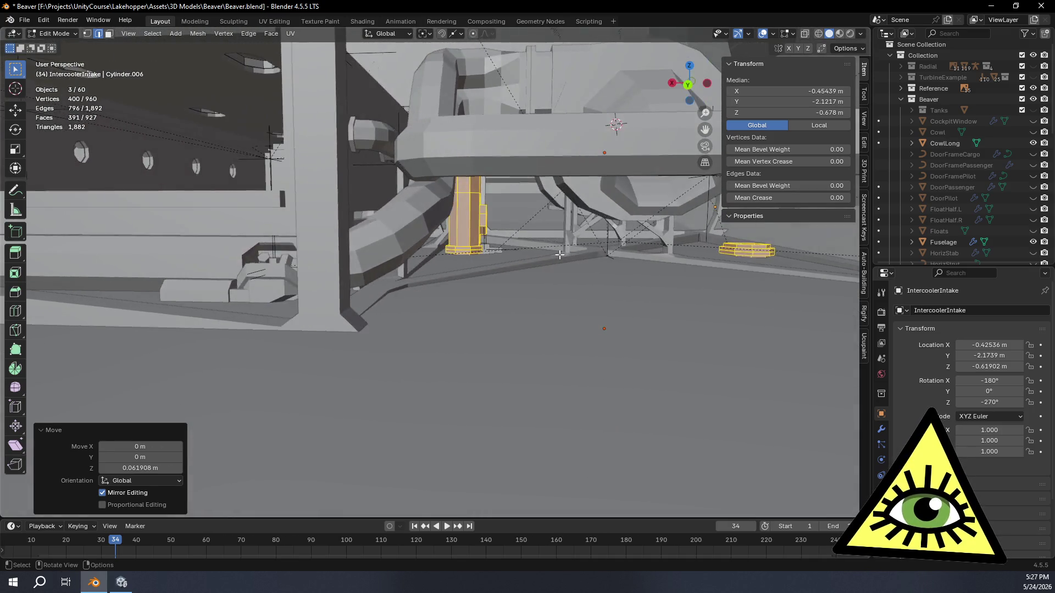
pyautogui.scroll(10, 555, 254)
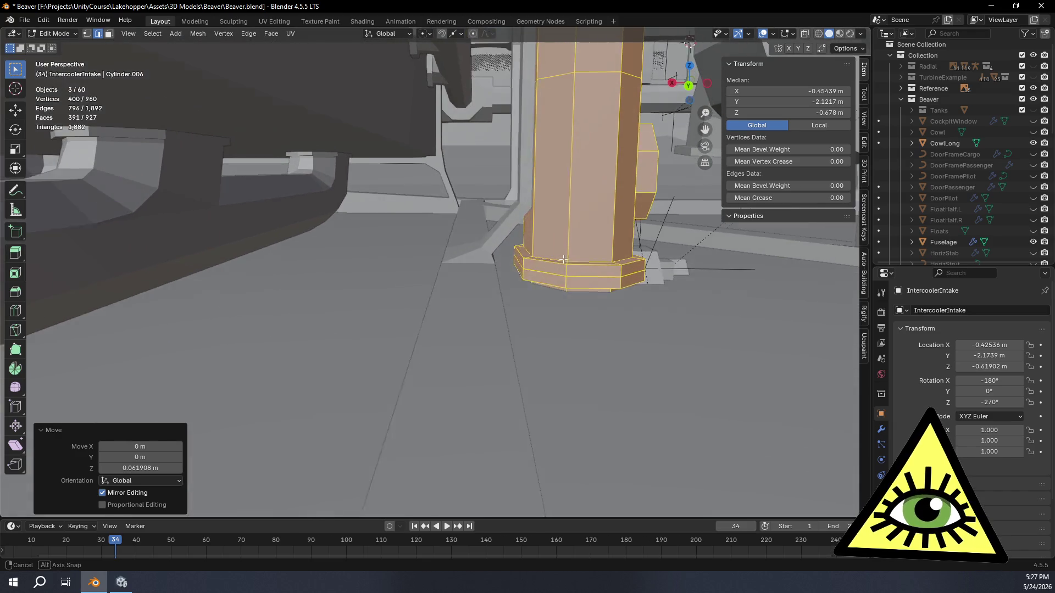
pyautogui.moveTo(563, 262); pyautogui.dragTo(562, 258, button='middle')
pyautogui.scroll(-5, 563, 258)
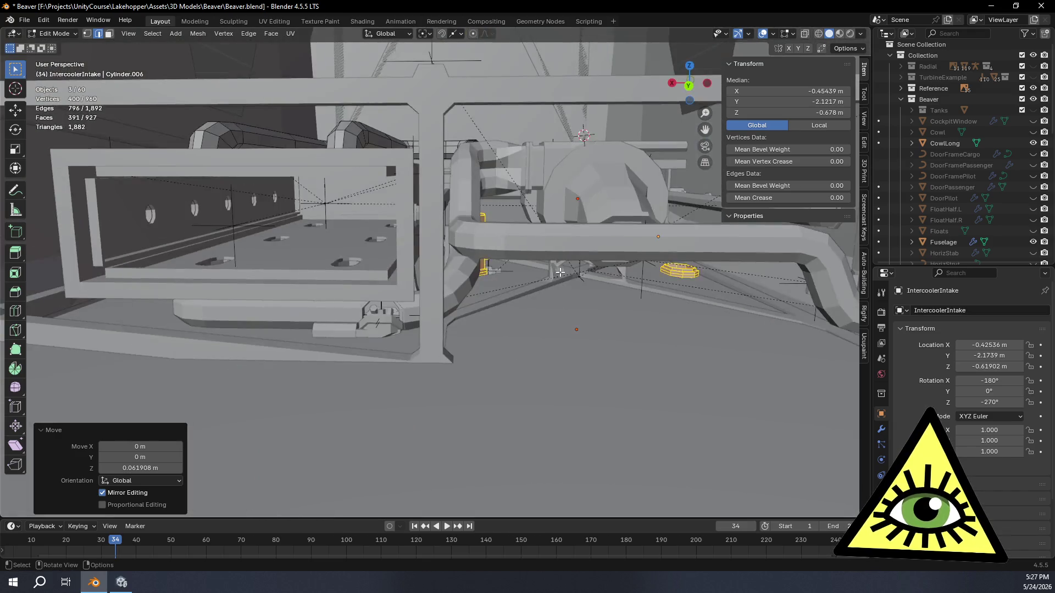
pyautogui.scroll(-5, 593, 228)
pyautogui.scroll(-4, 593, 228)
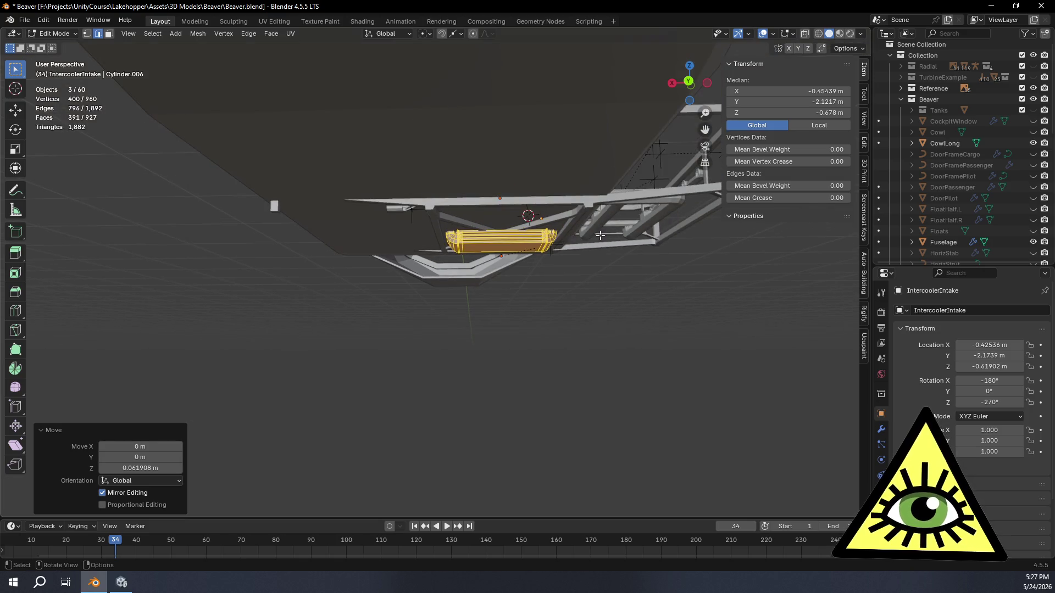
pyautogui.click(690, 83)
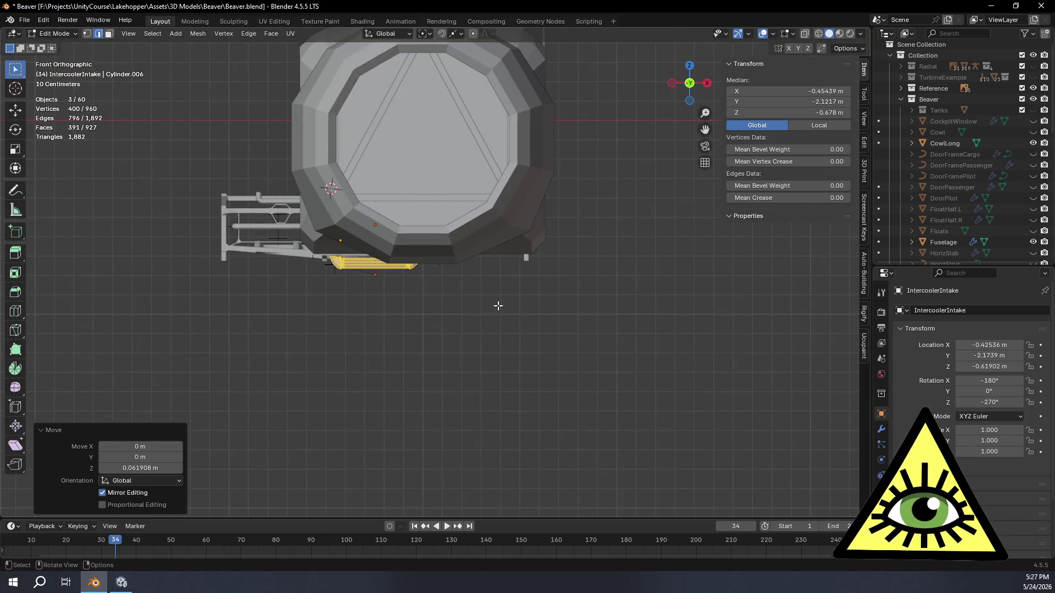
pyautogui.scroll(4, 462, 330)
pyautogui.keyDown('shift'); pyautogui.moveTo(441, 348); pyautogui.dragTo(500, 332, button='middle'); pyautogui.keyUp('shift')
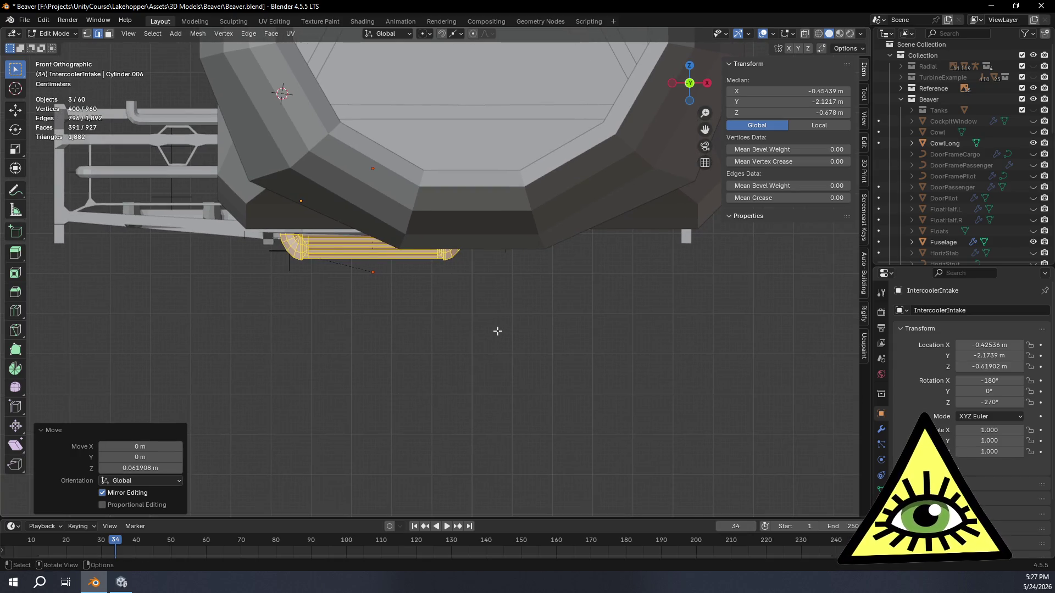
pyautogui.press('g')
pyautogui.press('x')
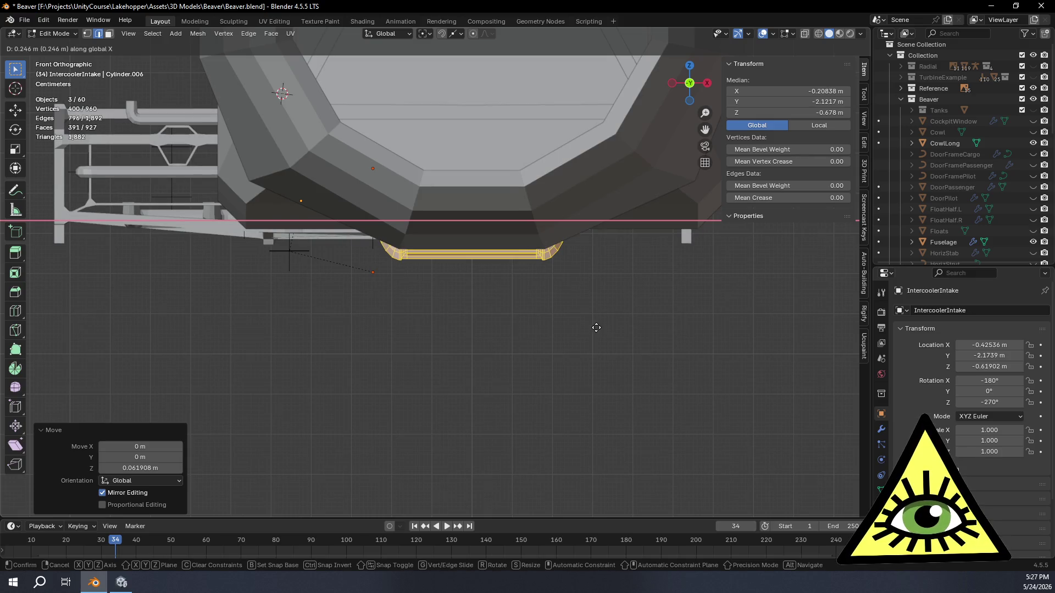
pyautogui.click(596, 326)
pyautogui.moveTo(506, 318)
pyautogui.mouseDown(button='middle')
pyautogui.moveTo(665, 341)
pyautogui.moveTo(687, 323)
pyautogui.moveTo(666, 318)
pyautogui.mouseUp(button='middle')
pyautogui.scroll(5, 680, 313)
pyautogui.hotkey('ctrl', 'z')
pyautogui.press('KP_Decimal')
pyautogui.moveTo(607, 264)
pyautogui.mouseDown(button='middle')
pyautogui.moveTo(624, 236)
pyautogui.moveTo(589, 260)
pyautogui.moveTo(605, 160)
pyautogui.mouseUp(button='middle')
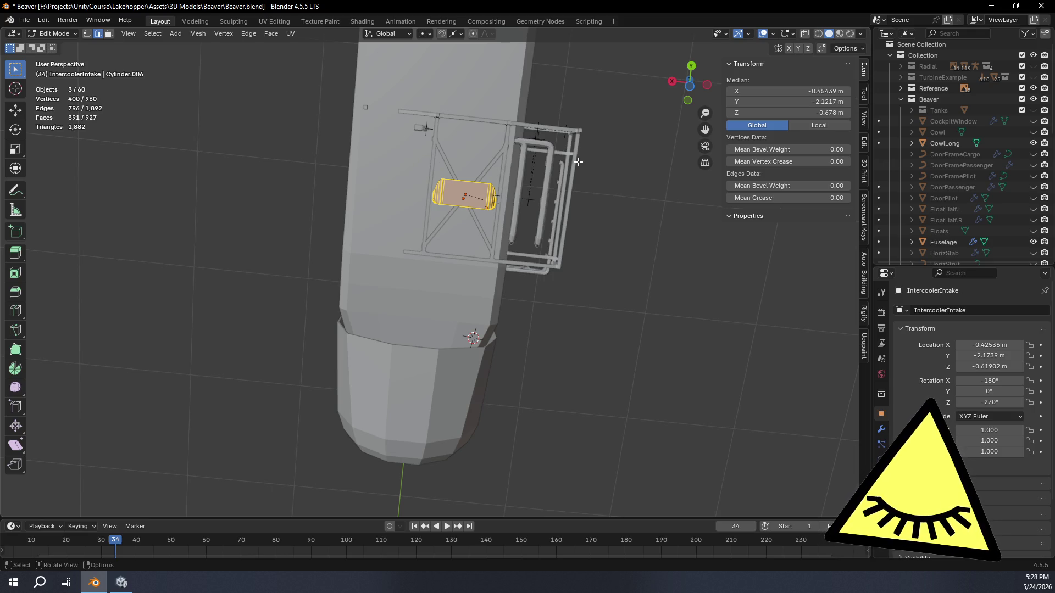
pyautogui.moveTo(602, 142); pyautogui.dragTo(574, 255, button='middle')
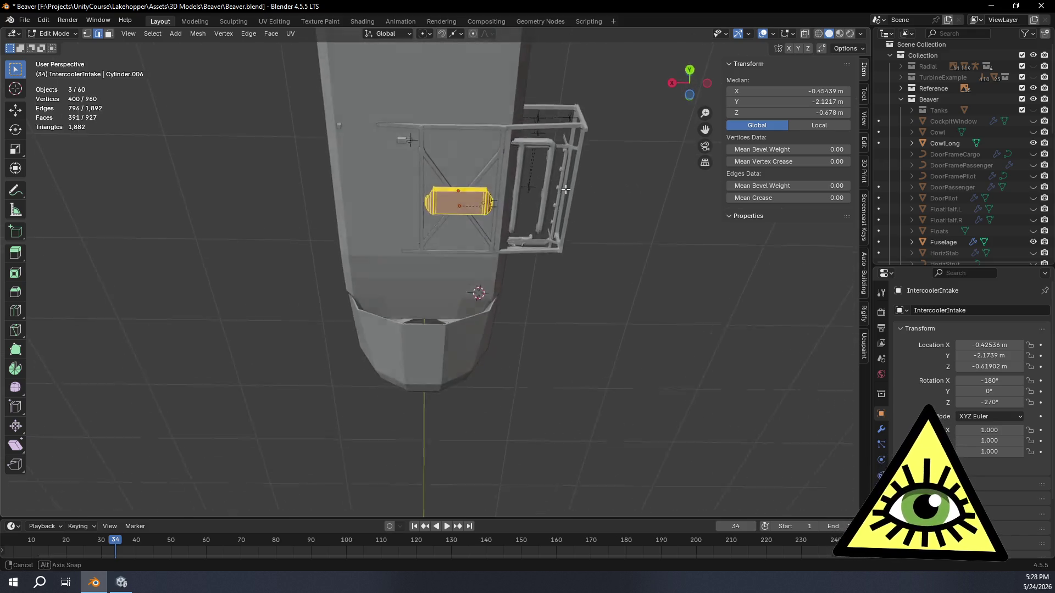
pyautogui.scroll(5, 574, 255)
pyautogui.scroll(4, 544, 264)
pyautogui.scroll(3, 537, 273)
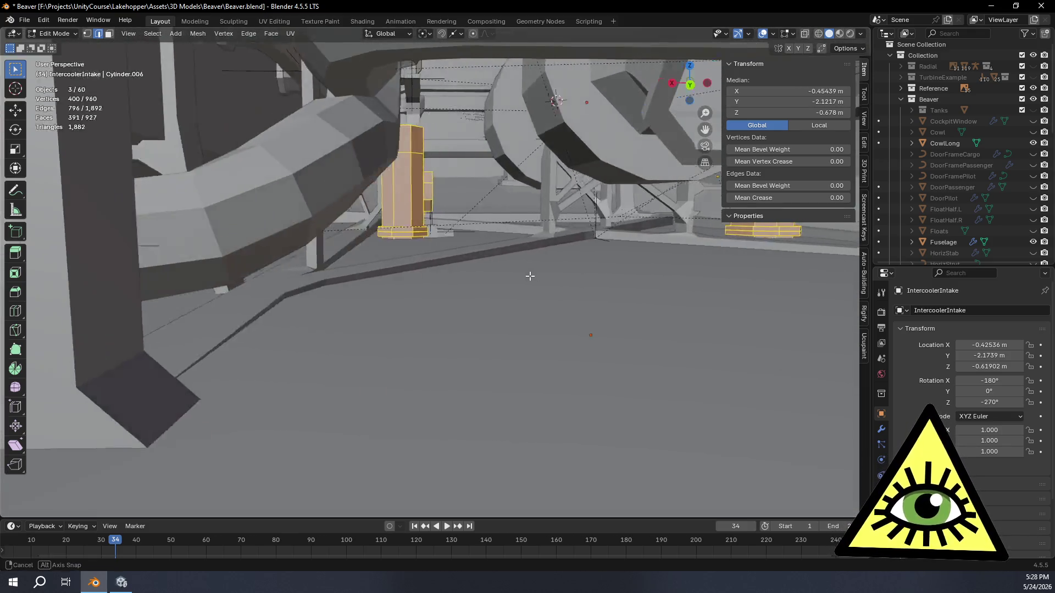
pyautogui.scroll(2, 530, 276)
pyautogui.scroll(-2, 526, 258)
pyautogui.scroll(-5, 526, 258)
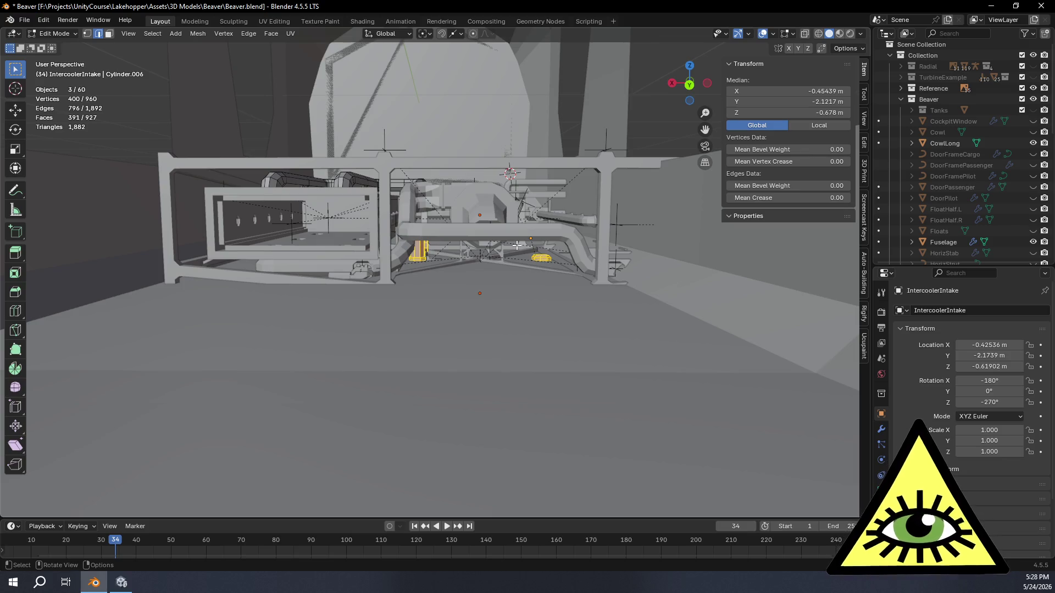
pyautogui.scroll(3, 516, 245)
pyautogui.moveTo(516, 245)
pyautogui.mouseDown(button='middle')
pyautogui.moveTo(505, 328)
pyautogui.moveTo(514, 232)
pyautogui.moveTo(720, 274)
pyautogui.moveTo(504, 233)
pyautogui.moveTo(497, 304)
pyautogui.moveTo(495, 278)
pyautogui.moveTo(532, 286)
pyautogui.mouseUp(button='middle')
pyautogui.scroll(3, 523, 270)
pyautogui.scroll(-3, 523, 271)
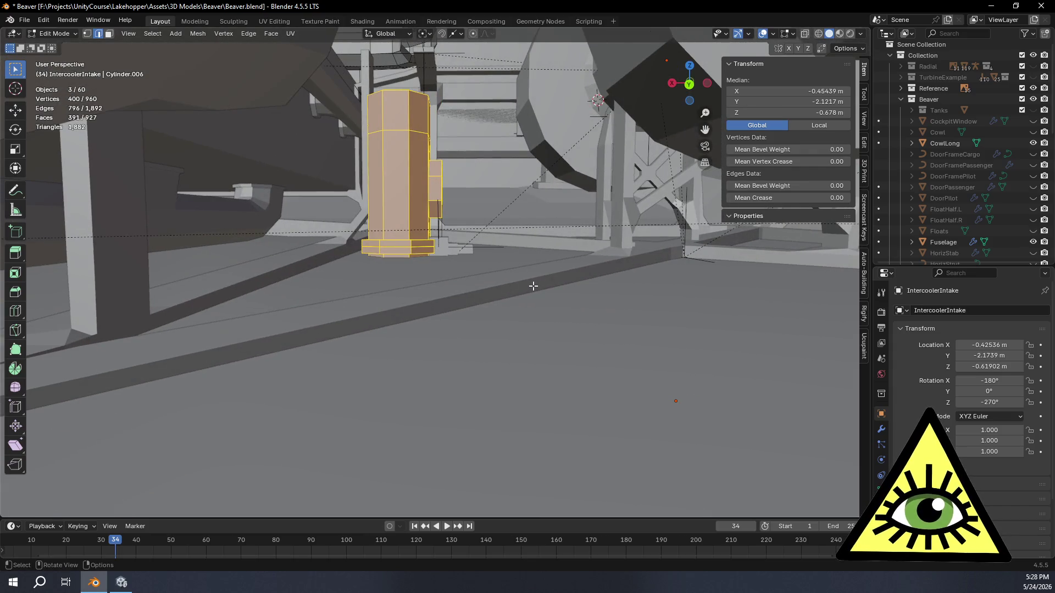
pyautogui.press('g')
pyautogui.press('z')
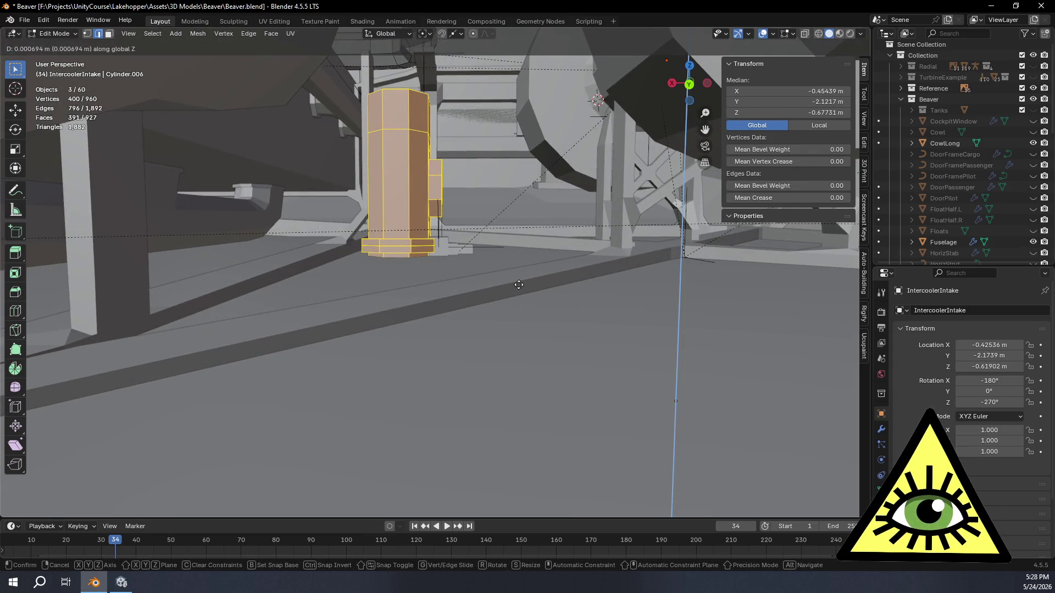
# - Slide the intake geometry about 0.067 m along X to centre X -0.38753 m and frame it
pyautogui.press('x')
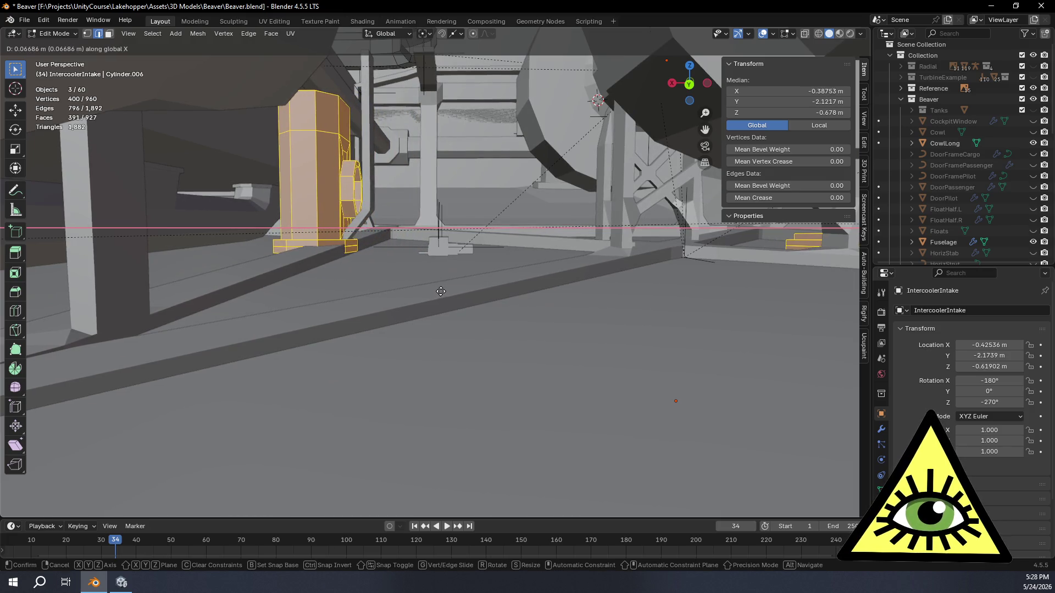
pyautogui.click(442, 291)
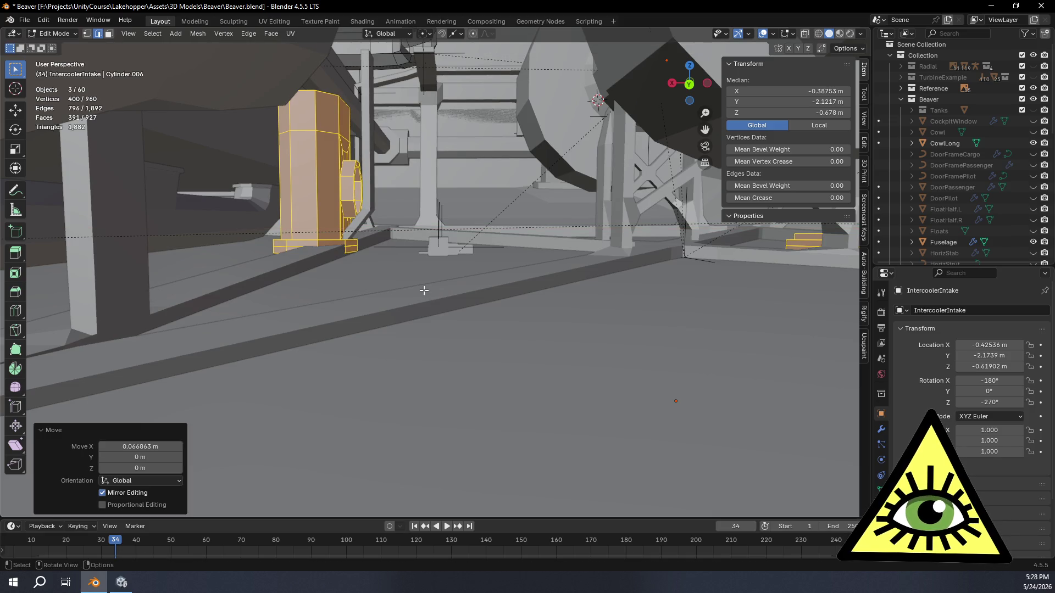
pyautogui.moveTo(424, 291); pyautogui.dragTo(439, 402, button='middle')
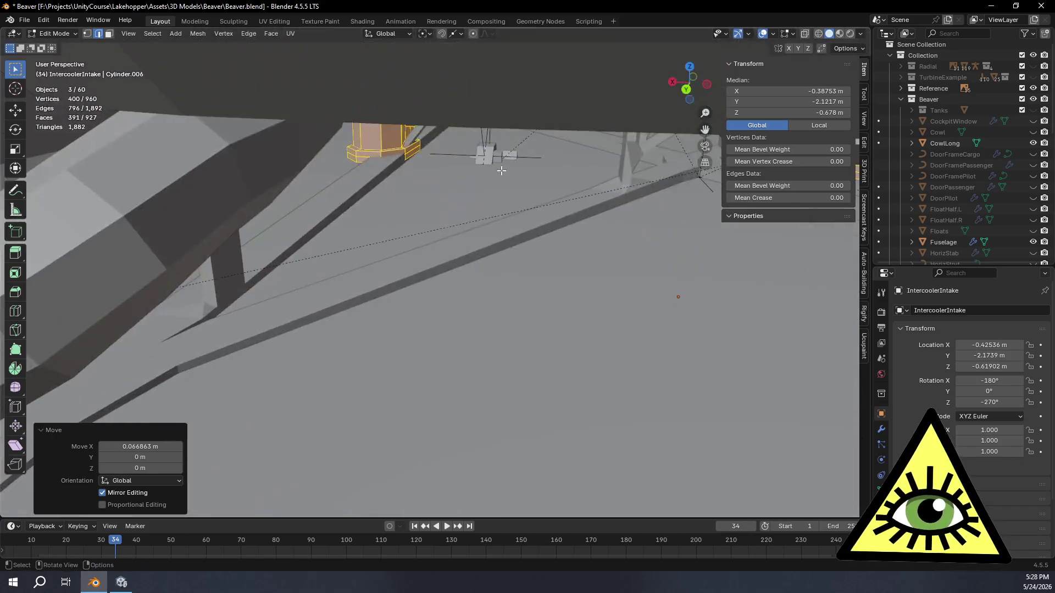
pyautogui.moveTo(439, 402)
pyautogui.mouseDown(button='middle')
pyautogui.moveTo(492, 261)
pyautogui.moveTo(509, 146)
pyautogui.mouseUp(button='middle')
pyautogui.press('KP_Decimal')
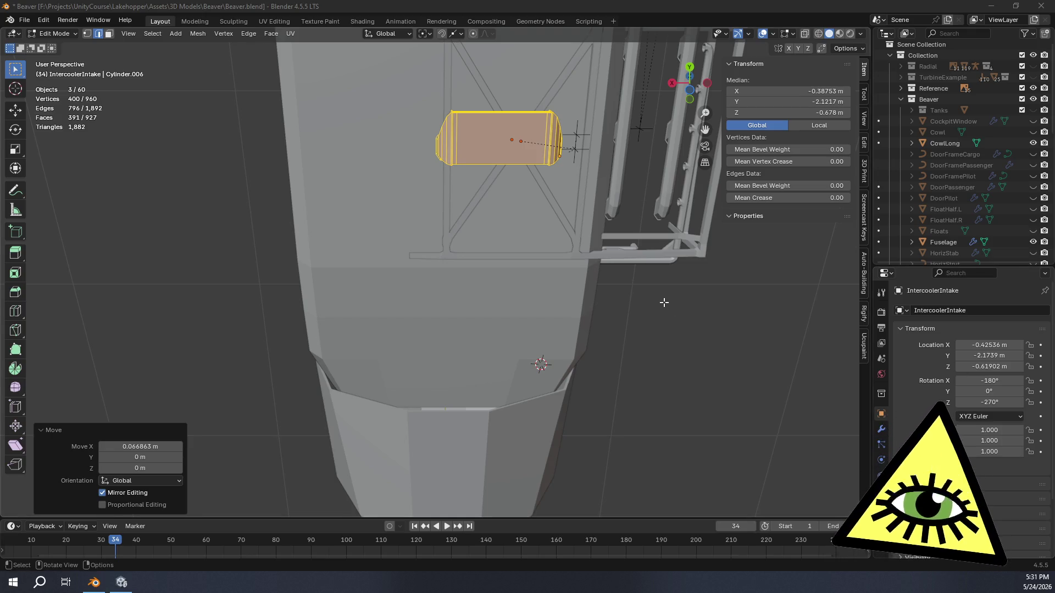
pyautogui.scroll(-5, 561, 299)
# - Orbit to a level view of the engine frame and hide the Fuselage in the Outliner
pyautogui.moveTo(561, 300); pyautogui.dragTo(539, 354, button='middle')
pyautogui.scroll(5, 542, 310)
pyautogui.moveTo(542, 309)
pyautogui.mouseDown(button='middle')
pyautogui.moveTo(528, 397)
pyautogui.moveTo(517, 379)
pyautogui.moveTo(522, 390)
pyautogui.moveTo(533, 336)
pyautogui.moveTo(515, 392)
pyautogui.mouseUp(button='middle')
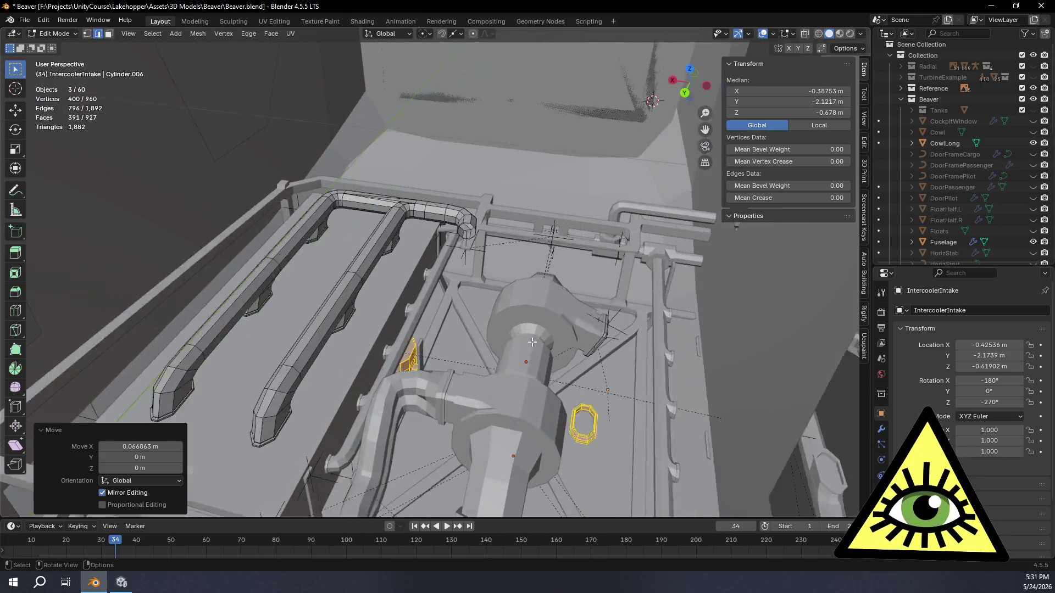
pyautogui.moveTo(515, 394)
pyautogui.mouseDown(button='middle')
pyautogui.moveTo(517, 370)
pyautogui.moveTo(435, 420)
pyautogui.moveTo(428, 344)
pyautogui.moveTo(482, 385)
pyautogui.moveTo(387, 341)
pyautogui.moveTo(563, 356)
pyautogui.moveTo(482, 337)
pyautogui.moveTo(577, 330)
pyautogui.mouseUp(button='middle')
pyautogui.click(1033, 242)
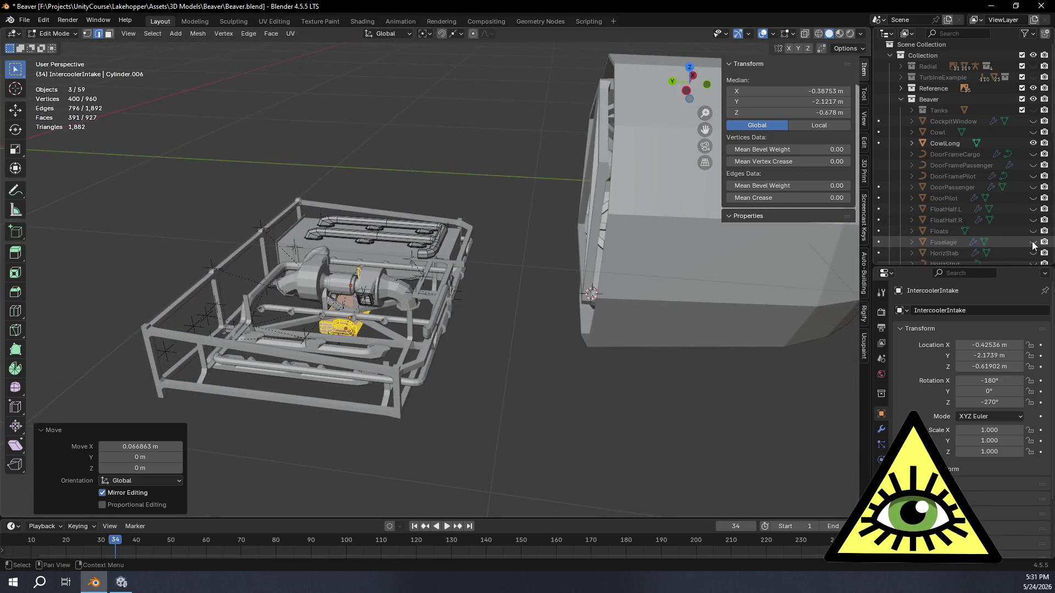
pyautogui.scroll(-3, 1033, 246)
pyautogui.scroll(-2, 1033, 247)
# - Show the Interior mesh and orbit to a low three-quarter view of the frame
pyautogui.click(1033, 176)
pyautogui.moveTo(676, 330)
pyautogui.mouseDown(button='middle')
pyautogui.moveTo(533, 261)
pyautogui.moveTo(659, 344)
pyautogui.moveTo(606, 318)
pyautogui.moveTo(674, 337)
pyautogui.moveTo(640, 324)
pyautogui.mouseUp(button='middle')
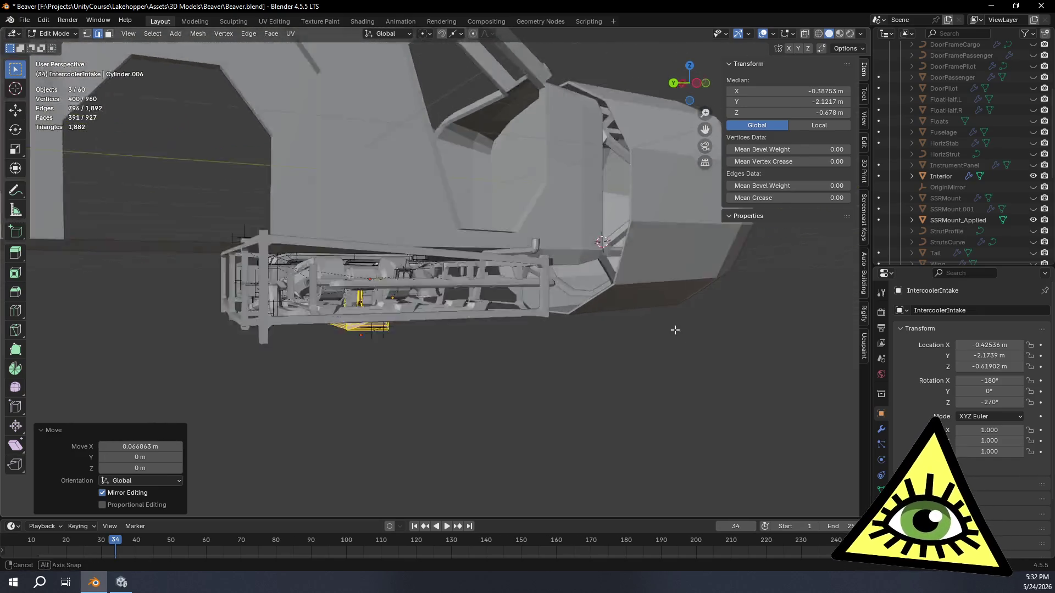
pyautogui.moveTo(640, 324)
pyautogui.mouseDown(button='middle')
pyautogui.moveTo(628, 302)
pyautogui.moveTo(663, 311)
pyautogui.moveTo(652, 315)
pyautogui.mouseUp(button='middle')
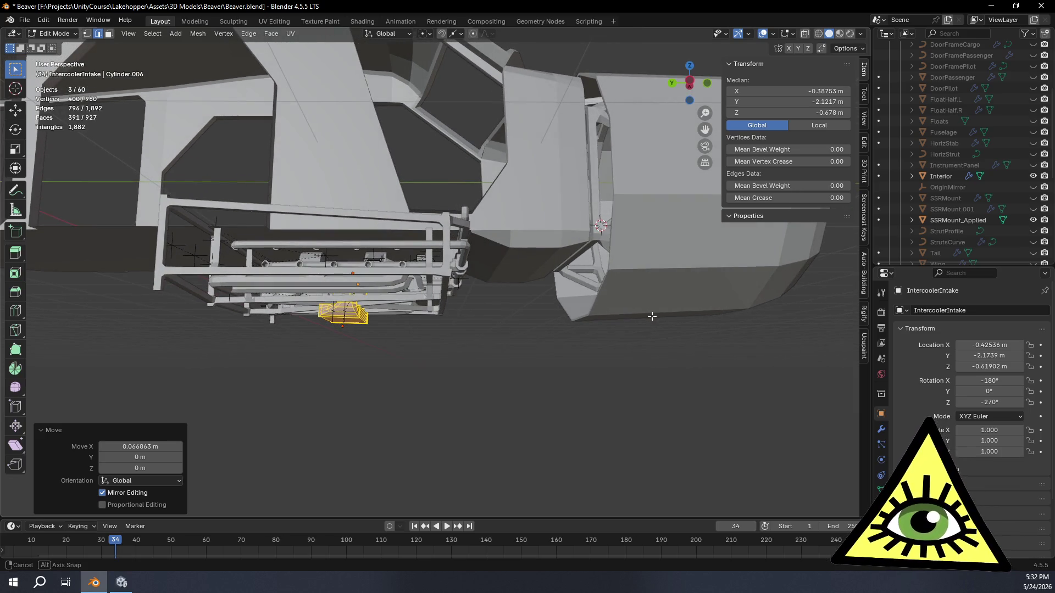
pyautogui.moveTo(651, 316); pyautogui.dragTo(636, 319, button='middle')
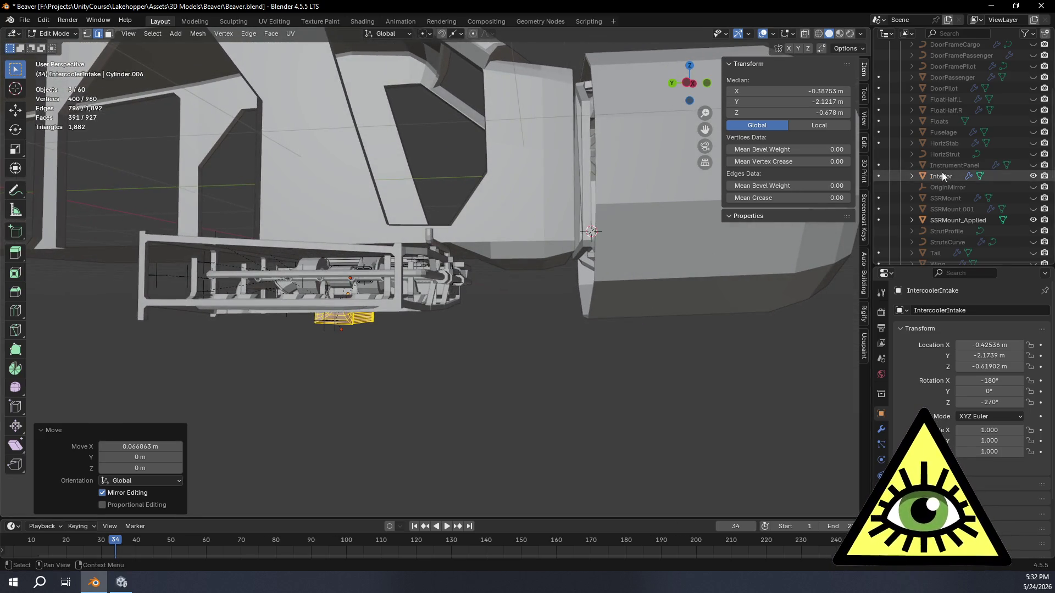
# - Show the Fuselage again and view the aircraft straight from the left side
pyautogui.click(1034, 133)
pyautogui.moveTo(461, 251); pyautogui.dragTo(479, 265, button='middle')
pyautogui.click(690, 84)
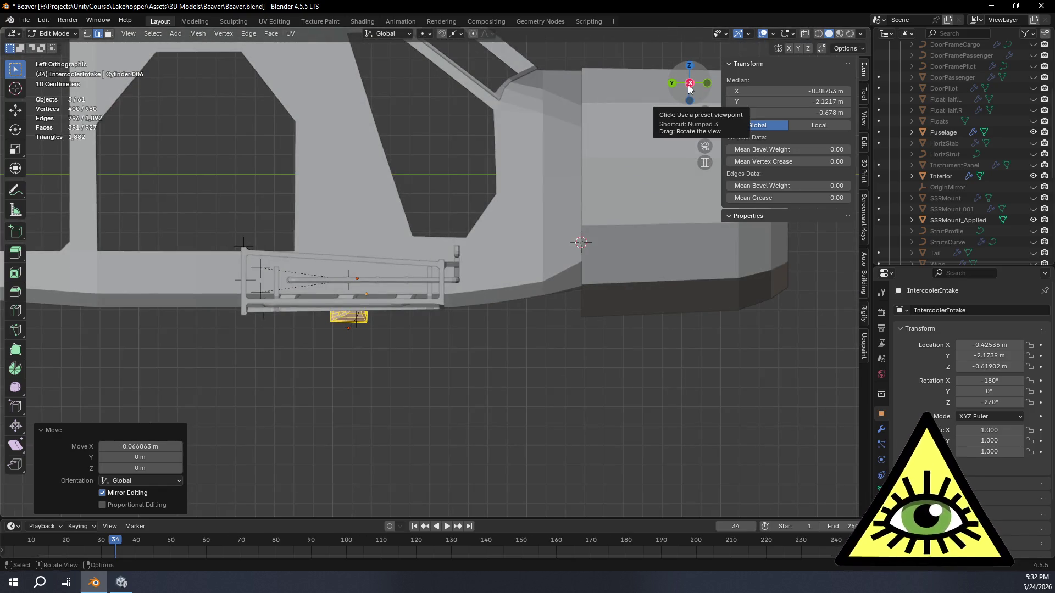
pyautogui.scroll(3, 530, 329)
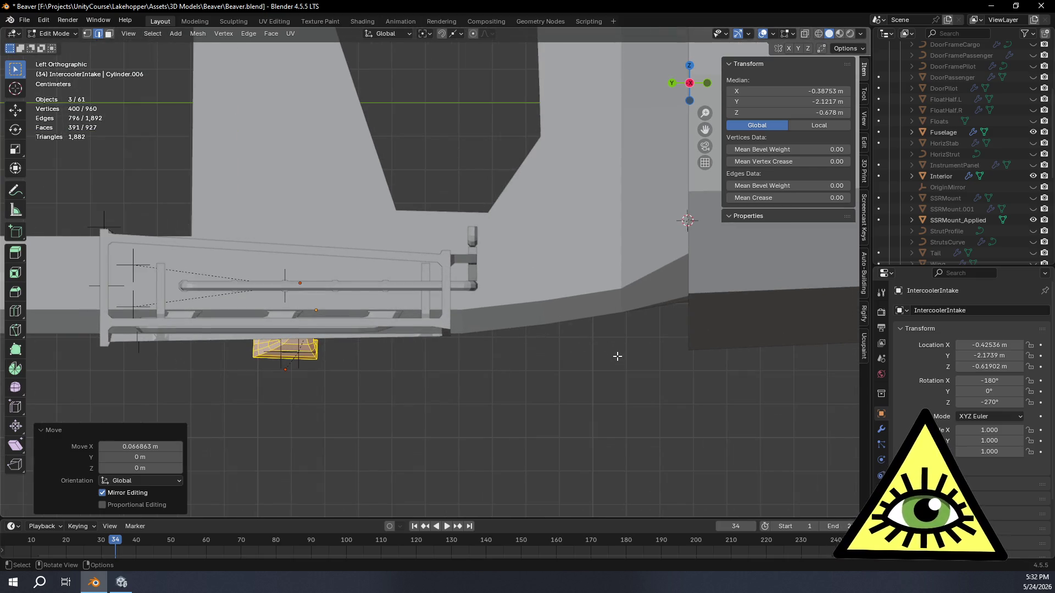
# - Select the Intercooler and drag it 0.93 m along Y and slightly higher, to Y -3.0152 m
pyautogui.press('Tab')
pyautogui.click(280, 353)
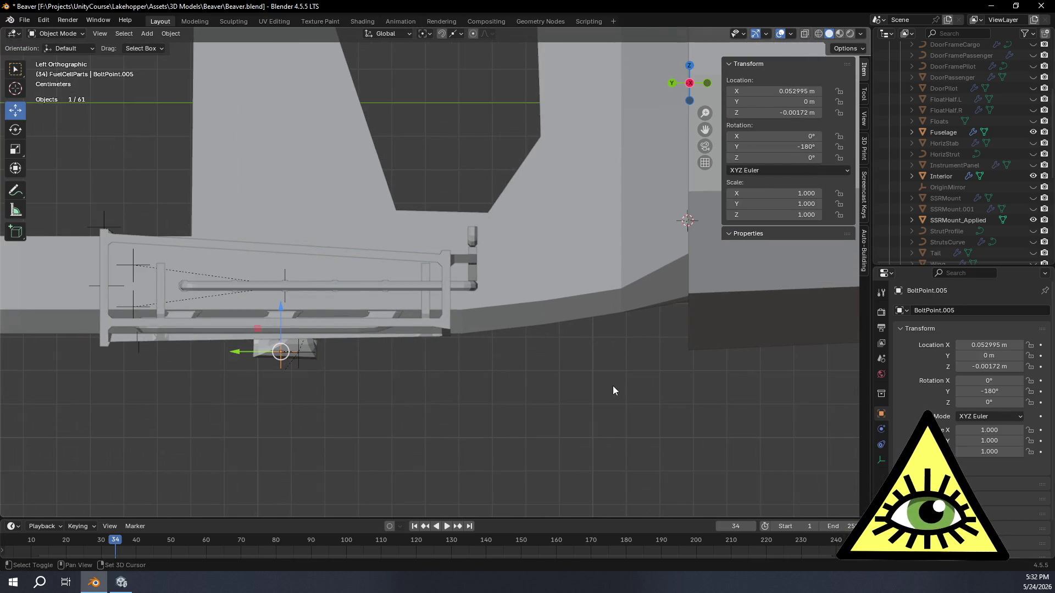
pyautogui.click(316, 342)
pyautogui.press('KP_Decimal')
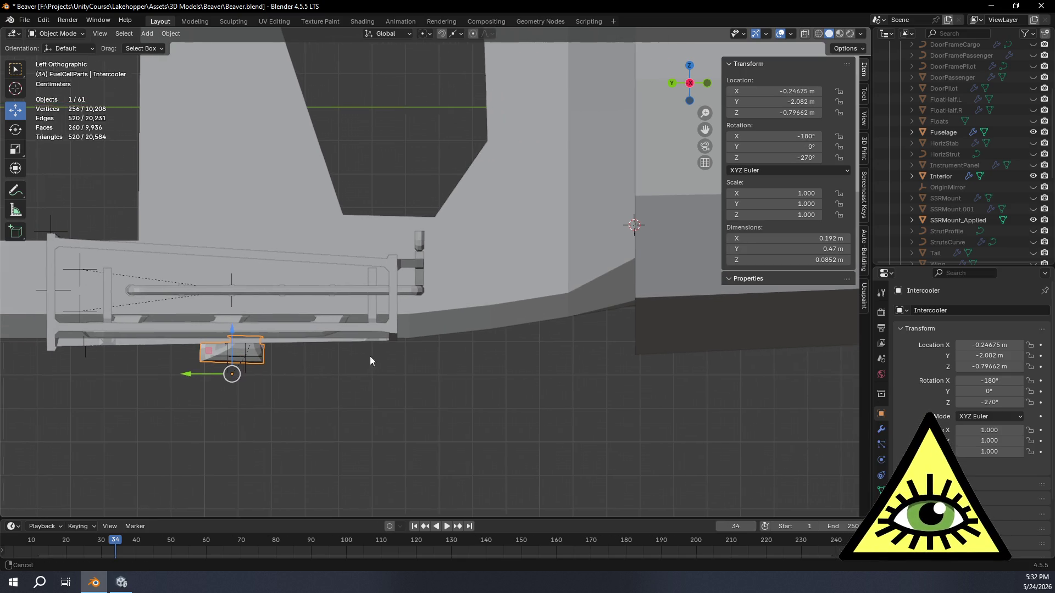
pyautogui.keyDown('shift'); pyautogui.moveTo(370, 361); pyautogui.dragTo(391, 363, button='middle'); pyautogui.keyUp('shift')
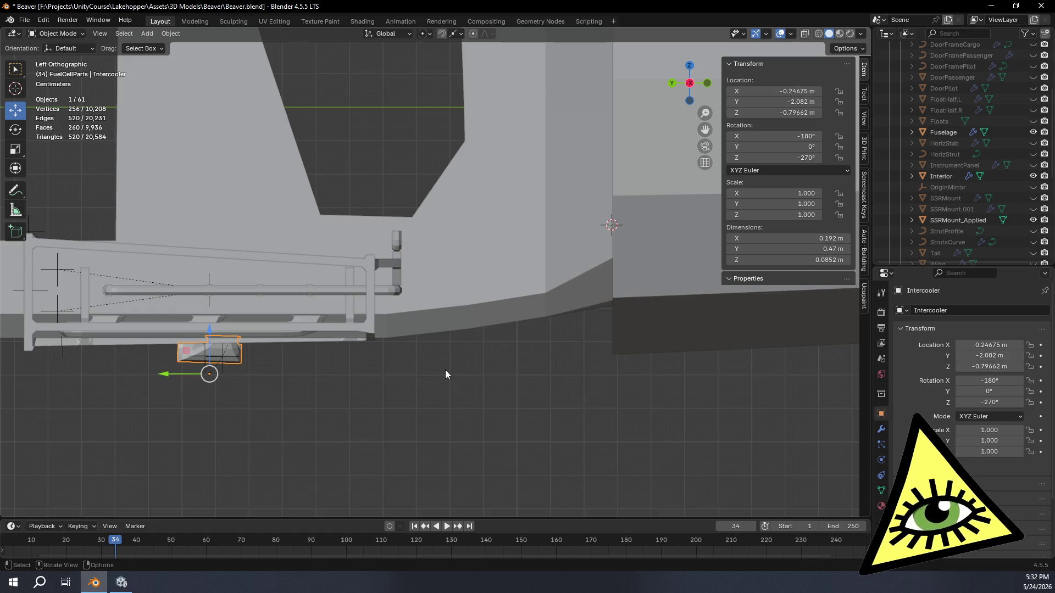
pyautogui.moveTo(183, 356); pyautogui.dragTo(503, 336)
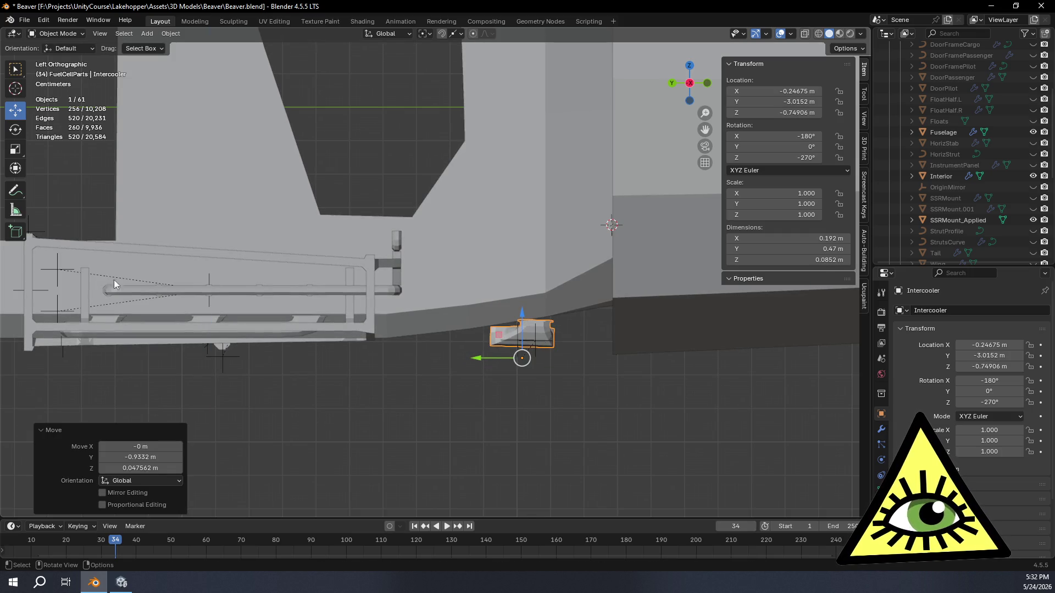
pyautogui.click(15, 130)
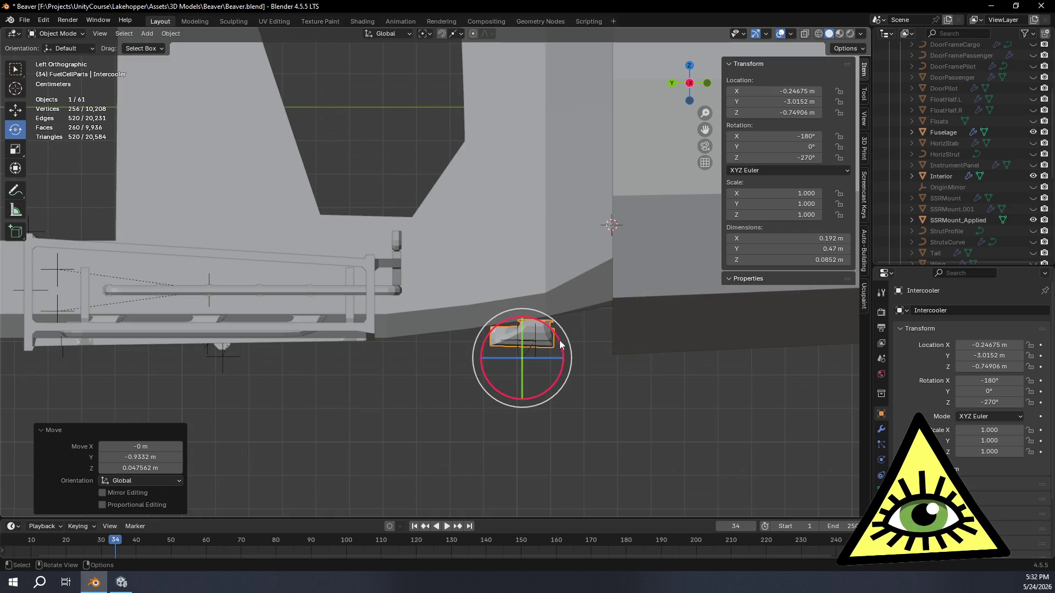
# - Tilt the Intercooler about 9.8° with the rotate ring, giving rotation 9.8016°
pyautogui.moveTo(559, 340); pyautogui.dragTo(557, 330)
pyautogui.click(14, 112)
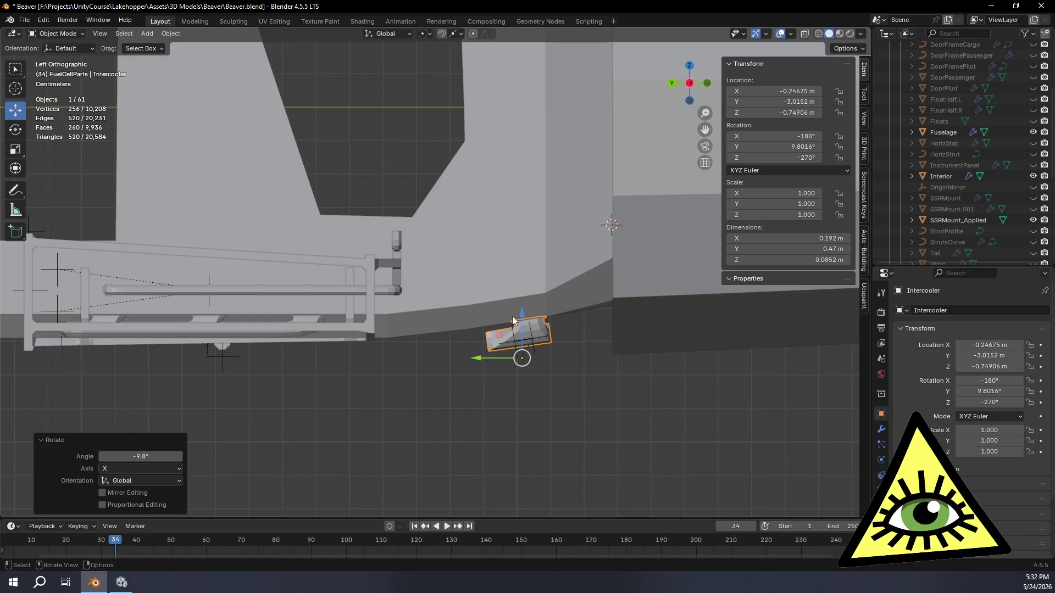
pyautogui.moveTo(523, 363)
pyautogui.mouseDown(button='middle')
pyautogui.moveTo(558, 378)
pyautogui.moveTo(523, 319)
pyautogui.moveTo(506, 321)
pyautogui.moveTo(539, 342)
pyautogui.mouseUp(button='middle')
# - Toggle X-ray so the Intercooler shows through the fuselage, then enter its mesh editing
pyautogui.hotkey('alt', 'z')
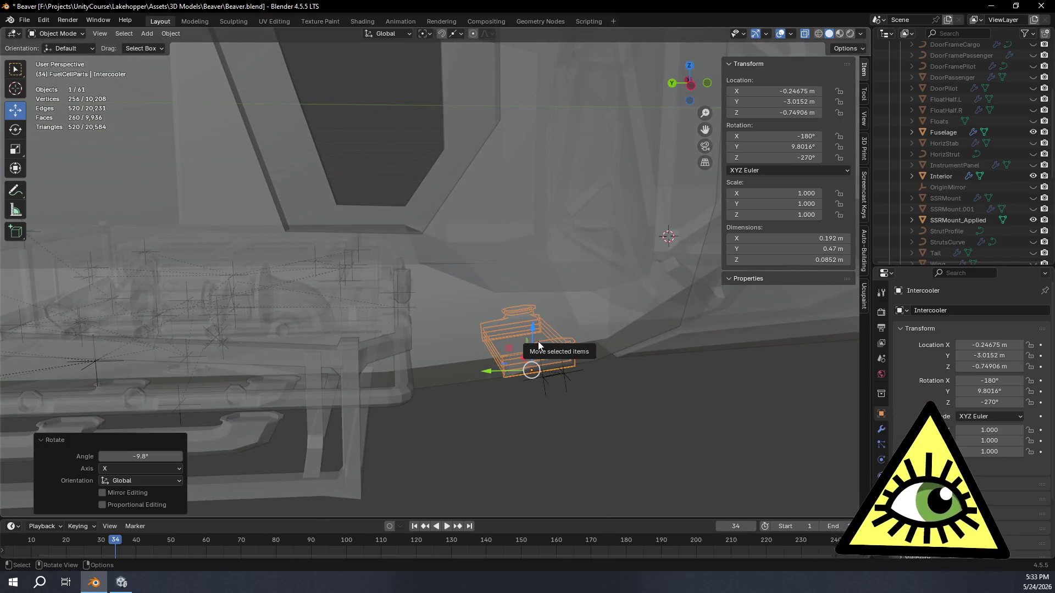
pyautogui.moveTo(538, 341)
pyautogui.mouseDown(button='middle')
pyautogui.moveTo(550, 321)
pyautogui.moveTo(488, 331)
pyautogui.moveTo(455, 317)
pyautogui.moveTo(421, 287)
pyautogui.moveTo(443, 261)
pyautogui.moveTo(394, 252)
pyautogui.moveTo(433, 273)
pyautogui.moveTo(421, 284)
pyautogui.moveTo(428, 278)
pyautogui.mouseUp(button='middle')
pyautogui.press('Tab')
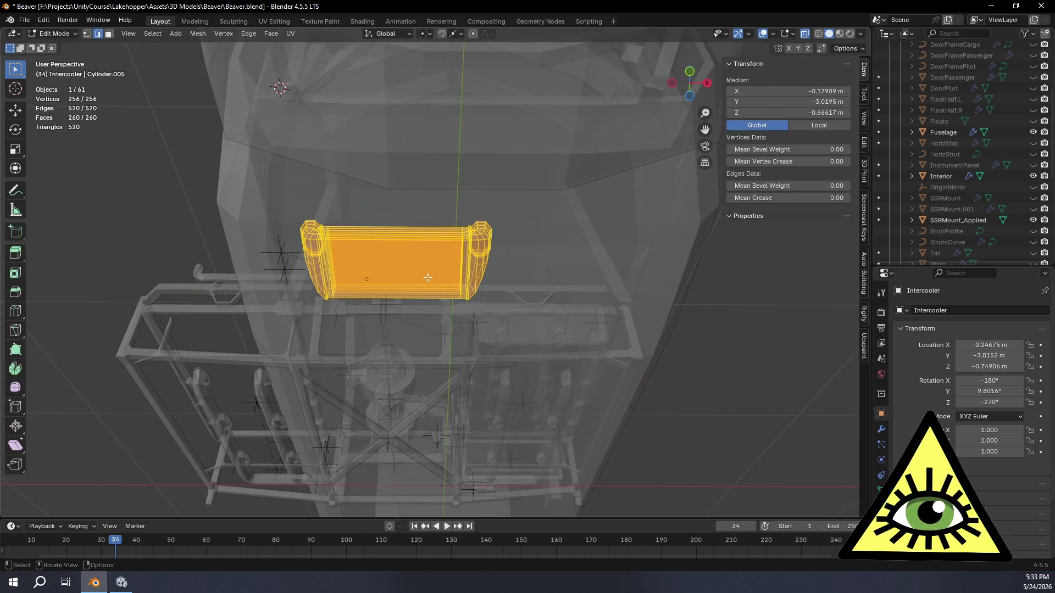
# - Undo the Intercooler's move and tilt, returning it to Y -2.082 m with no rotation
pyautogui.press('Tab')
pyautogui.click(433, 277)
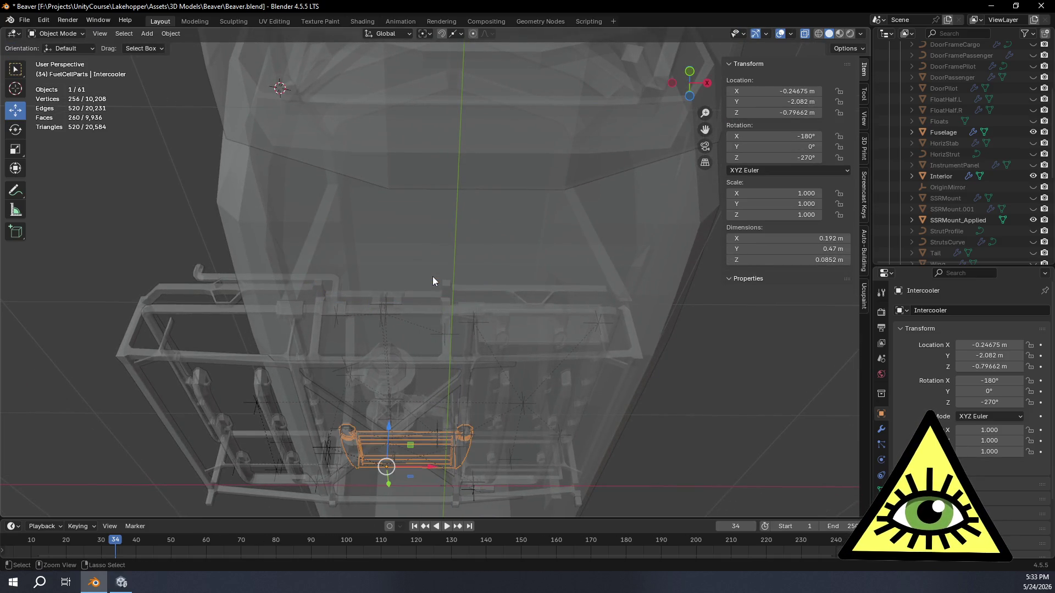
pyautogui.hotkey('ctrl', 'z')
pyautogui.hotkey('ctrl', 'z')
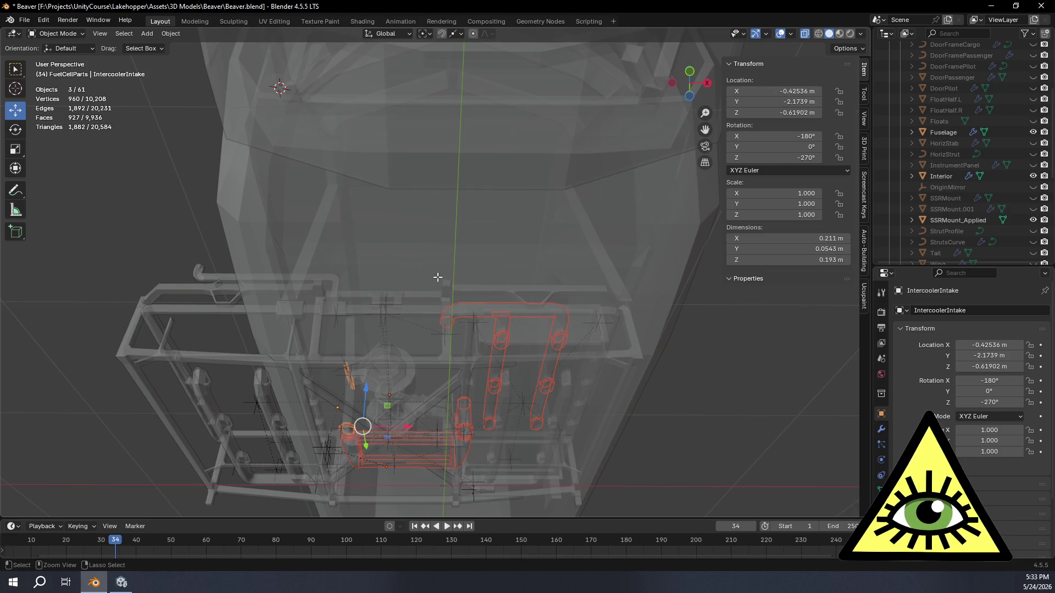
pyautogui.hotkey('ctrl', 'z')
pyautogui.hotkey('ctrl', 'z')
pyautogui.press('Tab')
pyautogui.moveTo(418, 303)
pyautogui.mouseDown(button='middle')
pyautogui.moveTo(440, 352)
pyautogui.moveTo(373, 385)
pyautogui.mouseUp(button='middle')
pyautogui.moveTo(244, 380)
pyautogui.mouseDown(button='middle')
pyautogui.moveTo(432, 332)
pyautogui.moveTo(370, 425)
pyautogui.moveTo(349, 401)
pyautogui.moveTo(562, 368)
pyautogui.mouseUp(button='middle')
# - Step back through the intake edits so it sits slightly lower, then deselect its geometry
pyautogui.hotkey('ctrl', 'z')
pyautogui.press('Tab')
pyautogui.hotkey('ctrl', 'z')
pyautogui.hotkey('ctrl', 'z')
pyautogui.hotkey('ctrl', 'z')
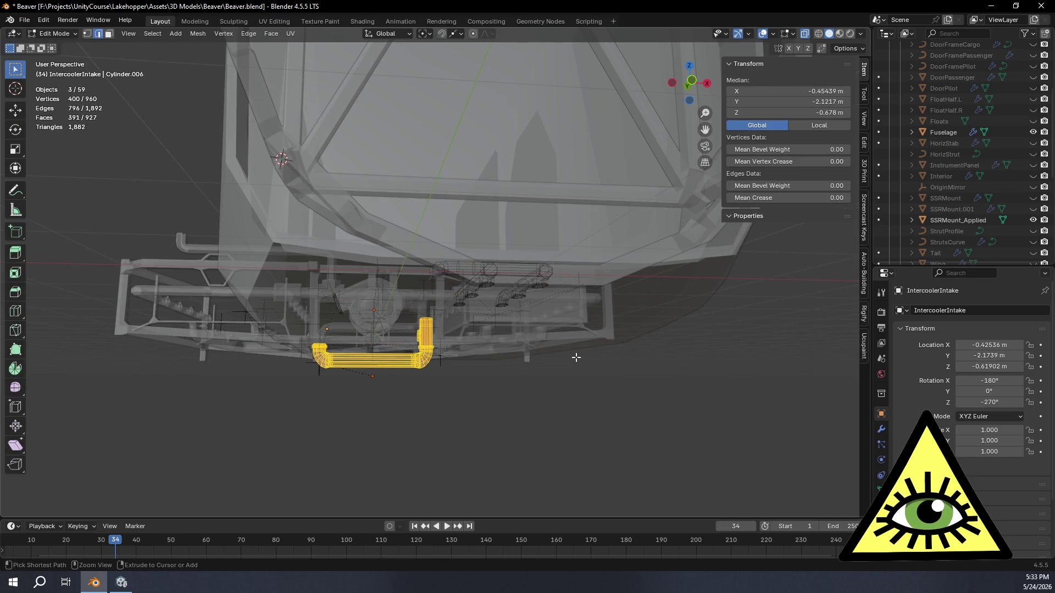
pyautogui.hotkey('ctrl', 'z')
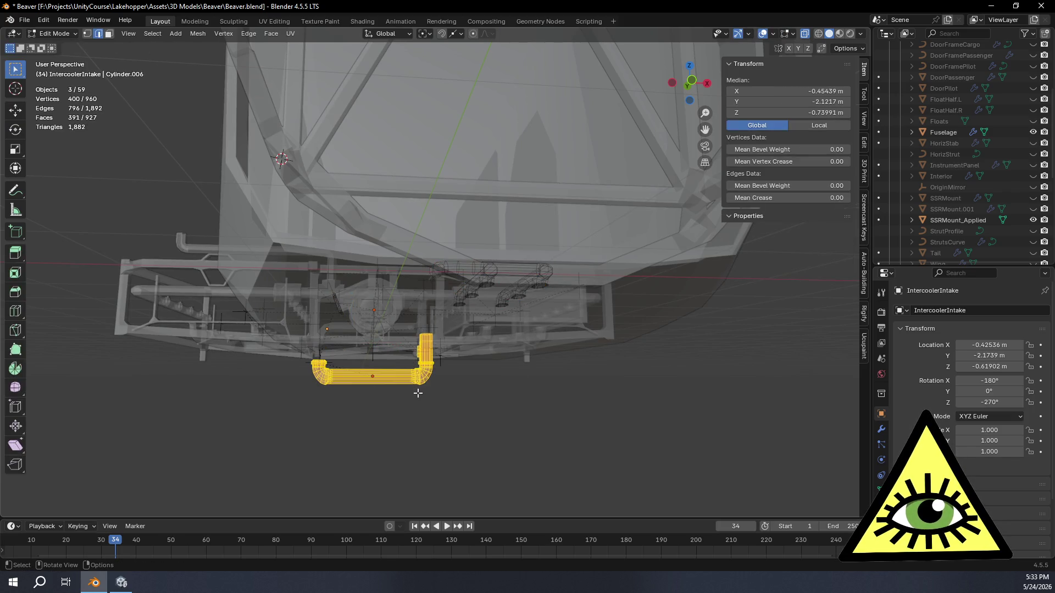
pyautogui.moveTo(404, 404); pyautogui.dragTo(420, 405, button='middle')
pyautogui.click(415, 405)
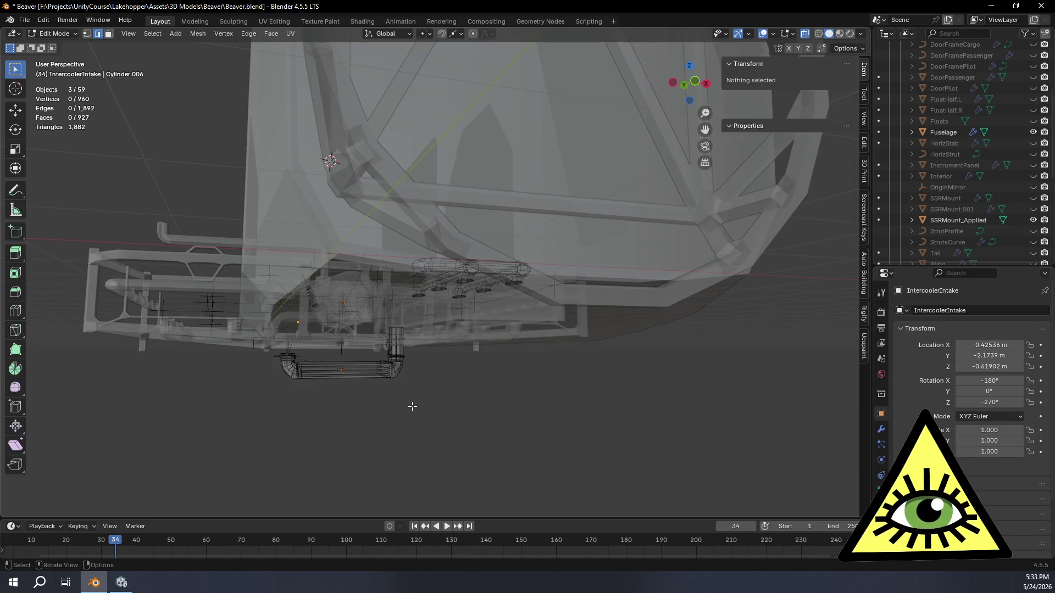
pyautogui.press('Tab')
# - Zero the Intercooler's X location and view the model straight from the left
pyautogui.click(368, 372)
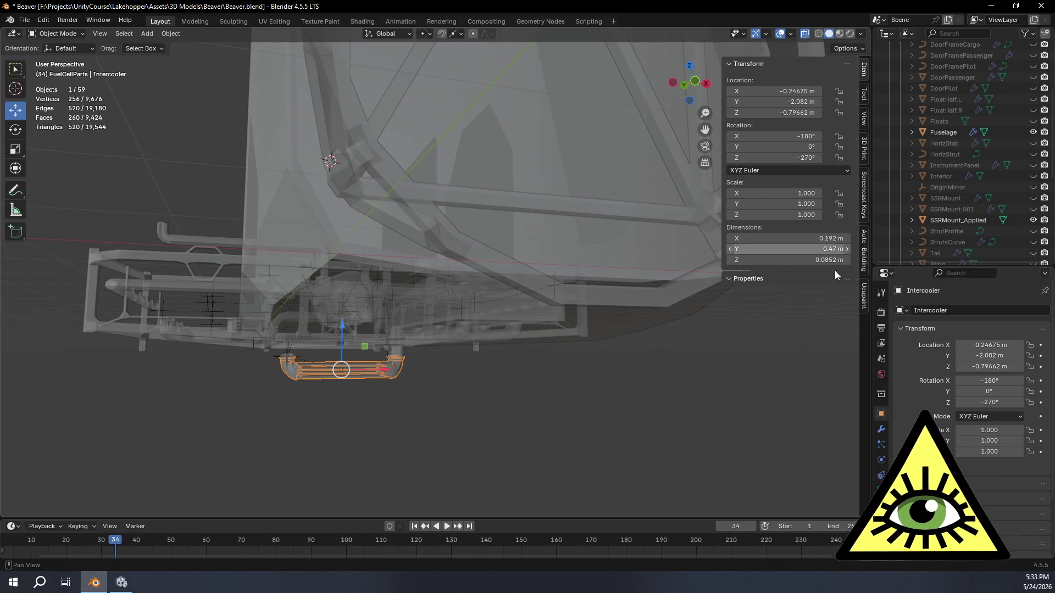
pyautogui.click(983, 345)
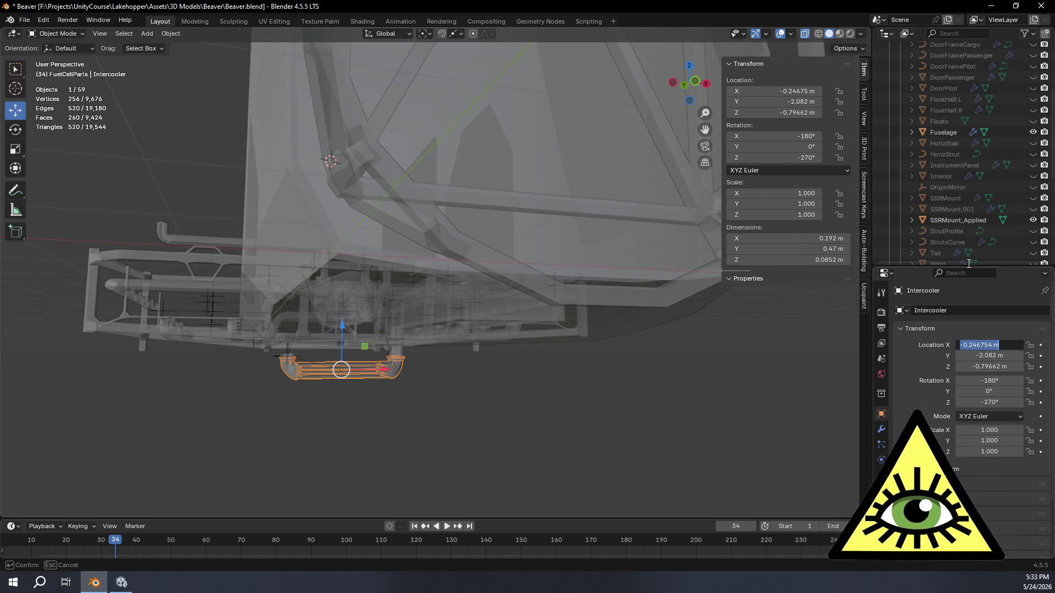
pyautogui.write('0')
pyautogui.press('Return')
pyautogui.moveTo(582, 319)
pyautogui.mouseDown(button='middle')
pyautogui.moveTo(671, 336)
pyautogui.moveTo(647, 224)
pyautogui.mouseUp(button='middle')
pyautogui.click(684, 83)
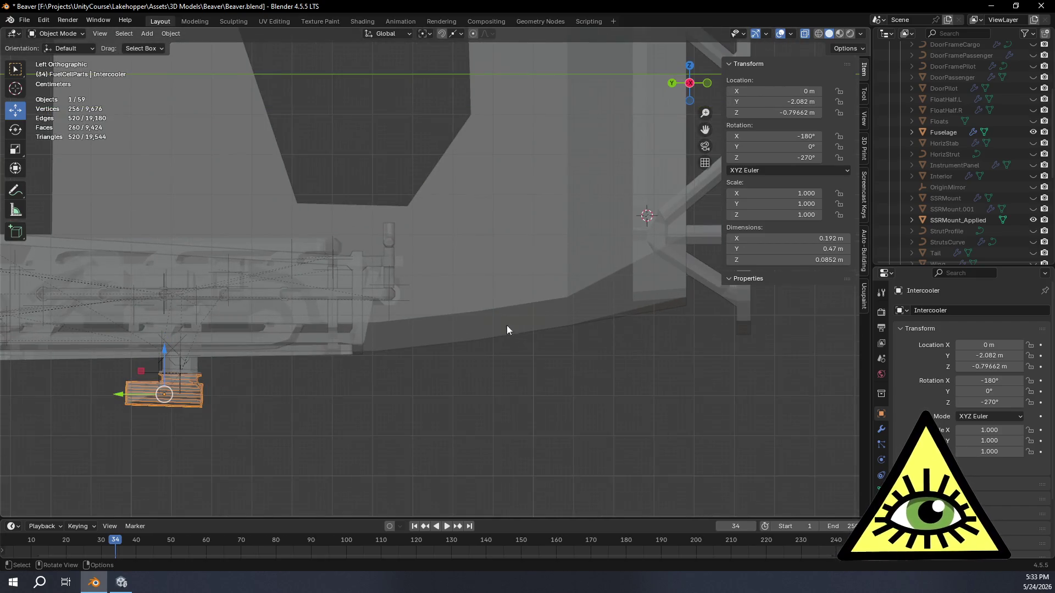
pyautogui.scroll(2, 507, 326)
pyautogui.scroll(-2, 427, 383)
# - Move the Intercooler up toward the fuselage underside and tilt it about 20°
pyautogui.keyDown('shift'); pyautogui.moveTo(427, 382); pyautogui.dragTo(253, 327, button='middle'); pyautogui.keyUp('shift')
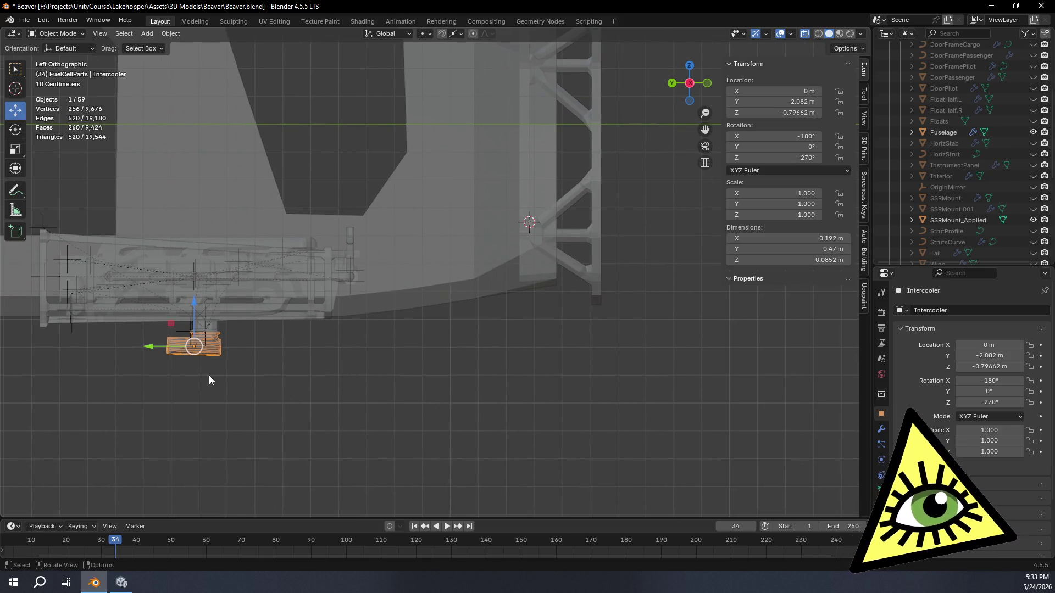
pyautogui.moveTo(182, 336); pyautogui.dragTo(489, 289)
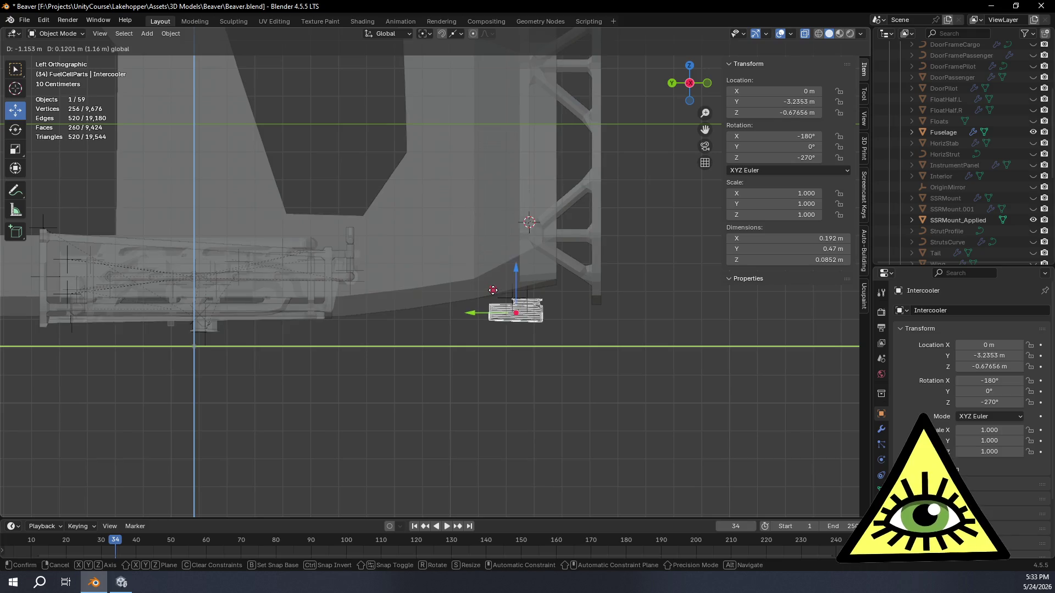
pyautogui.moveTo(489, 289); pyautogui.dragTo(480, 289)
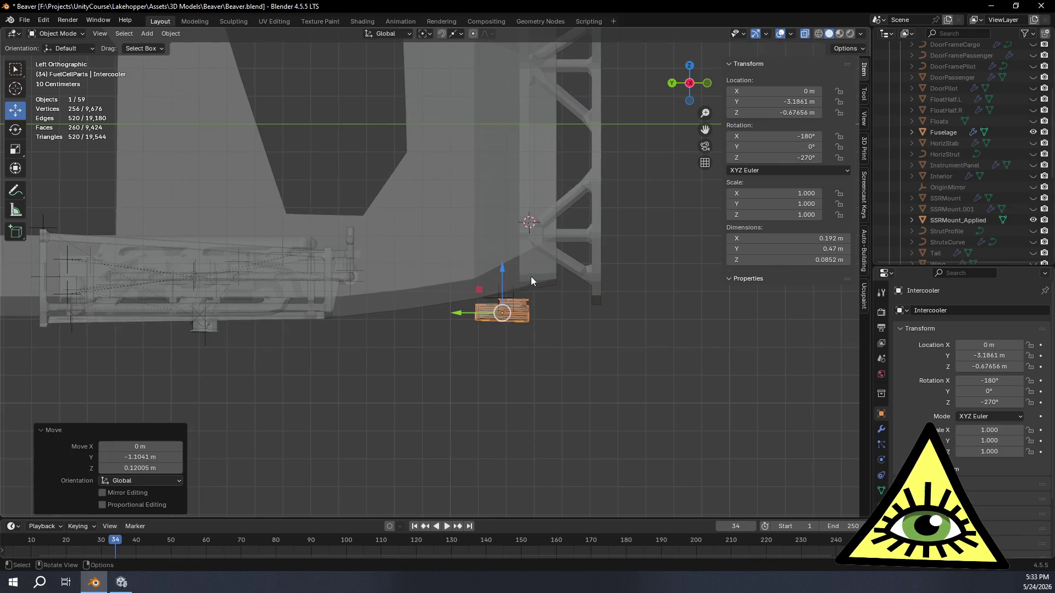
pyautogui.click(19, 132)
pyautogui.scroll(2, 506, 298)
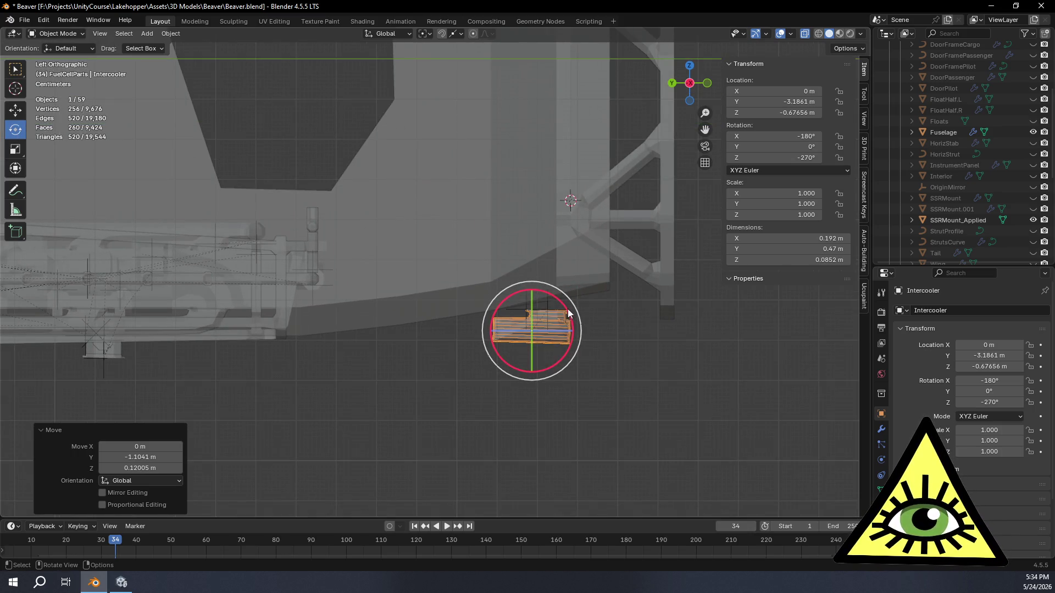
pyautogui.moveTo(567, 314); pyautogui.dragTo(565, 265)
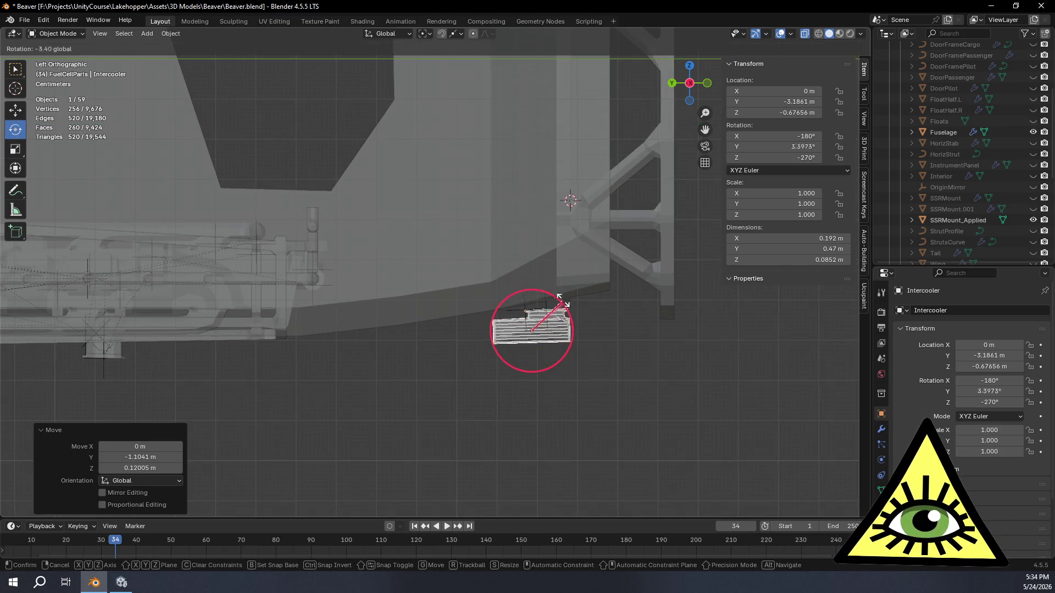
pyautogui.click(573, 266)
# - Show the Interior part and slide the Intercooler closer to the fuselage bottom
pyautogui.keyDown('shift'); pyautogui.moveTo(436, 262); pyautogui.dragTo(523, 278, button='middle'); pyautogui.keyUp('shift')
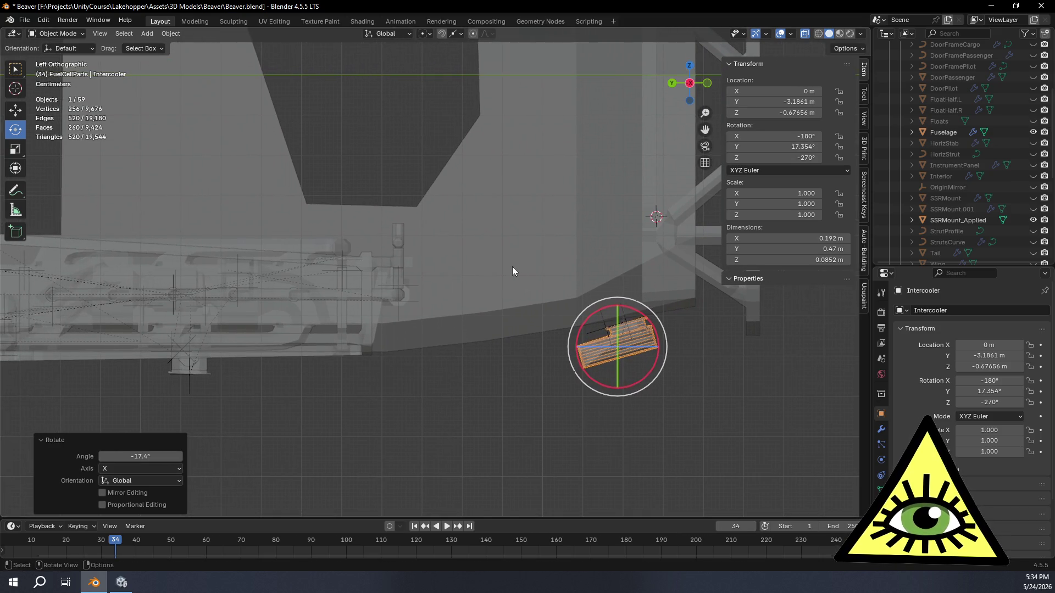
pyautogui.click(1033, 178)
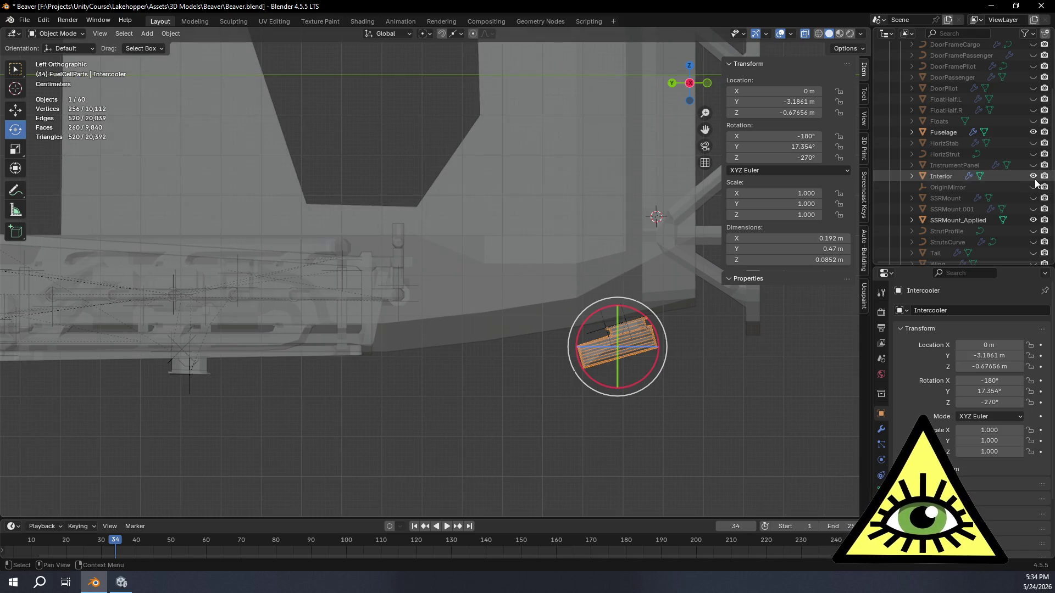
pyautogui.hotkey('shift', 'space')
pyautogui.press('g')
pyautogui.moveTo(591, 322); pyautogui.dragTo(558, 319)
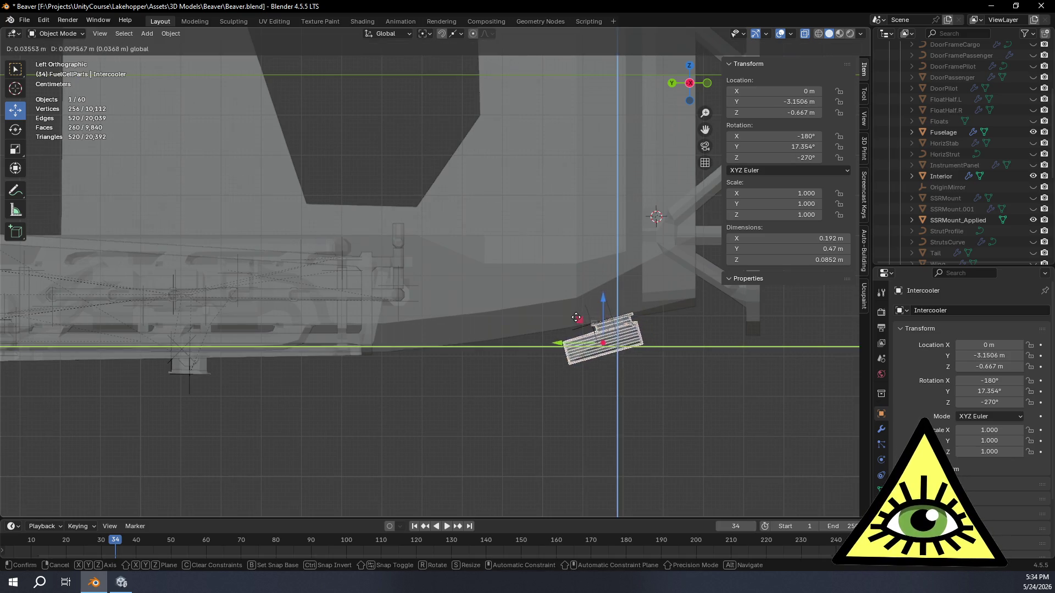
pyautogui.click(557, 316)
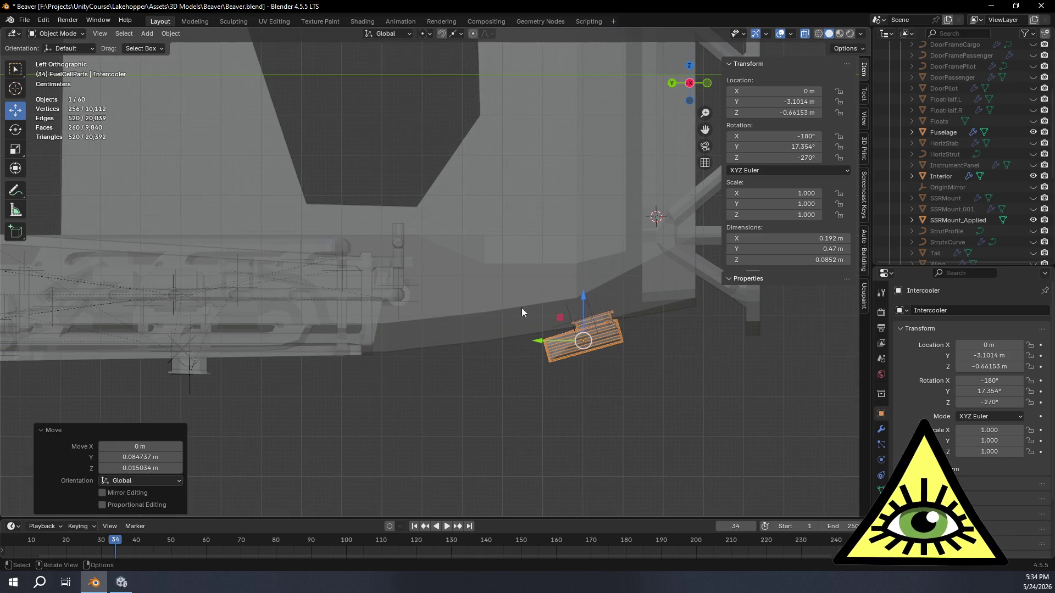
# - Reduce the tilt to 8.5919° at Y -2.8403 m, Z -0.7039 m, then return to solid shading
pyautogui.moveTo(598, 302); pyautogui.dragTo(601, 304)
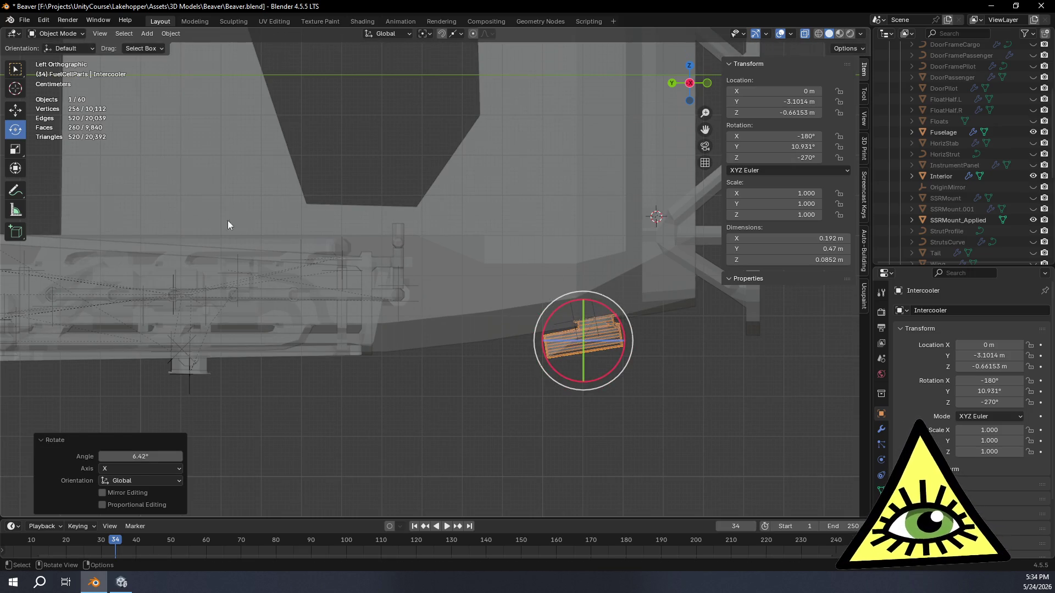
pyautogui.click(19, 115)
pyautogui.moveTo(562, 317)
pyautogui.mouseDown()
pyautogui.moveTo(452, 337)
pyautogui.moveTo(518, 328)
pyautogui.mouseUp()
pyautogui.moveTo(519, 328)
pyautogui.mouseDown(button='middle')
pyautogui.moveTo(550, 407)
pyautogui.moveTo(424, 410)
pyautogui.moveTo(459, 401)
pyautogui.moveTo(702, 448)
pyautogui.moveTo(695, 437)
pyautogui.moveTo(695, 455)
pyautogui.moveTo(819, 415)
pyautogui.moveTo(744, 396)
pyautogui.moveTo(470, 391)
pyautogui.moveTo(463, 364)
pyautogui.moveTo(464, 376)
pyautogui.moveTo(412, 413)
pyautogui.moveTo(389, 408)
pyautogui.moveTo(358, 358)
pyautogui.mouseUp(button='middle')
pyautogui.click(550, 407)
pyautogui.hotkey('alt', 'z')
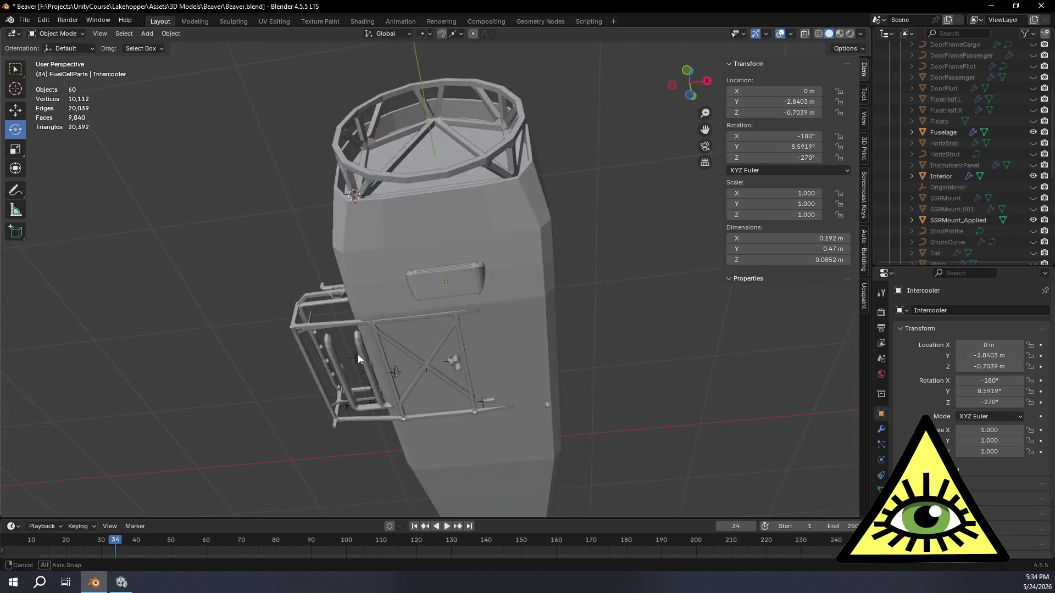
pyautogui.hotkey('alt', 'z')
pyautogui.moveTo(415, 255)
pyautogui.mouseDown(button='middle')
pyautogui.moveTo(528, 332)
pyautogui.moveTo(554, 327)
pyautogui.moveTo(560, 353)
pyautogui.moveTo(558, 333)
pyautogui.moveTo(519, 311)
pyautogui.moveTo(577, 299)
pyautogui.moveTo(409, 310)
pyautogui.moveTo(404, 261)
pyautogui.moveTo(556, 325)
pyautogui.moveTo(506, 315)
pyautogui.moveTo(518, 307)
pyautogui.mouseUp(button='middle')
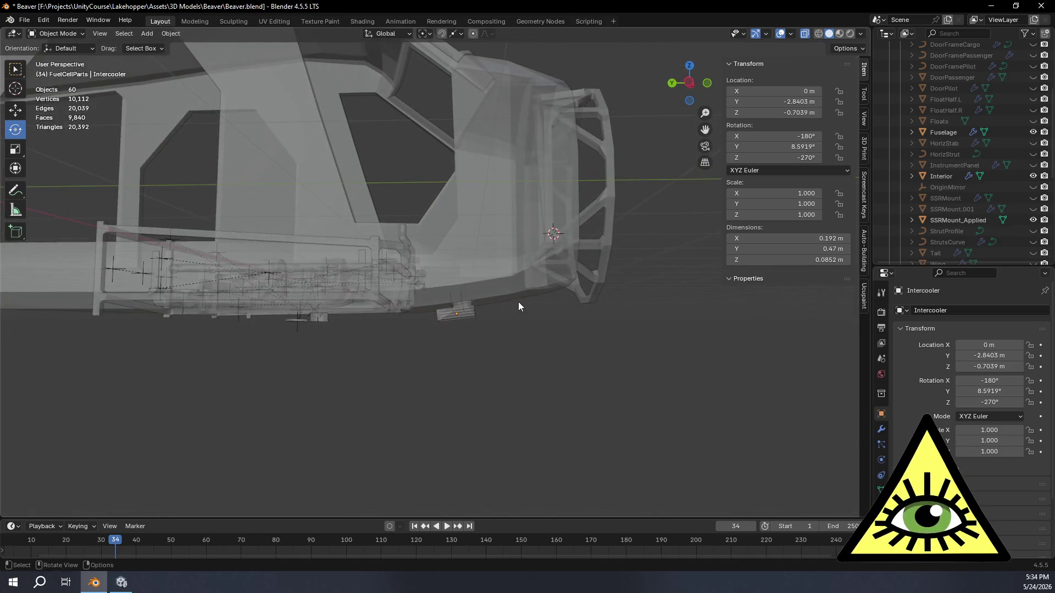
pyautogui.moveTo(354, 283)
pyautogui.mouseDown(button='middle')
pyautogui.moveTo(433, 310)
pyautogui.moveTo(400, 295)
pyautogui.moveTo(406, 270)
pyautogui.moveTo(472, 259)
pyautogui.moveTo(479, 248)
pyautogui.moveTo(532, 263)
pyautogui.moveTo(515, 260)
pyautogui.moveTo(519, 304)
pyautogui.moveTo(443, 307)
pyautogui.moveTo(383, 350)
pyautogui.moveTo(271, 355)
pyautogui.moveTo(408, 316)
pyautogui.mouseUp(button='middle')
pyautogui.scroll(5, 408, 316)
pyautogui.moveTo(522, 352)
pyautogui.mouseDown(button='middle')
pyautogui.moveTo(370, 382)
pyautogui.moveTo(297, 372)
pyautogui.moveTo(298, 393)
pyautogui.moveTo(264, 427)
pyautogui.moveTo(281, 396)
pyautogui.moveTo(467, 327)
pyautogui.moveTo(498, 290)
pyautogui.mouseUp(button='middle')
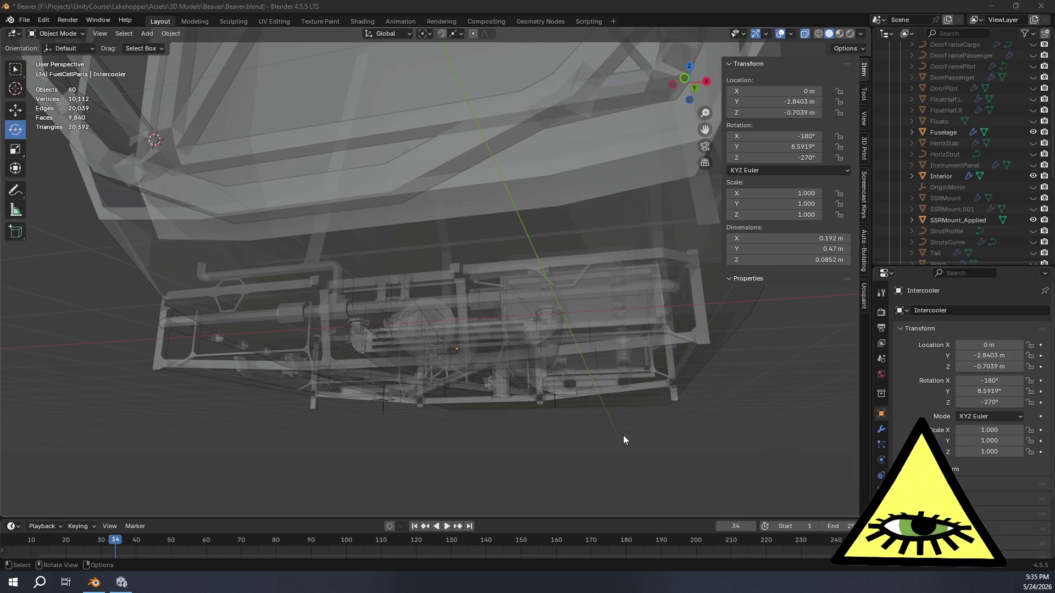
pyautogui.moveTo(624, 436)
pyautogui.mouseDown(button='middle')
pyautogui.moveTo(564, 453)
pyautogui.moveTo(559, 474)
pyautogui.moveTo(594, 477)
pyautogui.moveTo(640, 438)
pyautogui.moveTo(726, 413)
pyautogui.moveTo(802, 421)
pyautogui.moveTo(801, 439)
pyautogui.moveTo(679, 470)
pyautogui.moveTo(594, 431)
pyautogui.moveTo(603, 382)
pyautogui.moveTo(688, 412)
pyautogui.moveTo(691, 443)
pyautogui.moveTo(742, 412)
pyautogui.mouseUp(button='middle')
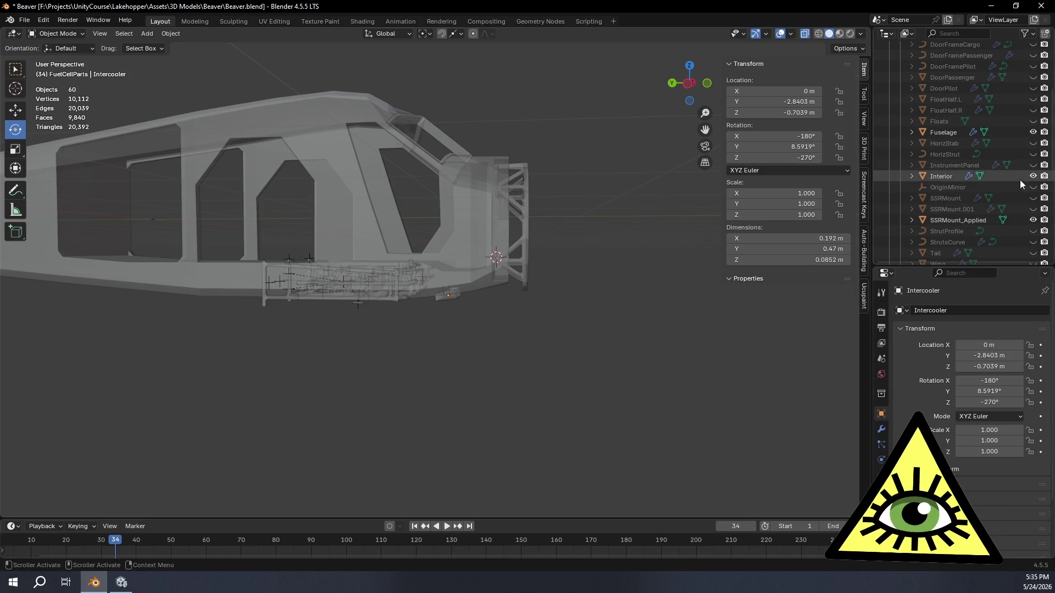
pyautogui.scroll(2, 1023, 166)
pyautogui.scroll(2, 1030, 103)
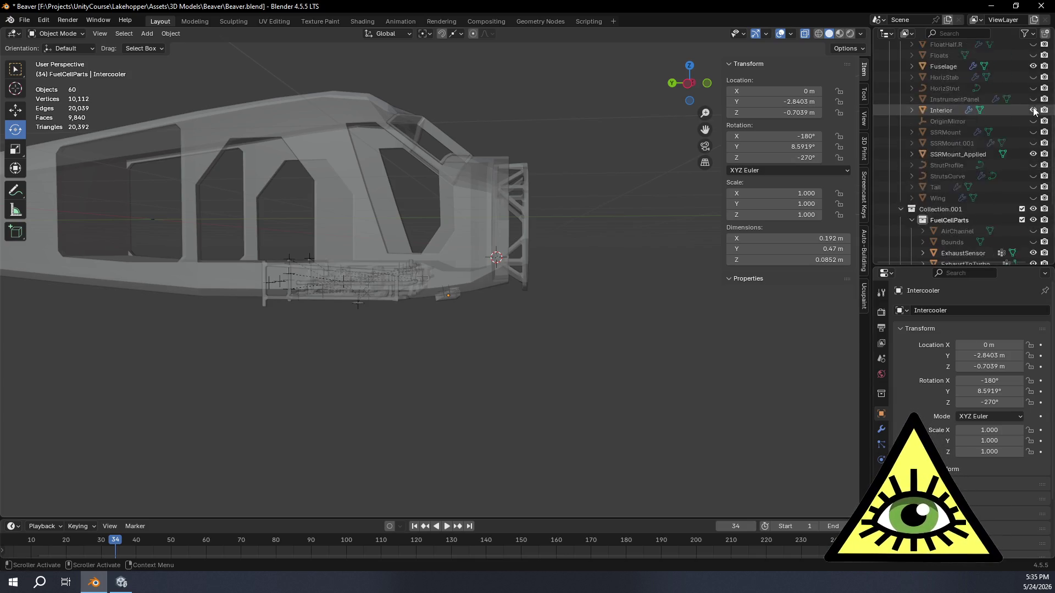
pyautogui.scroll(2, 1041, 107)
# - Toggle Cowl, CowlLong and CockpitWindow visibility, leaving only CowlLong shown at the nose
pyautogui.click(1033, 109)
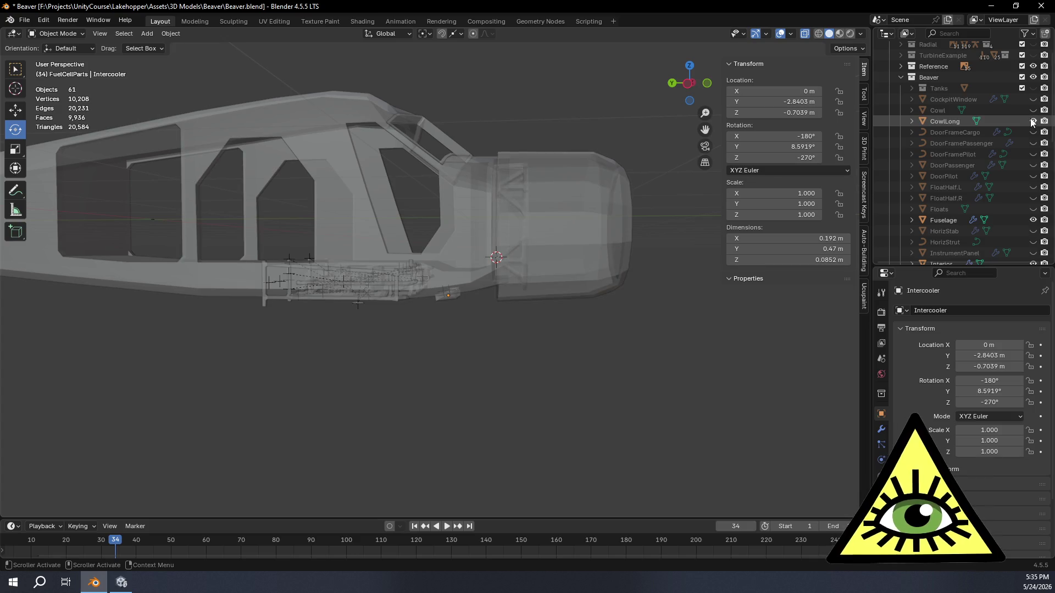
pyautogui.click(1033, 121)
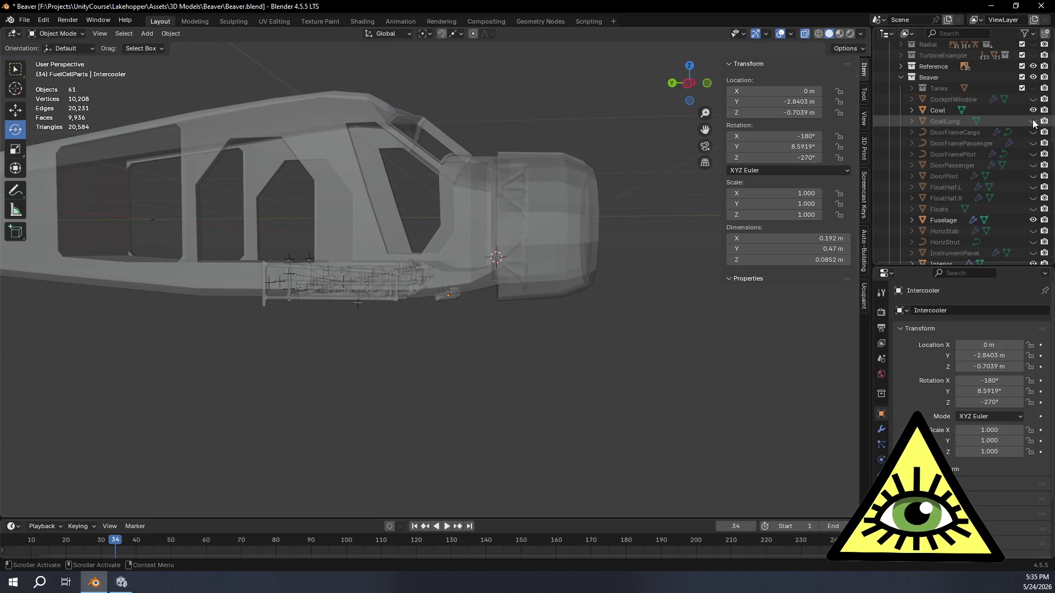
pyautogui.click(1033, 121)
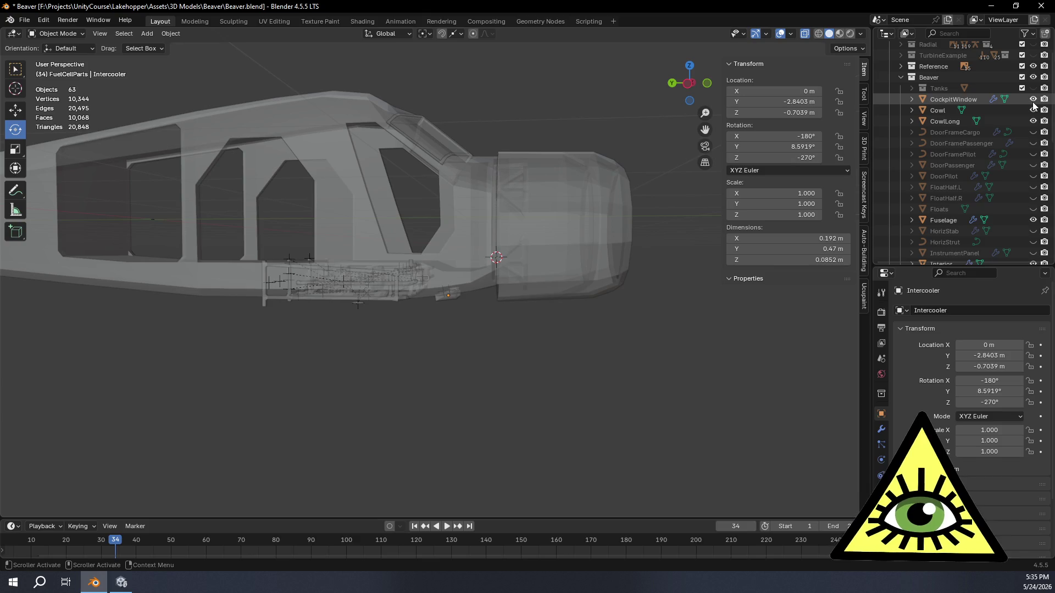
pyautogui.click(1033, 100)
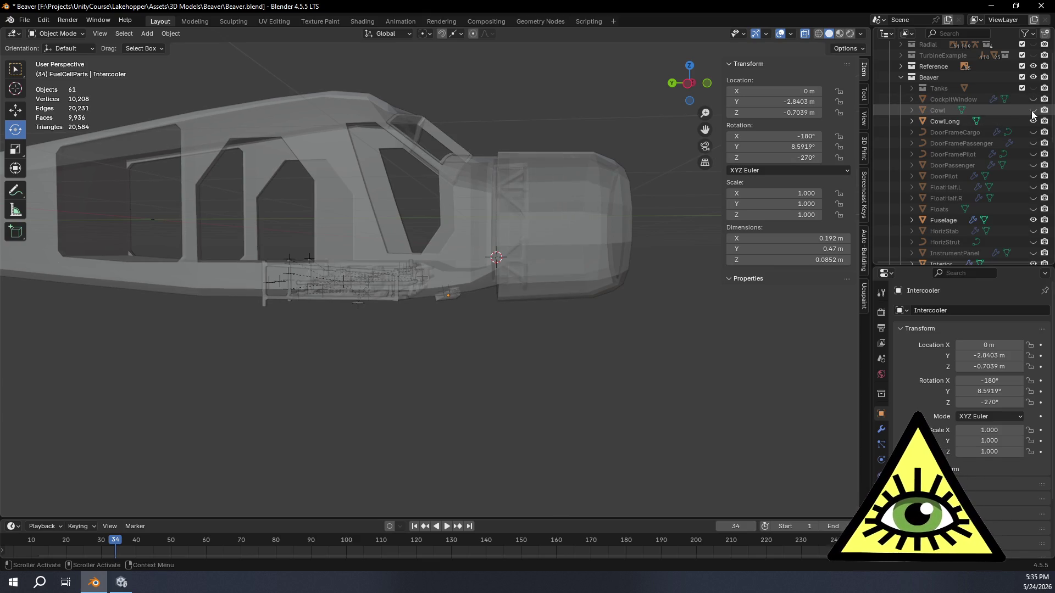
pyautogui.moveTo(501, 388)
pyautogui.mouseDown(button='middle')
pyautogui.moveTo(588, 367)
pyautogui.moveTo(696, 388)
pyautogui.moveTo(494, 412)
pyautogui.moveTo(436, 401)
pyautogui.mouseUp(button='middle')
pyautogui.scroll(2, 463, 350)
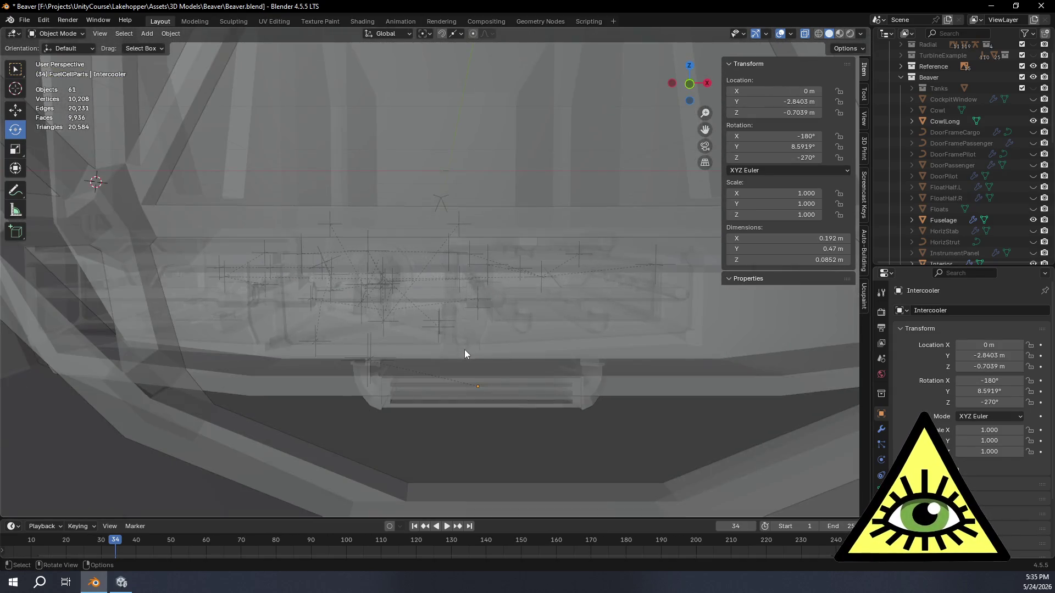
pyautogui.scroll(1, 464, 349)
pyautogui.moveTo(464, 350); pyautogui.dragTo(320, 399, button='middle')
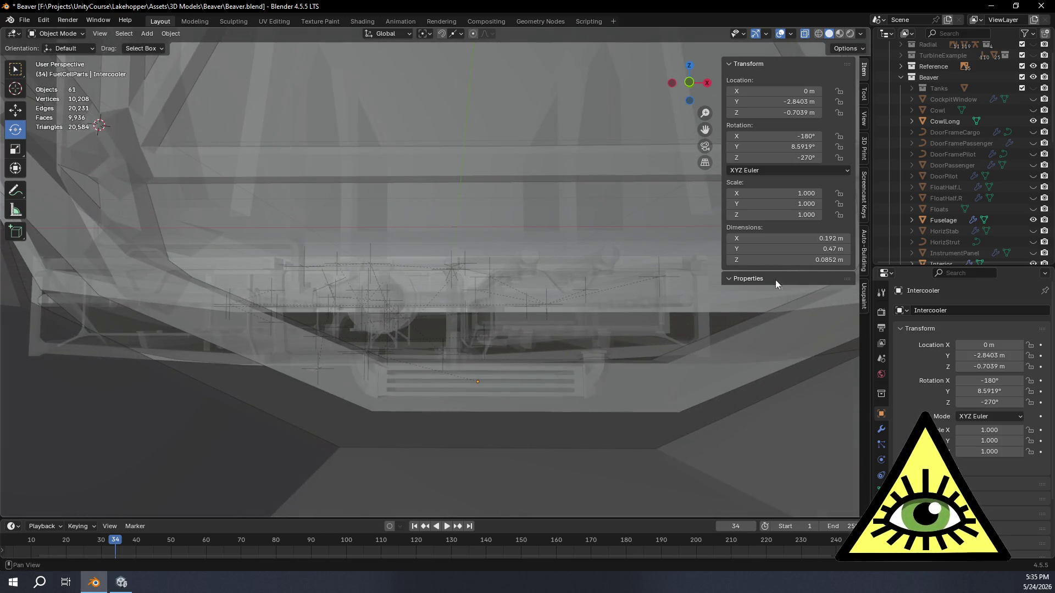
pyautogui.moveTo(302, 359)
pyautogui.mouseDown(button='middle')
pyautogui.moveTo(350, 315)
pyautogui.moveTo(475, 317)
pyautogui.moveTo(483, 331)
pyautogui.mouseUp(button='middle')
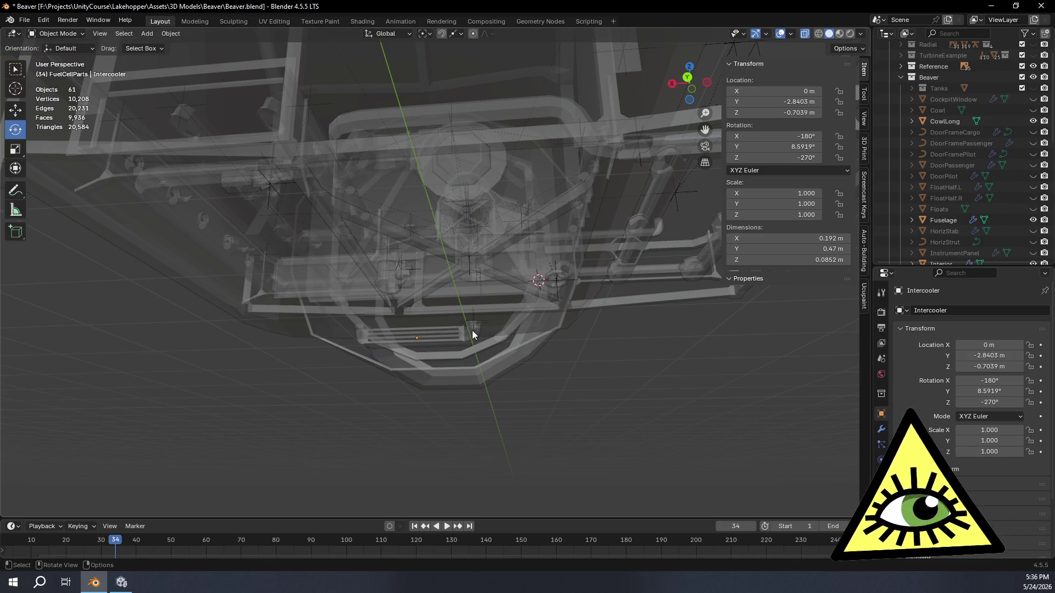
pyautogui.moveTo(472, 330)
pyautogui.mouseDown(button='middle')
pyautogui.moveTo(443, 377)
pyautogui.moveTo(346, 376)
pyautogui.moveTo(587, 313)
pyautogui.moveTo(570, 309)
pyautogui.moveTo(588, 333)
pyautogui.moveTo(584, 419)
pyautogui.moveTo(568, 311)
pyautogui.moveTo(563, 339)
pyautogui.moveTo(581, 312)
pyautogui.moveTo(571, 267)
pyautogui.mouseUp(button='middle')
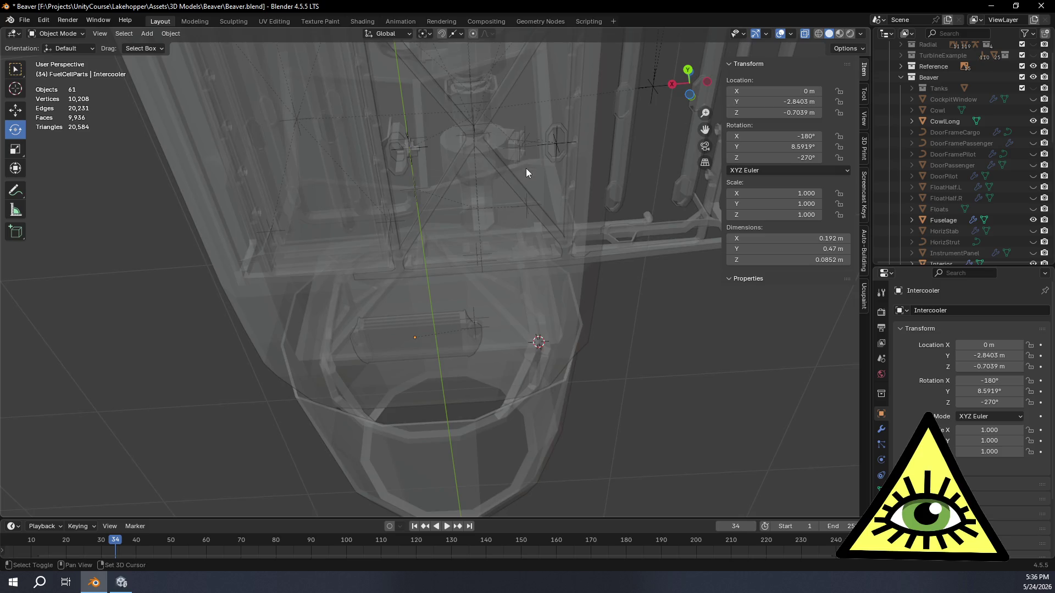
pyautogui.keyDown('shift'); pyautogui.moveTo(527, 169); pyautogui.dragTo(470, 241, button='middle'); pyautogui.keyUp('shift')
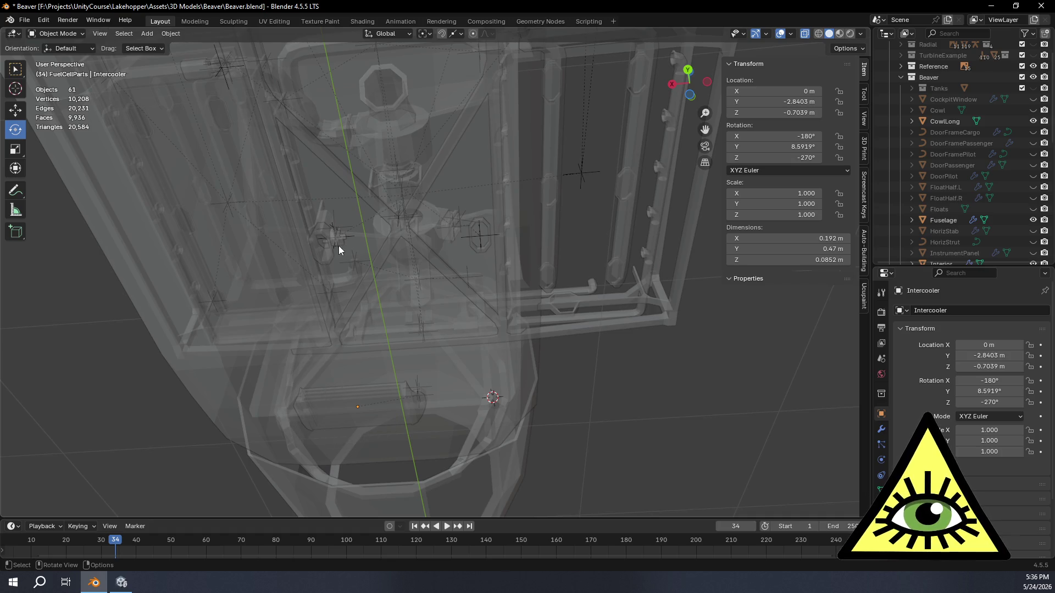
pyautogui.moveTo(360, 261)
pyautogui.mouseDown(button='middle')
pyautogui.moveTo(357, 414)
pyautogui.moveTo(344, 353)
pyautogui.moveTo(414, 347)
pyautogui.moveTo(418, 390)
pyautogui.moveTo(348, 405)
pyautogui.moveTo(199, 373)
pyautogui.moveTo(172, 326)
pyautogui.moveTo(200, 294)
pyautogui.moveTo(344, 292)
pyautogui.moveTo(423, 276)
pyautogui.moveTo(435, 256)
pyautogui.moveTo(422, 268)
pyautogui.moveTo(457, 278)
pyautogui.moveTo(475, 177)
pyautogui.moveTo(460, 288)
pyautogui.moveTo(538, 284)
pyautogui.mouseUp(button='middle')
pyautogui.moveTo(497, 324)
pyautogui.mouseDown(button='middle')
pyautogui.moveTo(483, 322)
pyautogui.moveTo(499, 332)
pyautogui.moveTo(596, 313)
pyautogui.moveTo(426, 338)
pyautogui.moveTo(461, 358)
pyautogui.moveTo(454, 371)
pyautogui.moveTo(389, 381)
pyautogui.moveTo(460, 391)
pyautogui.mouseUp(button='middle')
pyautogui.scroll(5, 545, 387)
pyautogui.moveTo(530, 401)
pyautogui.mouseDown(button='middle')
pyautogui.moveTo(437, 409)
pyautogui.moveTo(503, 421)
pyautogui.moveTo(377, 436)
pyautogui.moveTo(365, 404)
pyautogui.moveTo(377, 371)
pyautogui.moveTo(390, 396)
pyautogui.moveTo(381, 438)
pyautogui.moveTo(359, 387)
pyautogui.mouseUp(button='middle')
pyautogui.press('Tab')
pyautogui.press('Tab')
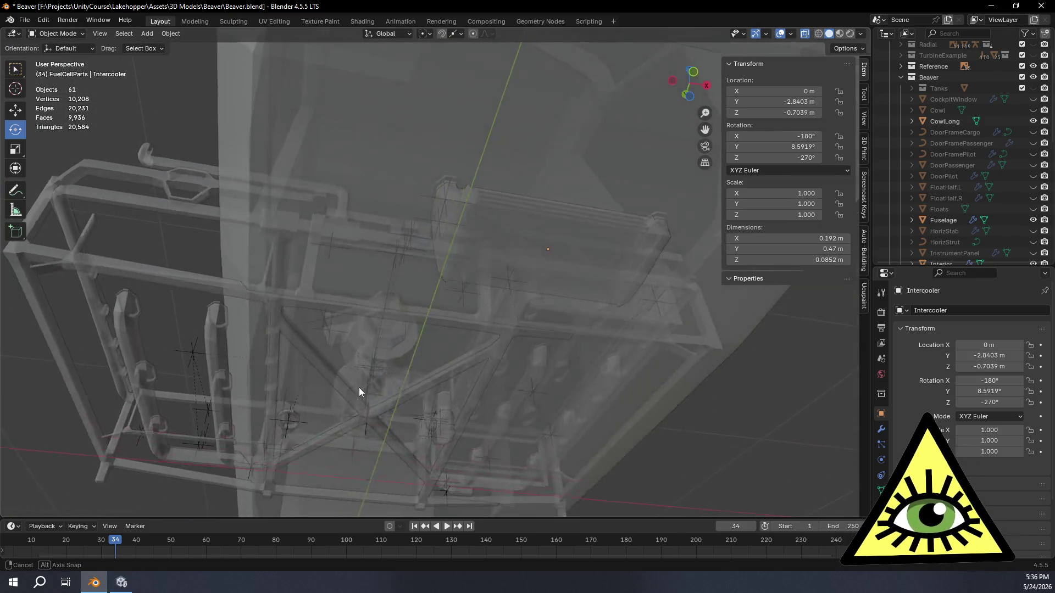
pyautogui.moveTo(295, 357)
pyautogui.mouseDown(button='middle')
pyautogui.moveTo(401, 313)
pyautogui.moveTo(445, 334)
pyautogui.moveTo(474, 388)
pyautogui.moveTo(487, 462)
pyautogui.moveTo(478, 365)
pyautogui.moveTo(542, 175)
pyautogui.mouseUp(button='middle')
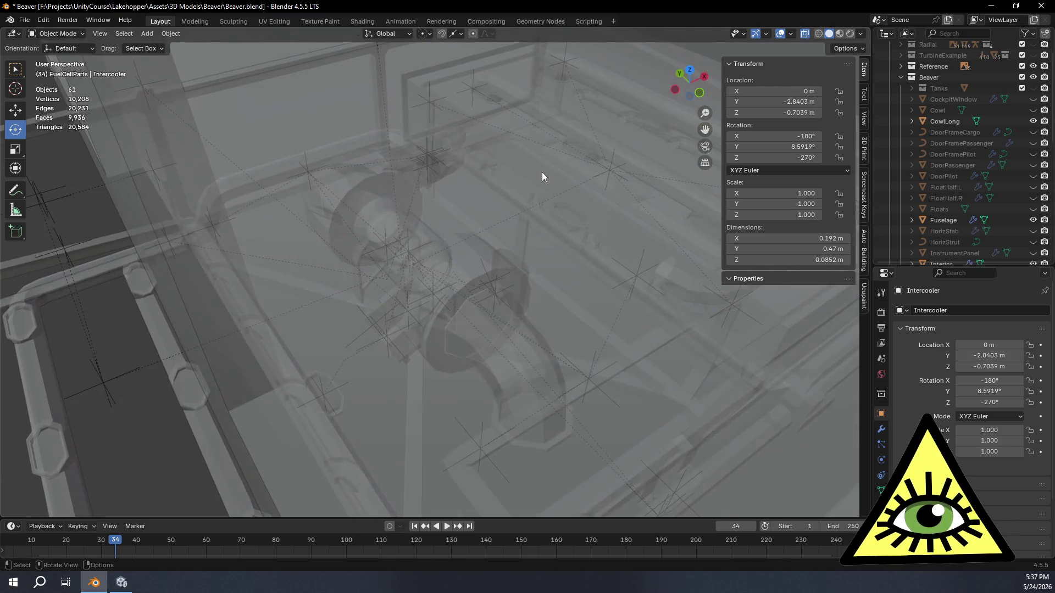
# - Select the FuelCellAirIntake, switch off X-ray and make the Interior object visible again
pyautogui.click(535, 108)
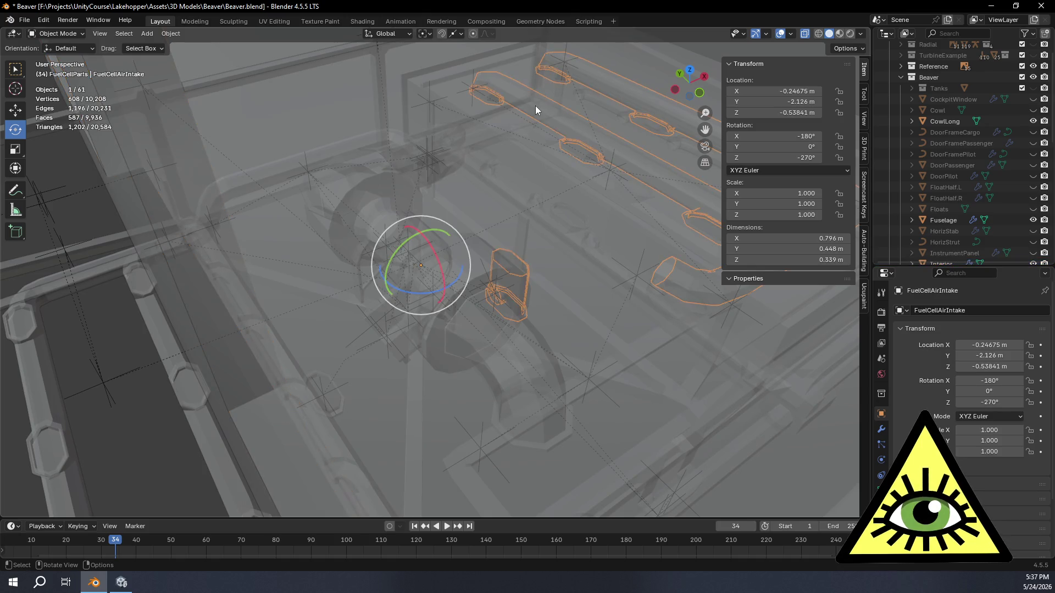
pyautogui.scroll(-2, 1010, 226)
pyautogui.scroll(-2, 1026, 203)
pyautogui.scroll(-1, 1028, 201)
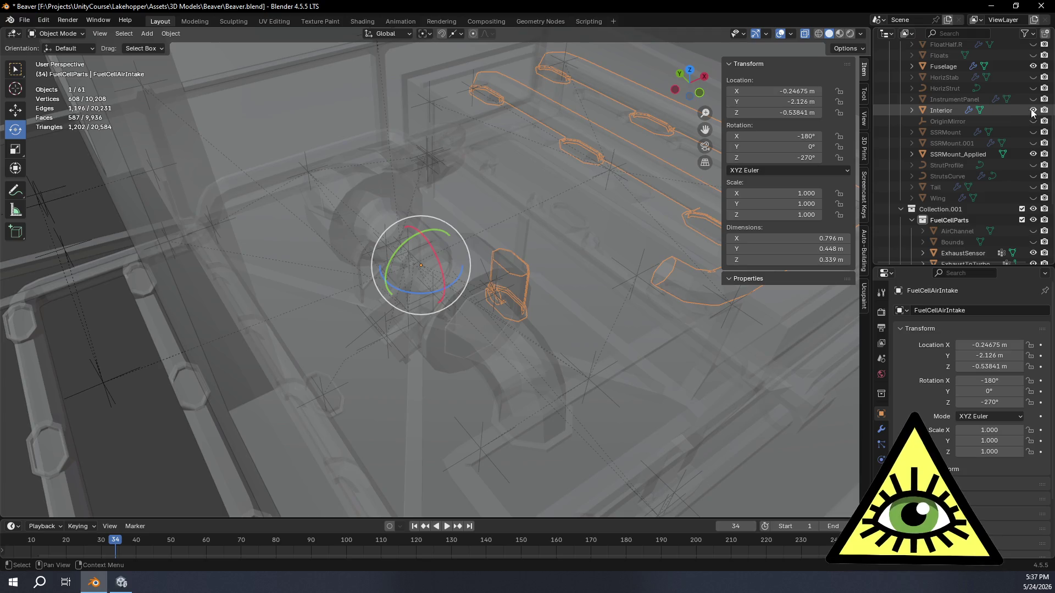
pyautogui.click(1033, 110)
pyautogui.moveTo(617, 322); pyautogui.dragTo(421, 323, button='middle')
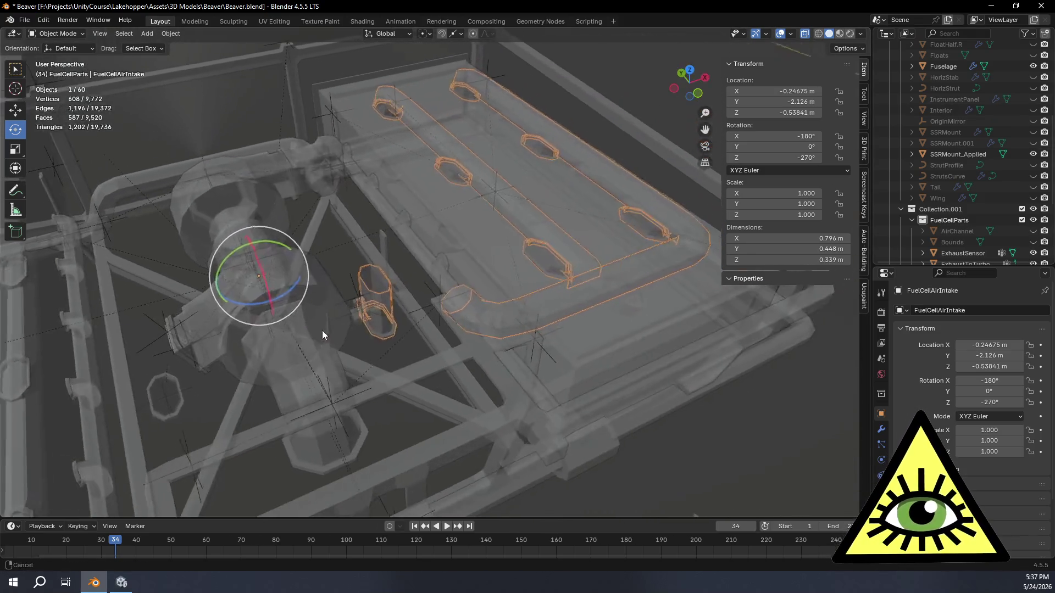
pyautogui.hotkey('alt', 'z')
pyautogui.scroll(4, 427, 321)
pyautogui.moveTo(531, 331)
pyautogui.mouseDown(button='middle')
pyautogui.moveTo(541, 347)
pyautogui.moveTo(485, 355)
pyautogui.moveTo(235, 273)
pyautogui.mouseUp(button='middle')
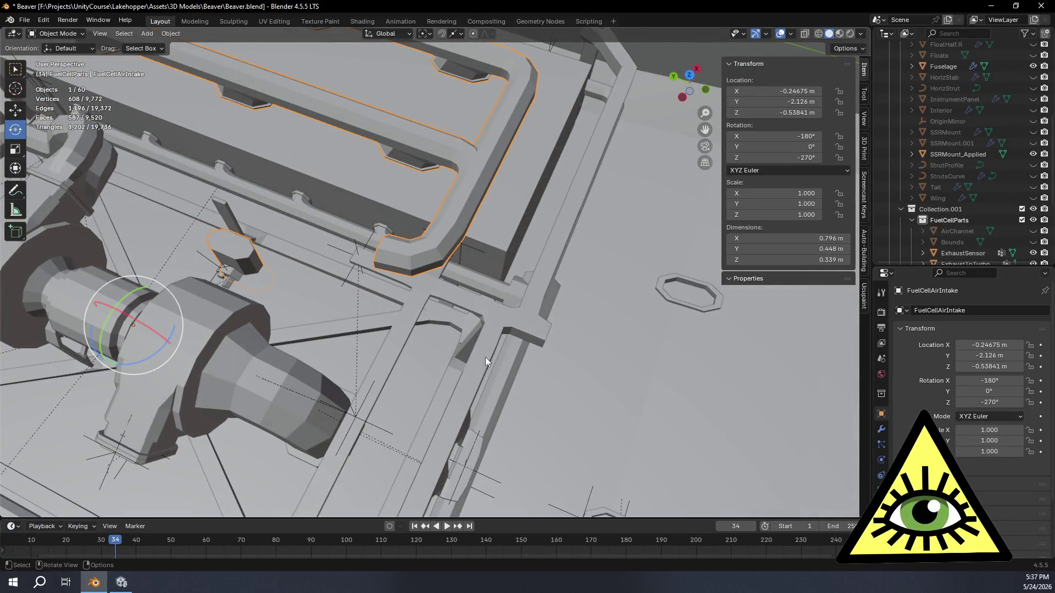
pyautogui.moveTo(629, 320)
pyautogui.mouseDown(button='middle')
pyautogui.moveTo(472, 250)
pyautogui.moveTo(426, 137)
pyautogui.mouseUp(button='middle')
pyautogui.moveTo(459, 290)
pyautogui.keyDown('shift'); pyautogui.mouseDown(button='middle')
pyautogui.moveTo(474, 252)
pyautogui.moveTo(836, 202)
pyautogui.mouseUp(button='middle'); pyautogui.keyUp('shift')
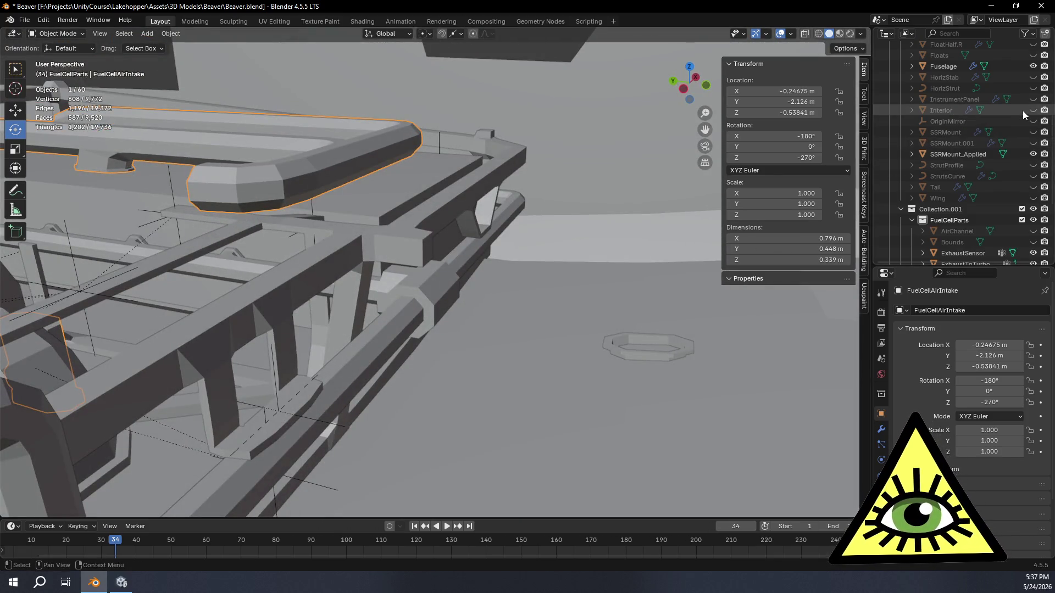
pyautogui.click(1032, 109)
# - Inspect the fuselage underside from several angles, then edit the intake mesh with X-ray on
pyautogui.moveTo(608, 286)
pyautogui.mouseDown(button='middle')
pyautogui.moveTo(616, 265)
pyautogui.moveTo(544, 270)
pyautogui.mouseUp(button='middle')
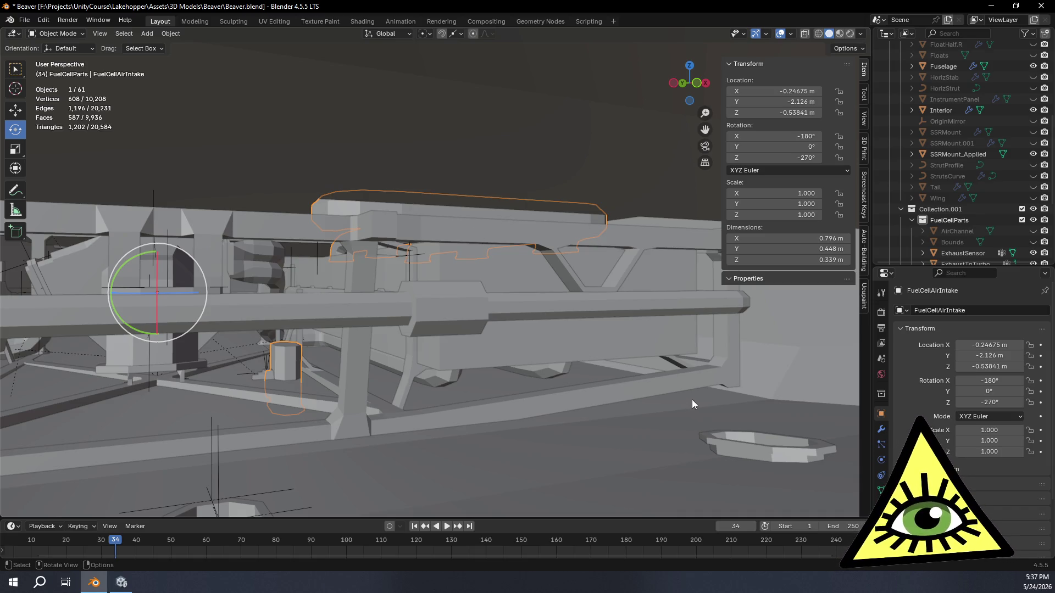
pyautogui.moveTo(692, 399)
pyautogui.mouseDown(button='middle')
pyautogui.moveTo(561, 405)
pyautogui.moveTo(626, 402)
pyautogui.moveTo(678, 426)
pyautogui.moveTo(624, 417)
pyautogui.moveTo(625, 395)
pyautogui.moveTo(560, 382)
pyautogui.moveTo(547, 410)
pyautogui.moveTo(532, 402)
pyautogui.mouseUp(button='middle')
pyautogui.moveTo(534, 397)
pyautogui.mouseDown(button='middle')
pyautogui.moveTo(608, 408)
pyautogui.moveTo(574, 409)
pyautogui.mouseUp(button='middle')
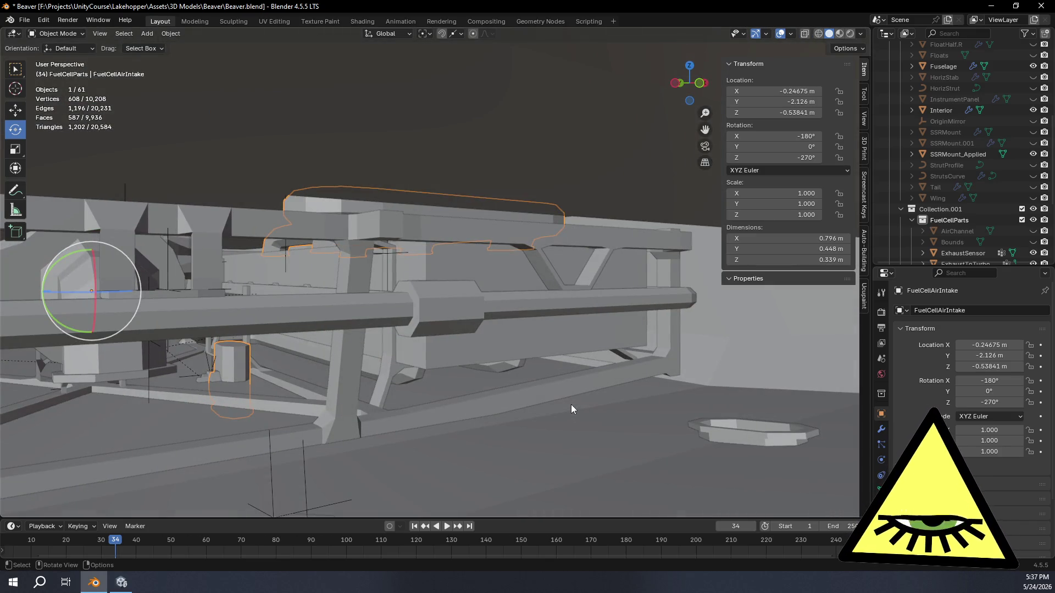
pyautogui.moveTo(571, 405)
pyautogui.mouseDown(button='middle')
pyautogui.moveTo(631, 404)
pyautogui.moveTo(607, 399)
pyautogui.moveTo(620, 411)
pyautogui.mouseUp(button='middle')
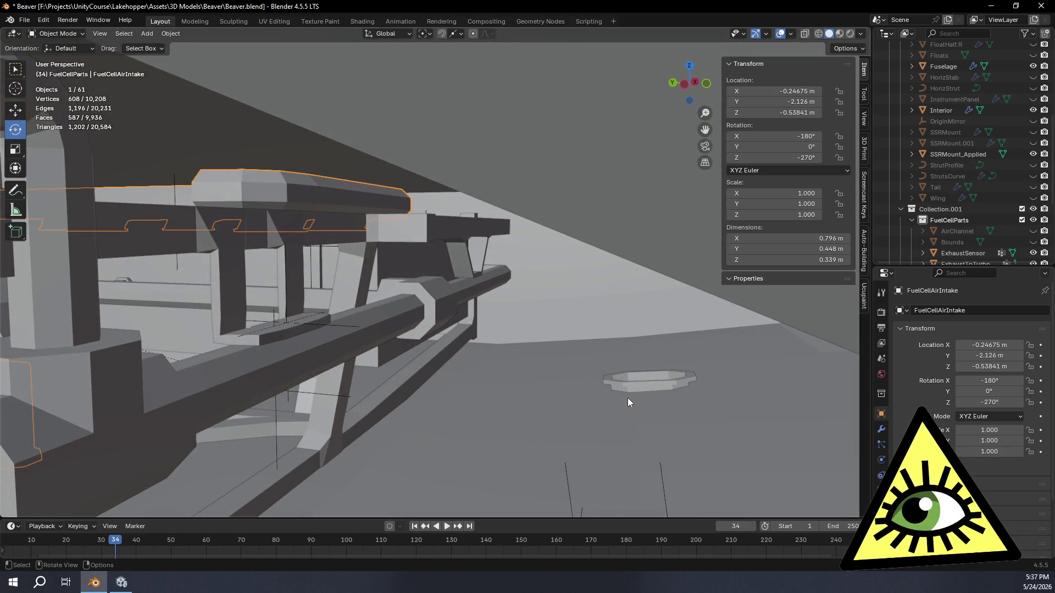
pyautogui.moveTo(543, 418)
pyautogui.mouseDown(button='middle')
pyautogui.moveTo(534, 377)
pyautogui.moveTo(586, 372)
pyautogui.moveTo(671, 409)
pyautogui.moveTo(626, 369)
pyautogui.moveTo(659, 357)
pyautogui.moveTo(690, 382)
pyautogui.moveTo(700, 489)
pyautogui.moveTo(612, 480)
pyautogui.moveTo(584, 462)
pyautogui.moveTo(585, 414)
pyautogui.moveTo(618, 384)
pyautogui.moveTo(689, 421)
pyautogui.moveTo(656, 403)
pyautogui.moveTo(628, 407)
pyautogui.moveTo(601, 392)
pyautogui.moveTo(591, 371)
pyautogui.moveTo(606, 358)
pyautogui.moveTo(652, 368)
pyautogui.mouseUp(button='middle')
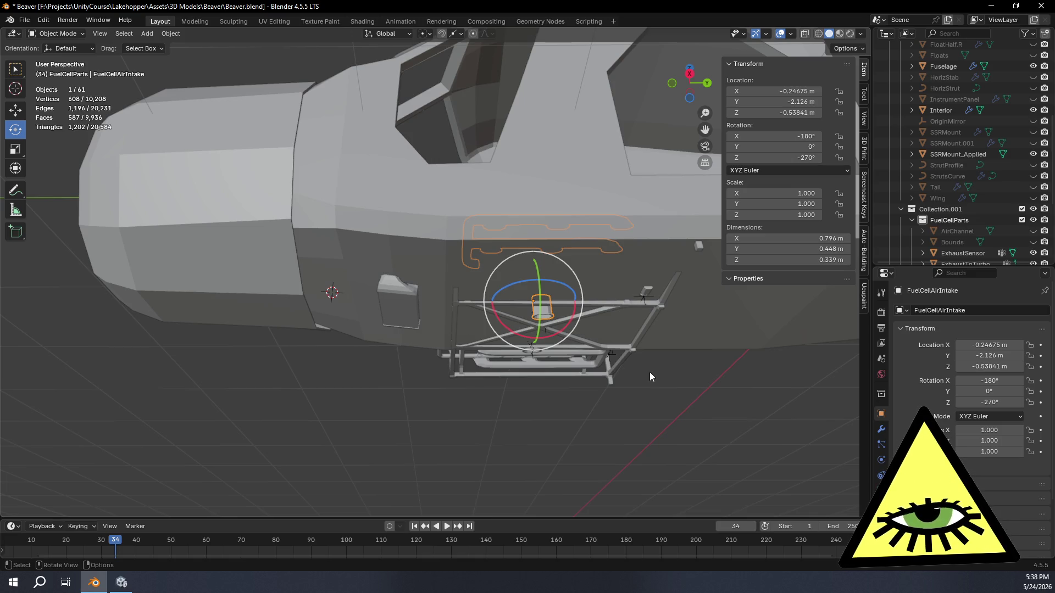
pyautogui.moveTo(652, 377)
pyautogui.mouseDown(button='middle')
pyautogui.moveTo(592, 392)
pyautogui.moveTo(658, 353)
pyautogui.moveTo(685, 365)
pyautogui.moveTo(685, 407)
pyautogui.moveTo(700, 432)
pyautogui.moveTo(600, 459)
pyautogui.moveTo(563, 350)
pyautogui.moveTo(504, 334)
pyautogui.mouseUp(button='middle')
pyautogui.scroll(2, 508, 321)
pyautogui.moveTo(594, 420)
pyautogui.mouseDown(button='middle')
pyautogui.moveTo(541, 417)
pyautogui.moveTo(552, 425)
pyautogui.mouseUp(button='middle')
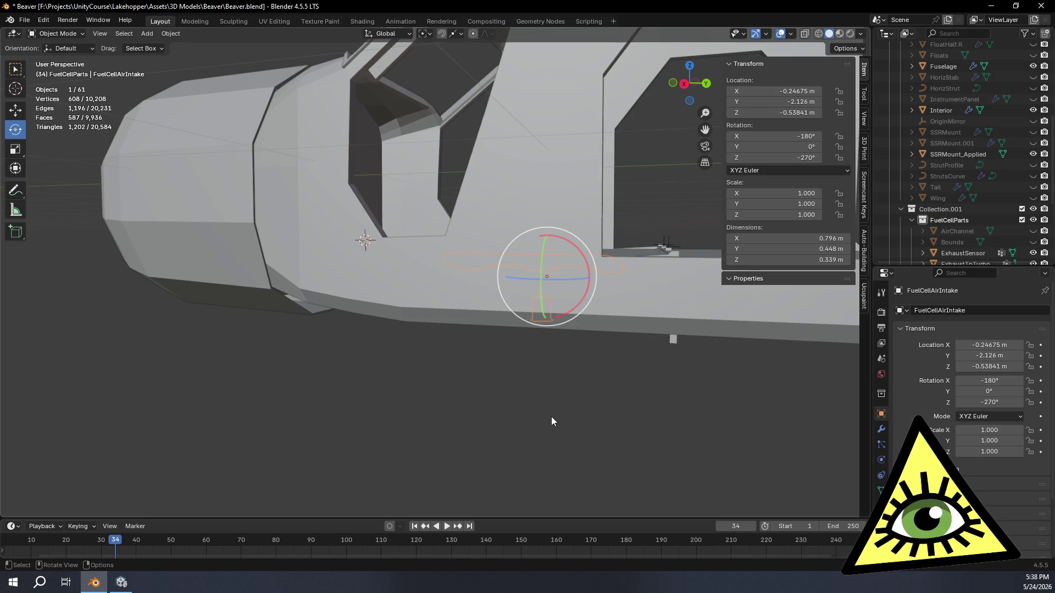
pyautogui.moveTo(553, 412)
pyautogui.mouseDown(button='middle')
pyautogui.moveTo(528, 382)
pyautogui.moveTo(567, 354)
pyautogui.moveTo(570, 366)
pyautogui.moveTo(523, 370)
pyautogui.moveTo(535, 415)
pyautogui.moveTo(523, 405)
pyautogui.moveTo(476, 422)
pyautogui.moveTo(478, 460)
pyautogui.moveTo(532, 438)
pyautogui.moveTo(506, 403)
pyautogui.moveTo(545, 389)
pyautogui.moveTo(556, 409)
pyautogui.moveTo(545, 364)
pyautogui.moveTo(562, 357)
pyautogui.moveTo(557, 349)
pyautogui.moveTo(615, 339)
pyautogui.moveTo(551, 355)
pyautogui.moveTo(483, 330)
pyautogui.moveTo(496, 306)
pyautogui.moveTo(453, 311)
pyautogui.moveTo(542, 318)
pyautogui.moveTo(523, 377)
pyautogui.moveTo(531, 392)
pyautogui.moveTo(532, 190)
pyautogui.mouseUp(button='middle')
pyautogui.press('Tab')
pyautogui.hotkey('alt', 'z')
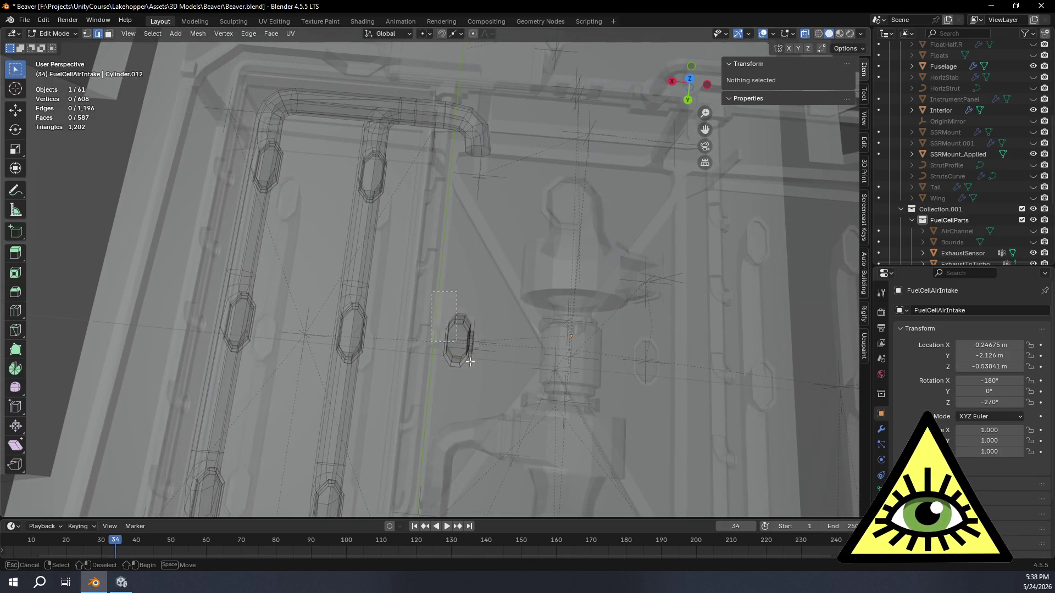
# - Select the small octagonal intake cylinder and move it beside the finned box in Top view
pyautogui.moveTo(468, 361); pyautogui.dragTo(499, 407)
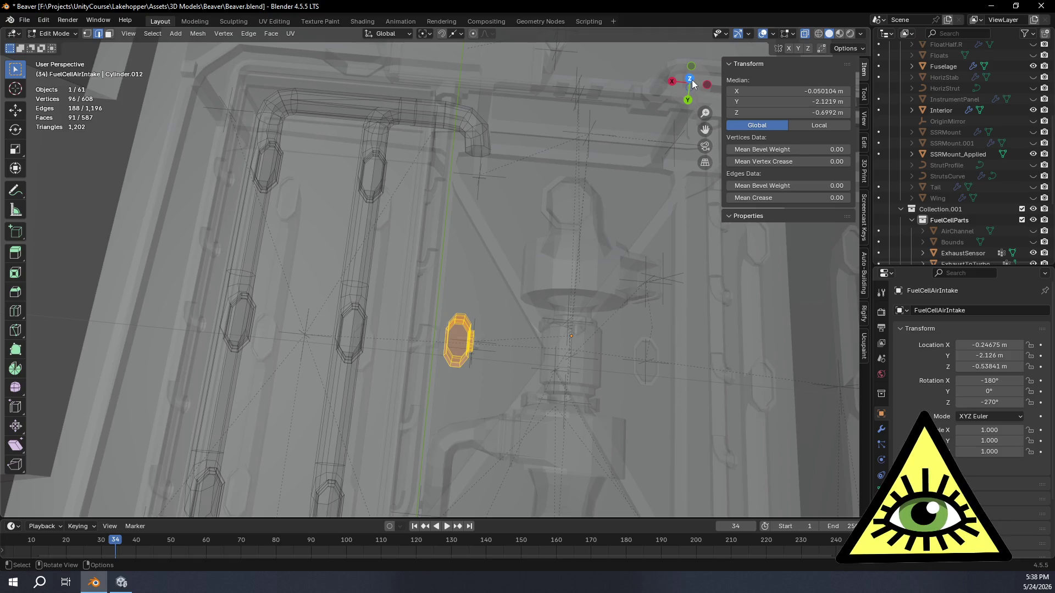
pyautogui.click(692, 81)
pyautogui.moveTo(626, 399)
pyautogui.keyDown('shift'); pyautogui.mouseDown(button='middle')
pyautogui.moveTo(580, 181)
pyautogui.moveTo(581, 255)
pyautogui.mouseUp(button='middle'); pyautogui.keyUp('shift')
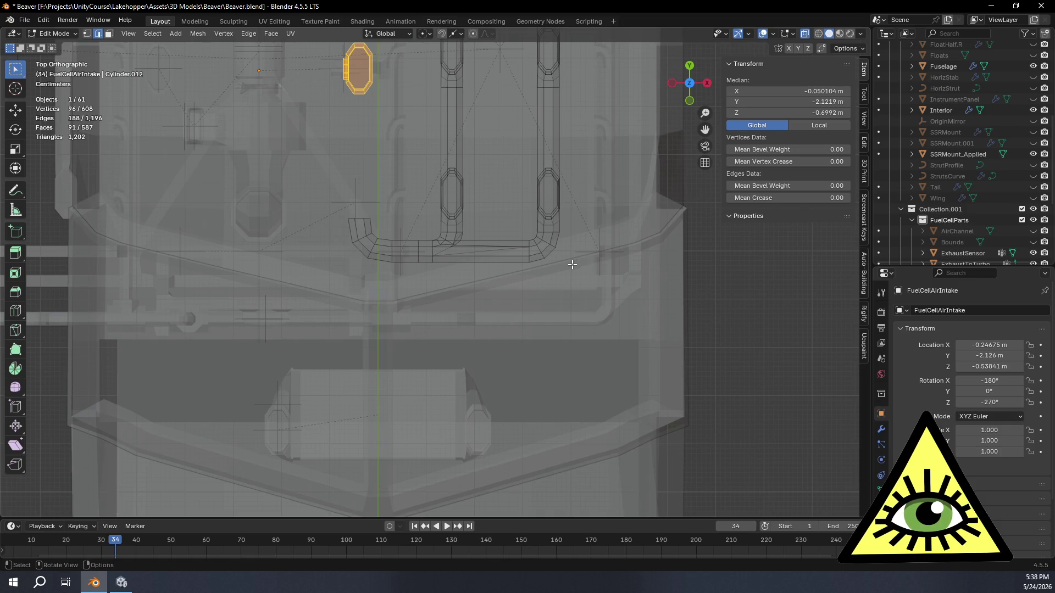
pyautogui.press('g')
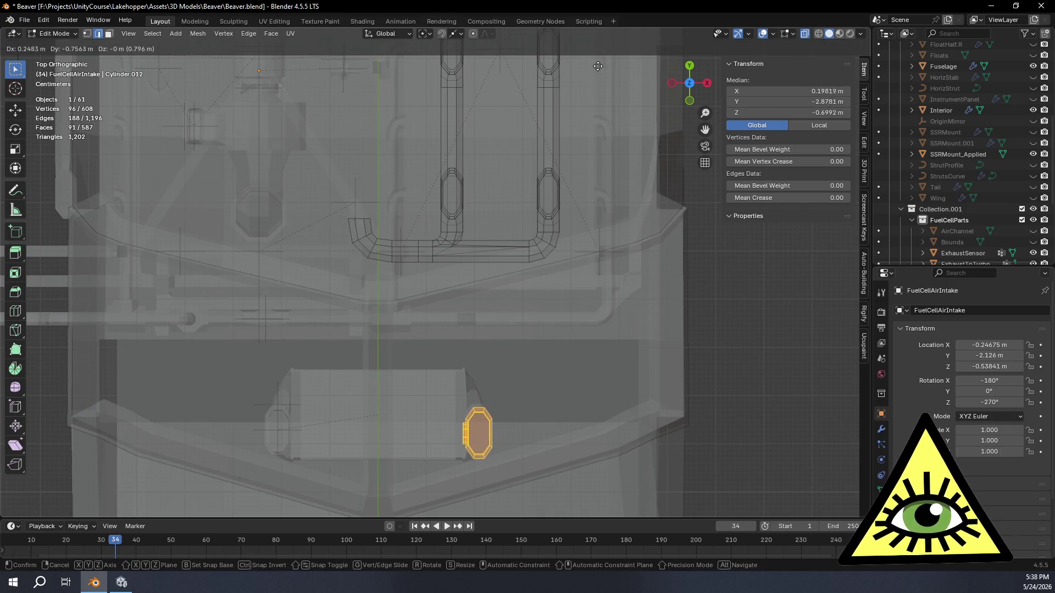
pyautogui.click(597, 66)
pyautogui.scroll(3, 582, 479)
pyautogui.scroll(3, 462, 483)
pyautogui.scroll(1, 546, 299)
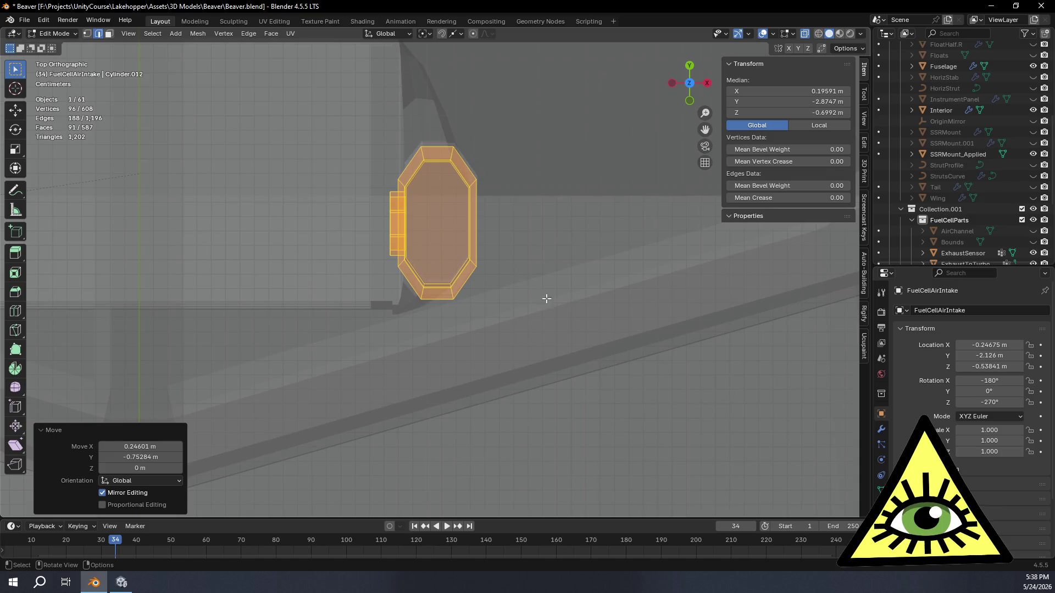
pyautogui.scroll(5, 546, 299)
# - Fine-adjust its position and raise it about 0.108 m on Z, centring it at Z -0.59117 m
pyautogui.keyDown('shift'); pyautogui.moveTo(583, 184); pyautogui.dragTo(578, 326, button='middle'); pyautogui.keyUp('shift')
pyautogui.press('g')
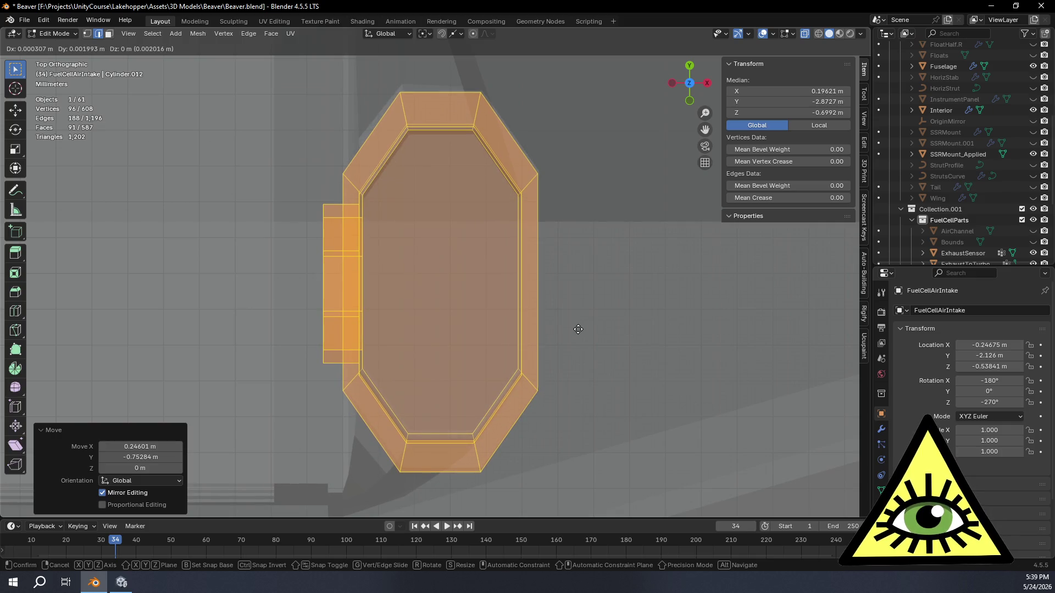
pyautogui.click(578, 329)
pyautogui.moveTo(578, 329); pyautogui.dragTo(496, 365, button='middle')
pyautogui.press('g')
pyautogui.press('z')
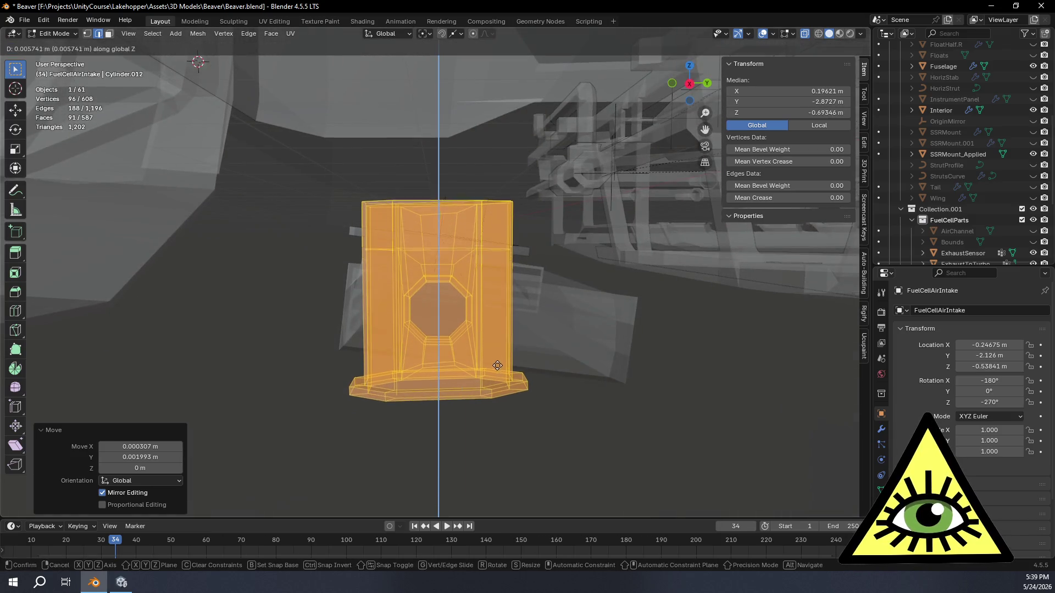
pyautogui.click(471, 203)
pyautogui.scroll(2, 533, 249)
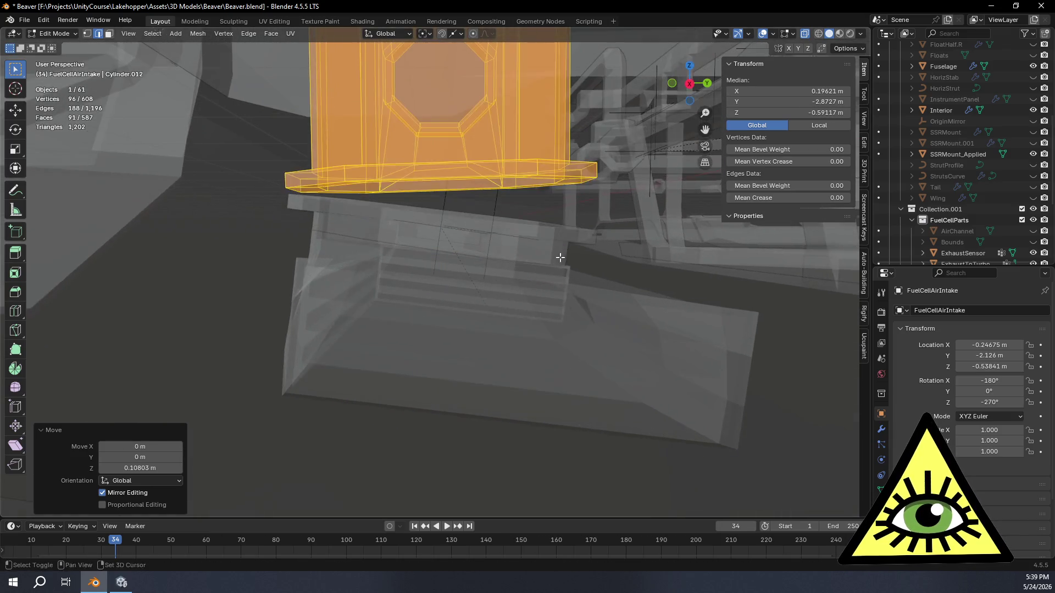
pyautogui.scroll(2, 610, 262)
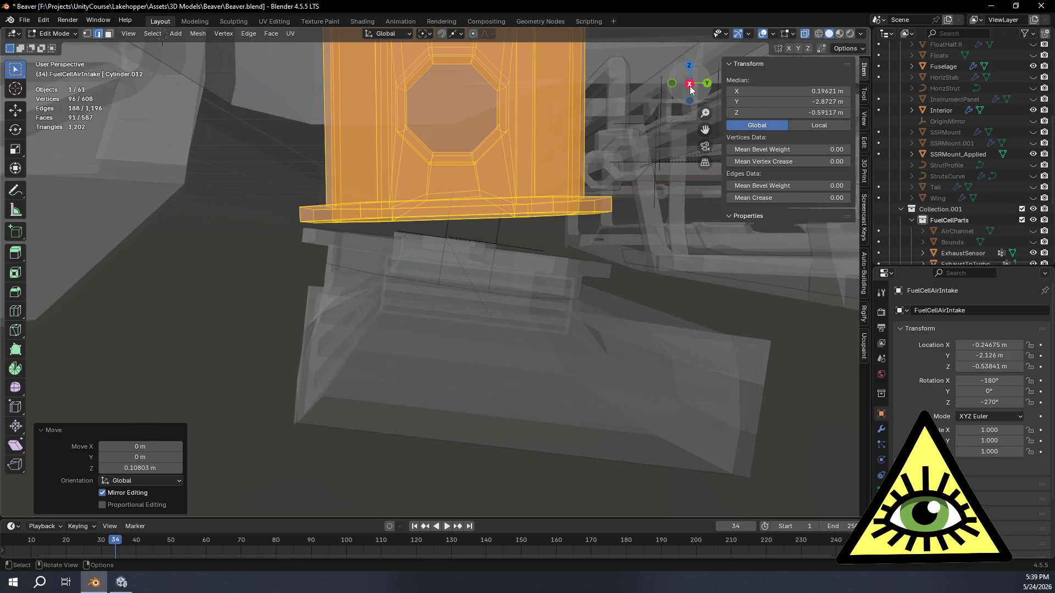
# - Check the raised piece from the right-side orthographic and perspective views
pyautogui.click(690, 85)
pyautogui.scroll(-3, 427, 160)
pyautogui.moveTo(427, 160)
pyautogui.mouseDown(button='middle')
pyautogui.moveTo(415, 153)
pyautogui.moveTo(777, 98)
pyautogui.mouseUp(button='middle')
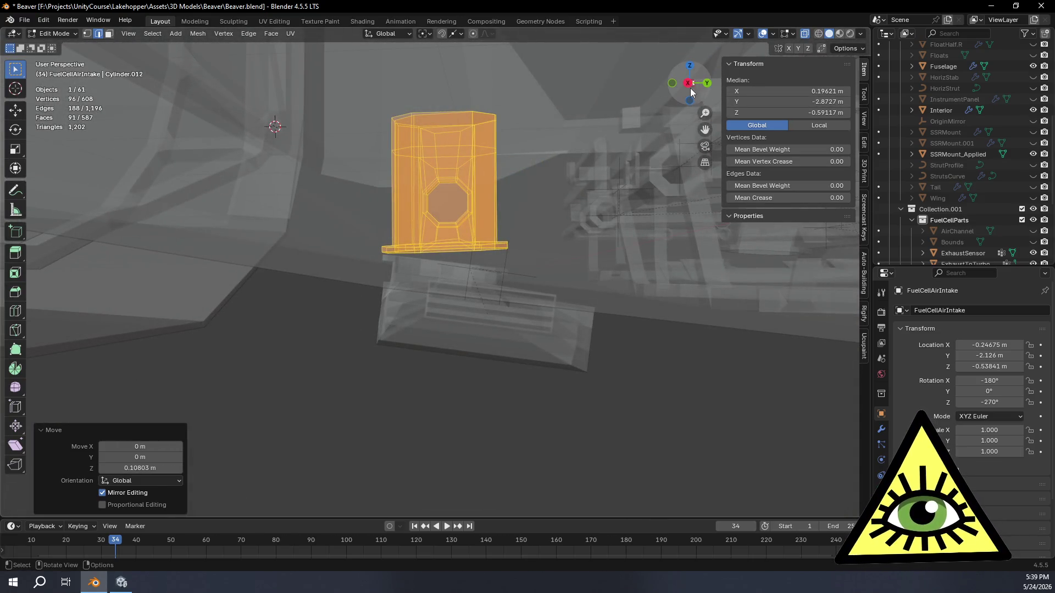
pyautogui.click(689, 84)
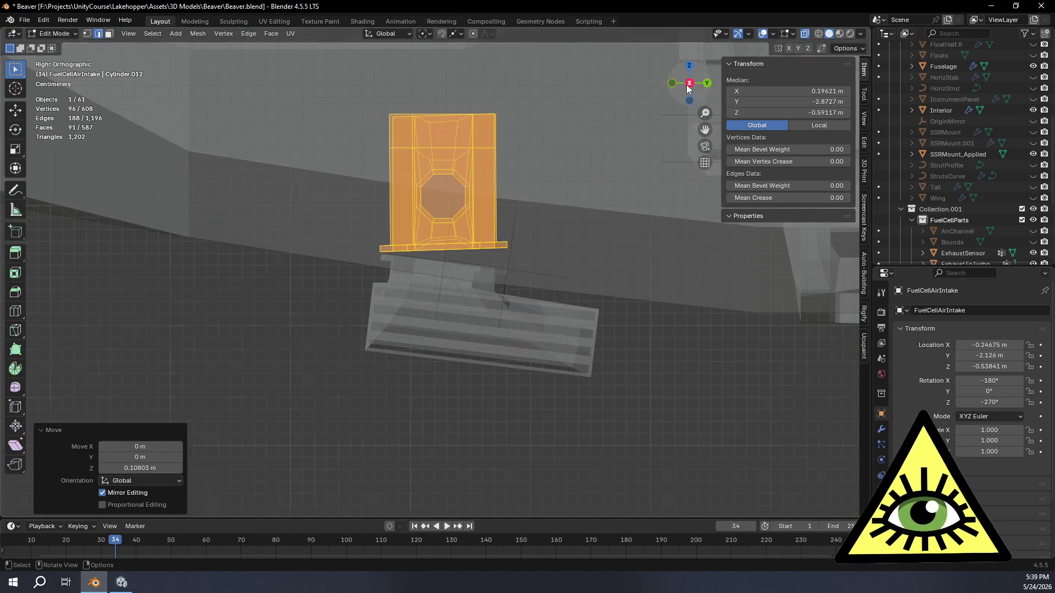
pyautogui.scroll(5, 578, 221)
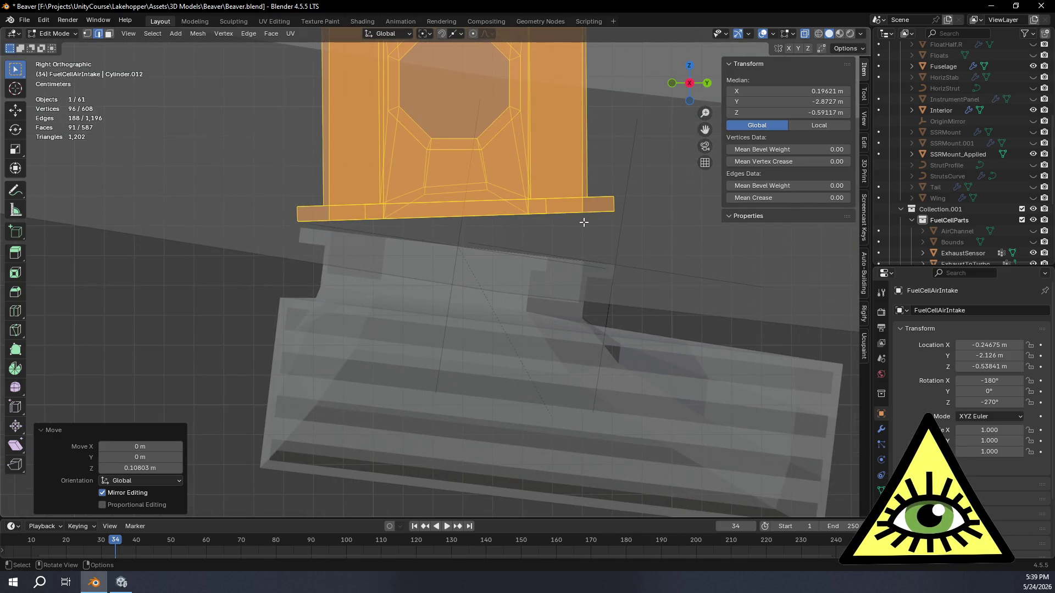
pyautogui.moveTo(583, 222)
pyautogui.keyDown('shift'); pyautogui.mouseDown(button='middle')
pyautogui.moveTo(653, 235)
pyautogui.moveTo(652, 248)
pyautogui.mouseUp(button='middle'); pyautogui.keyUp('shift')
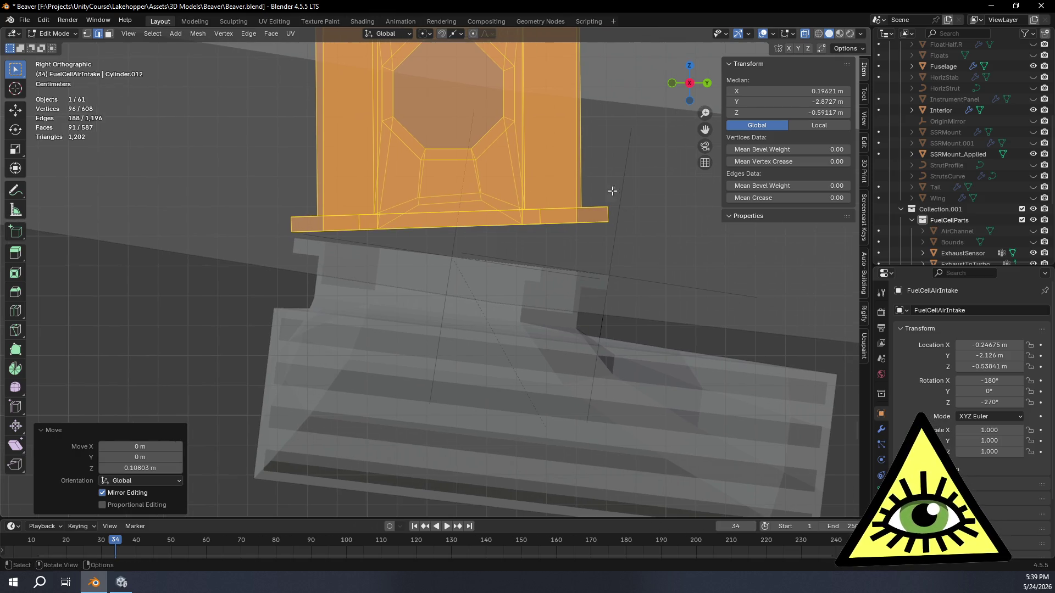
pyautogui.moveTo(613, 190); pyautogui.dragTo(711, 113, button='middle')
pyautogui.click(688, 83)
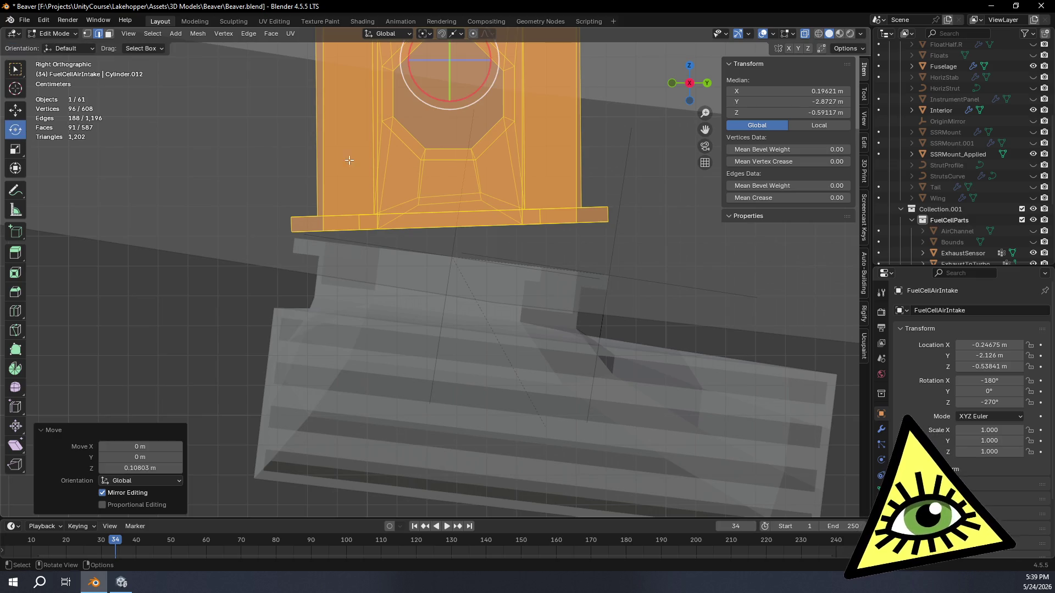
# - Tilt the piece about X to follow the box slope and nudge it to Z -0.60142 m
pyautogui.moveTo(490, 77); pyautogui.dragTo(480, 85)
pyautogui.press('g')
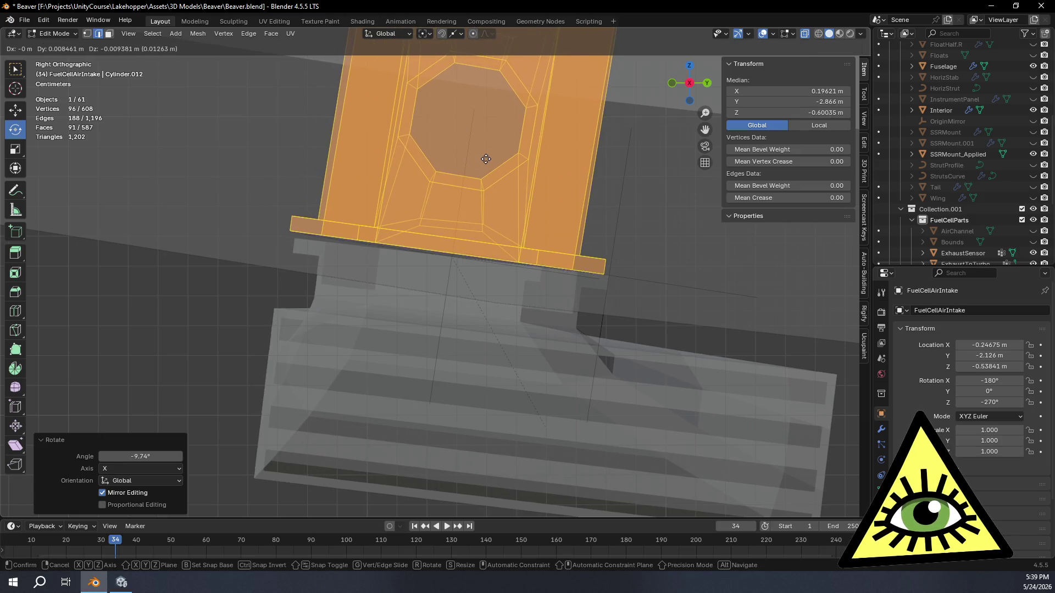
pyautogui.click(487, 162)
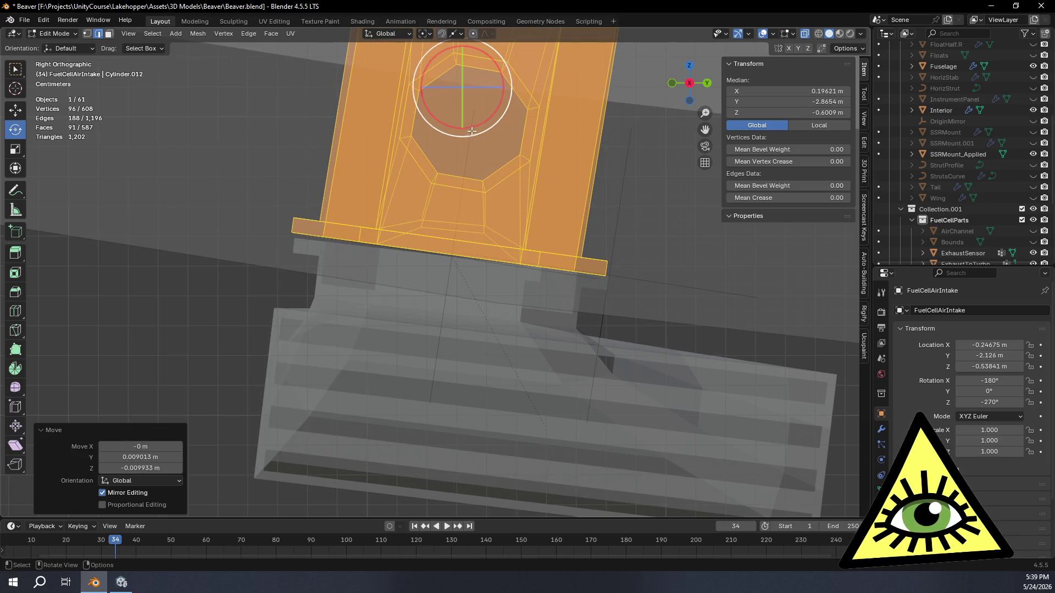
pyautogui.moveTo(471, 130); pyautogui.dragTo(569, 165)
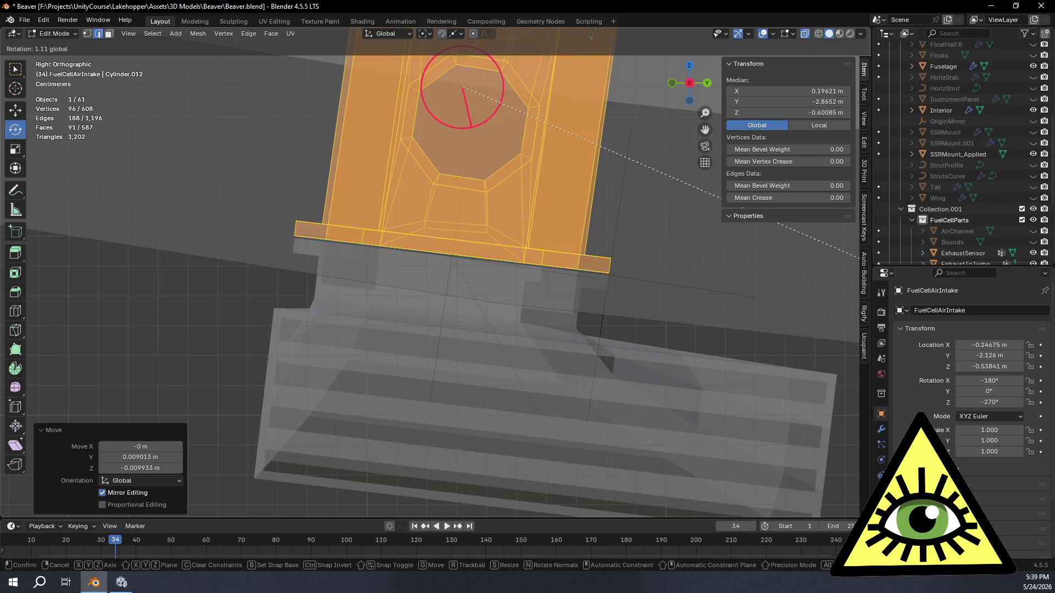
pyautogui.moveTo(857, 265); pyautogui.dragTo(494, 74)
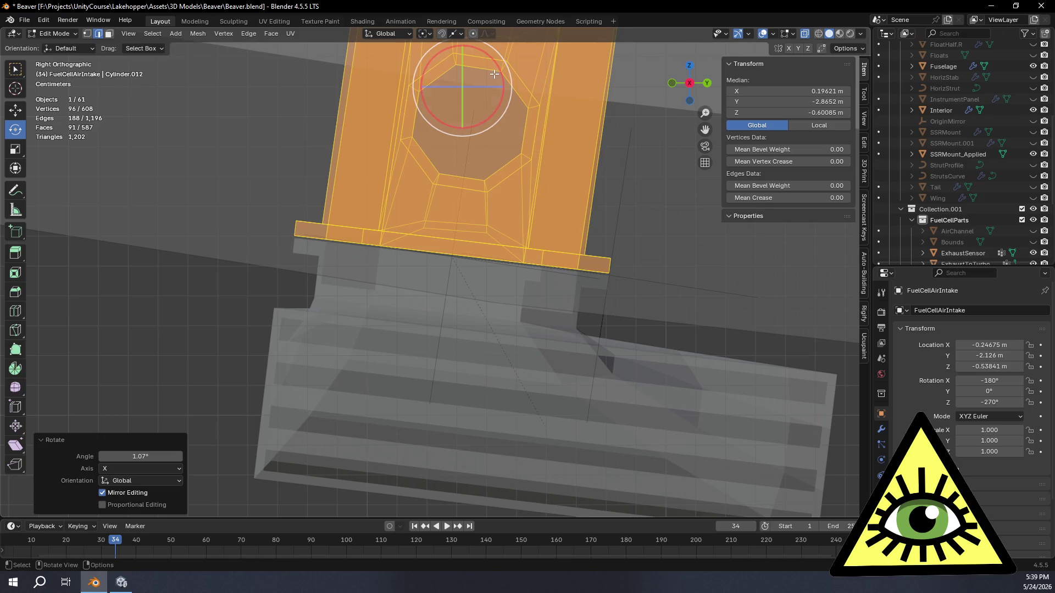
pyautogui.press('g')
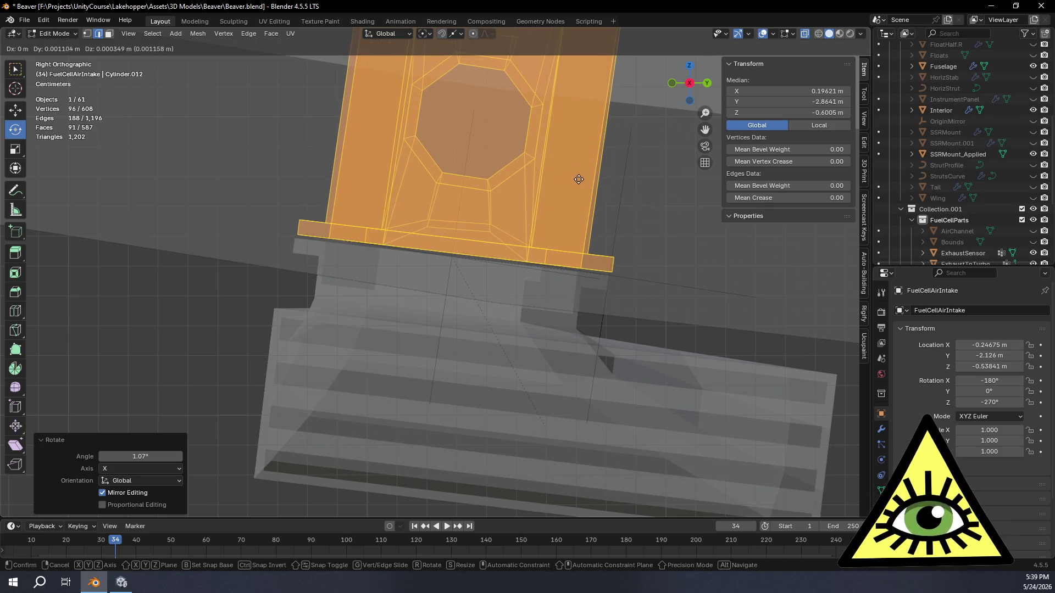
pyautogui.click(549, 207)
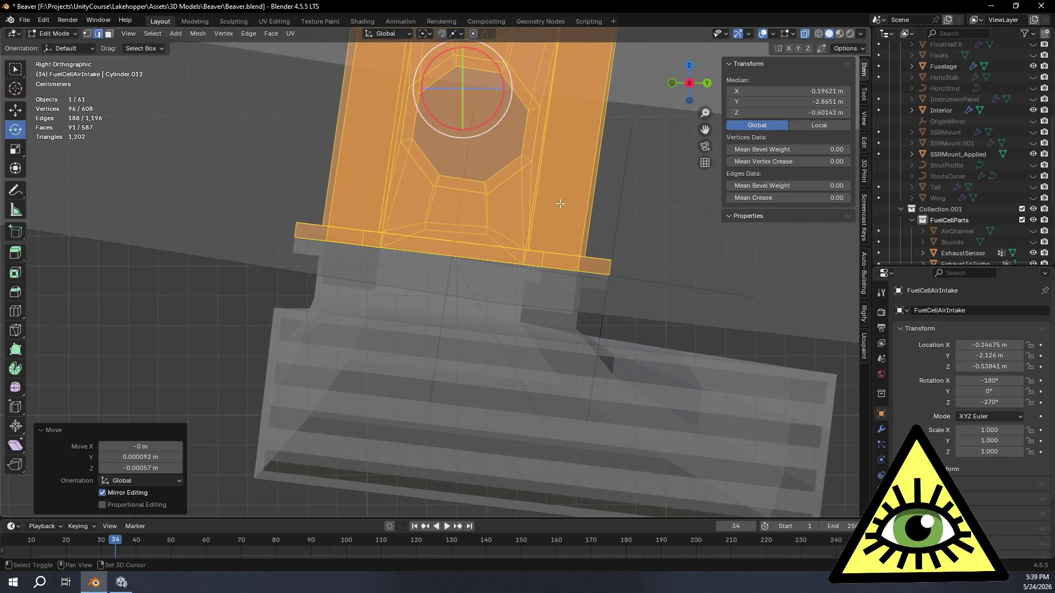
pyautogui.scroll(-3, 548, 207)
pyautogui.moveTo(548, 206)
pyautogui.mouseDown(button='middle')
pyautogui.moveTo(535, 237)
pyautogui.moveTo(697, 226)
pyautogui.moveTo(678, 280)
pyautogui.moveTo(545, 286)
pyautogui.moveTo(497, 255)
pyautogui.moveTo(507, 267)
pyautogui.moveTo(619, 231)
pyautogui.moveTo(475, 281)
pyautogui.moveTo(516, 330)
pyautogui.moveTo(525, 364)
pyautogui.moveTo(528, 346)
pyautogui.moveTo(462, 364)
pyautogui.moveTo(346, 305)
pyautogui.moveTo(321, 257)
pyautogui.moveTo(342, 256)
pyautogui.moveTo(429, 326)
pyautogui.moveTo(476, 310)
pyautogui.moveTo(518, 314)
pyautogui.moveTo(499, 315)
pyautogui.mouseUp(button='middle')
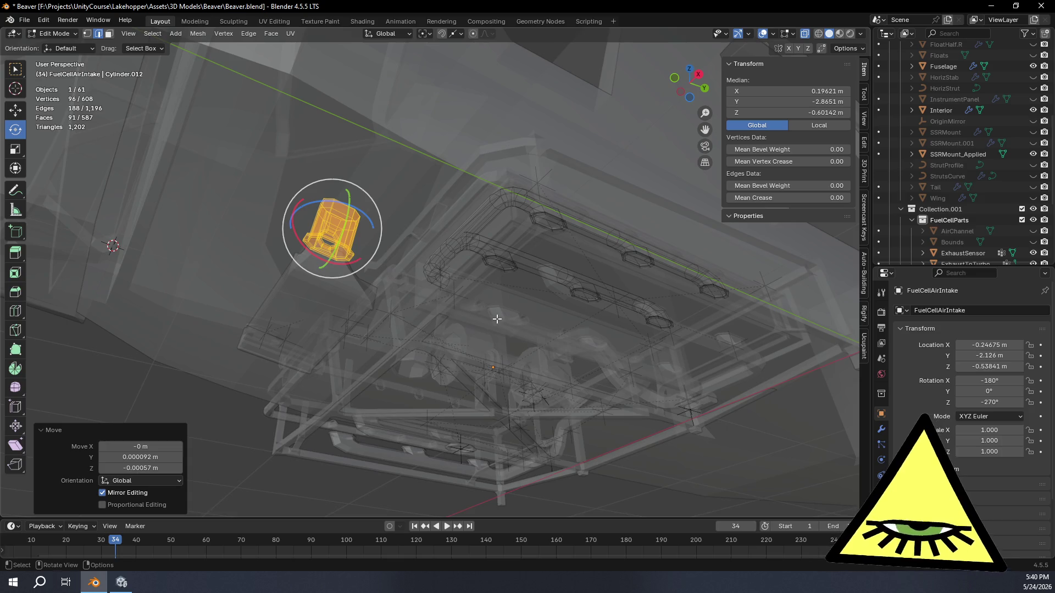
pyautogui.moveTo(497, 324)
pyautogui.mouseDown(button='middle')
pyautogui.moveTo(545, 240)
pyautogui.moveTo(475, 245)
pyautogui.mouseUp(button='middle')
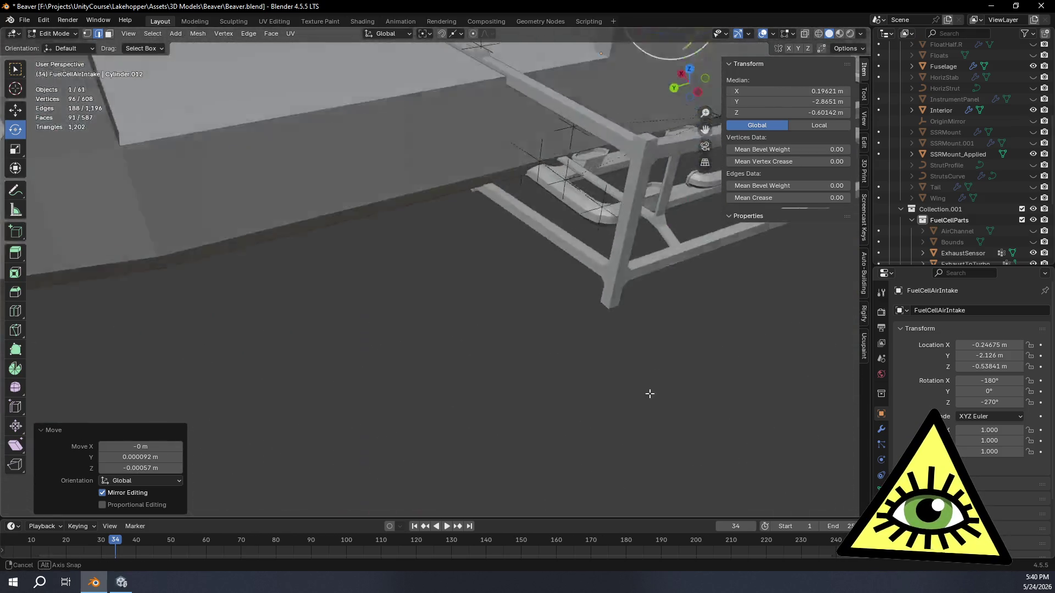
pyautogui.moveTo(475, 245)
pyautogui.mouseDown(button='middle')
pyautogui.moveTo(648, 358)
pyautogui.moveTo(524, 286)
pyautogui.moveTo(394, 449)
pyautogui.moveTo(369, 389)
pyautogui.moveTo(370, 403)
pyautogui.moveTo(442, 333)
pyautogui.mouseUp(button='middle')
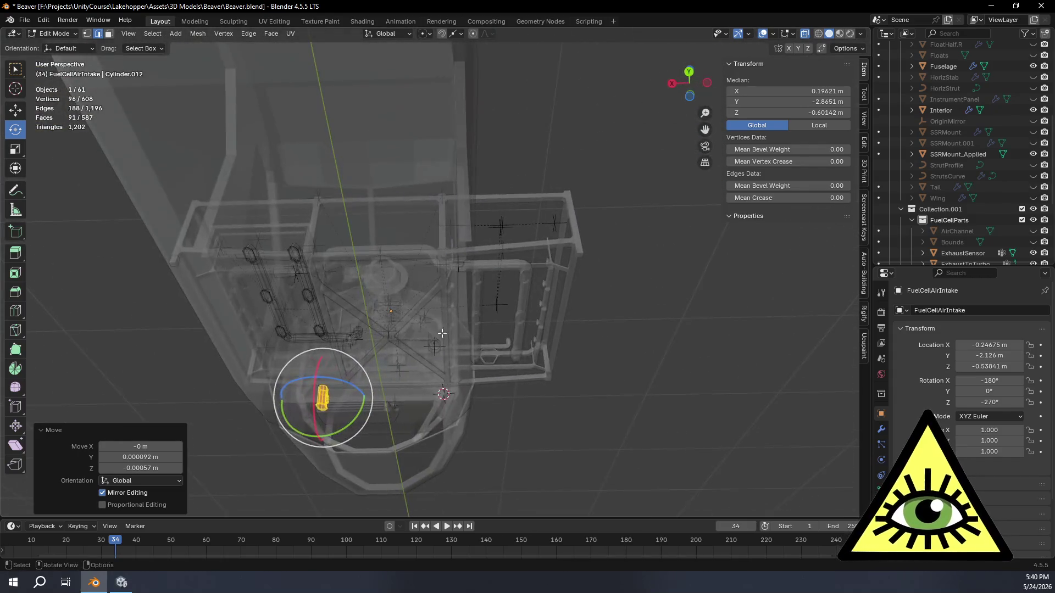
pyautogui.scroll(4, 528, 245)
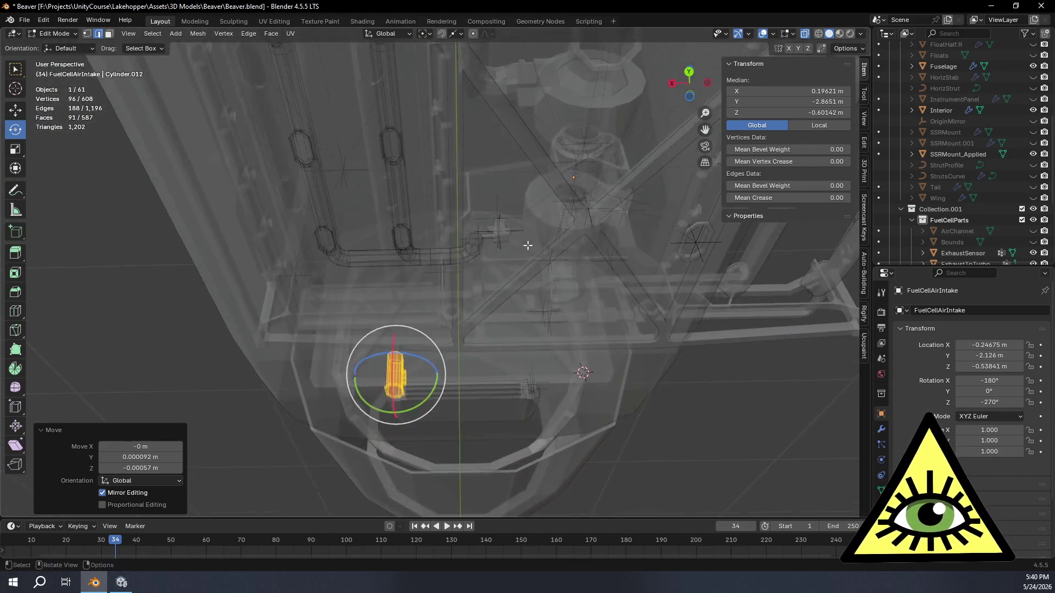
pyautogui.hotkey('alt', 'z')
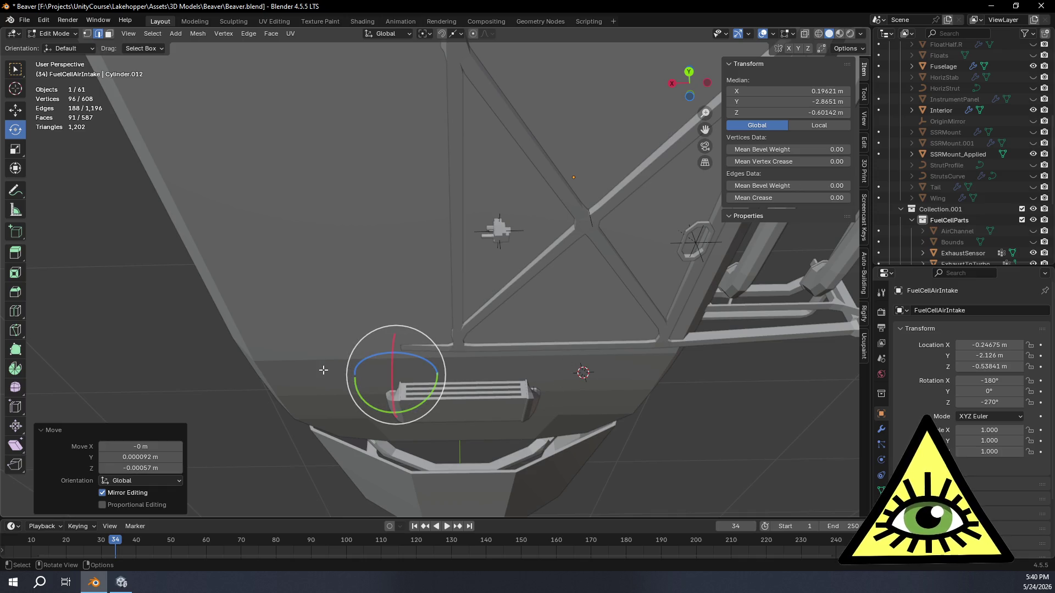
pyautogui.moveTo(476, 361)
pyautogui.mouseDown(button='middle')
pyautogui.moveTo(531, 318)
pyautogui.moveTo(505, 234)
pyautogui.mouseUp(button='middle')
pyautogui.hotkey('alt', 'z')
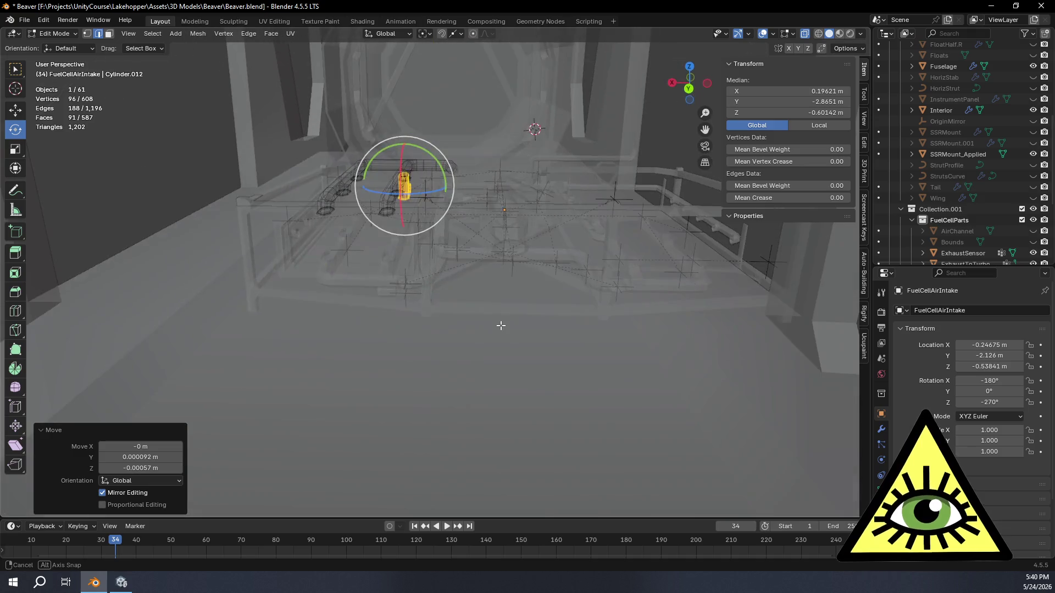
pyautogui.moveTo(508, 307)
pyautogui.mouseDown(button='middle')
pyautogui.moveTo(544, 326)
pyautogui.moveTo(513, 330)
pyautogui.moveTo(538, 283)
pyautogui.mouseUp(button='middle')
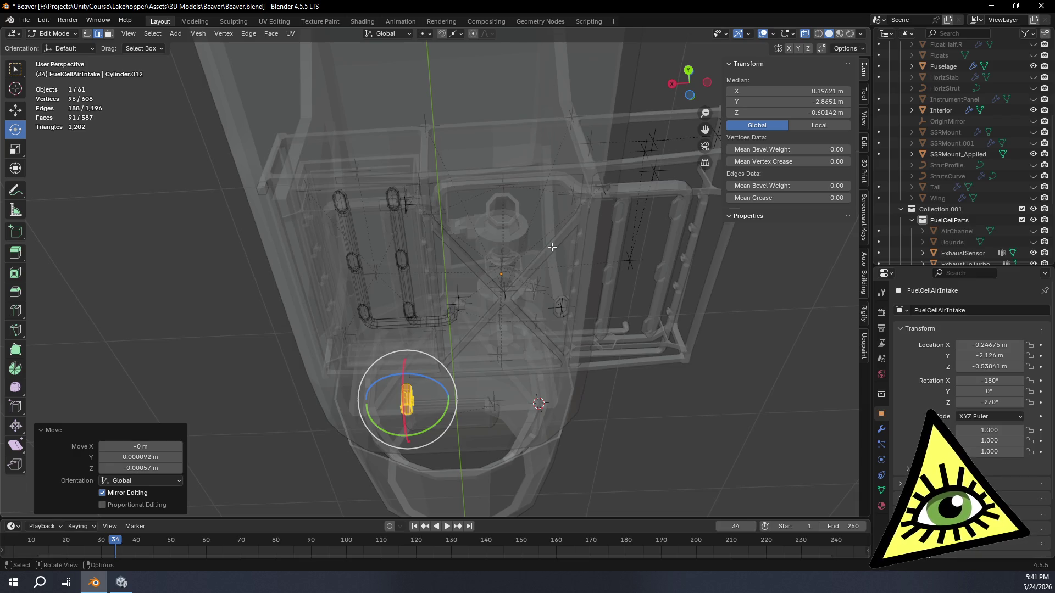
pyautogui.moveTo(407, 251)
pyautogui.mouseDown(button='middle')
pyautogui.moveTo(423, 338)
pyautogui.moveTo(403, 327)
pyautogui.mouseUp(button='middle')
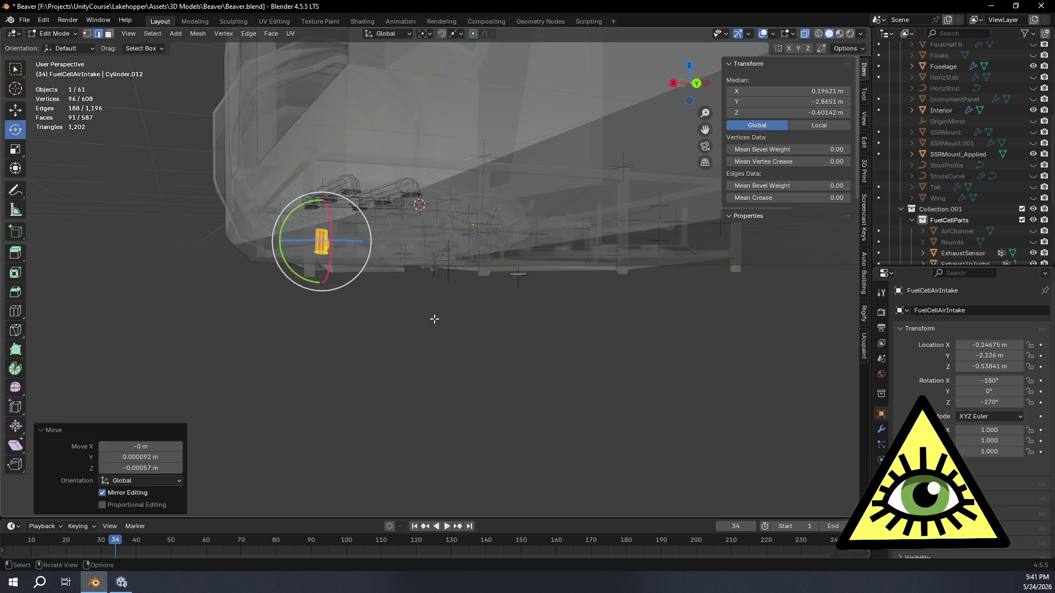
pyautogui.moveTo(485, 239)
pyautogui.mouseDown(button='middle')
pyautogui.moveTo(509, 184)
pyautogui.moveTo(667, 272)
pyautogui.moveTo(704, 317)
pyautogui.moveTo(588, 189)
pyautogui.moveTo(549, 274)
pyautogui.mouseUp(button='middle')
pyautogui.press('KP_Decimal')
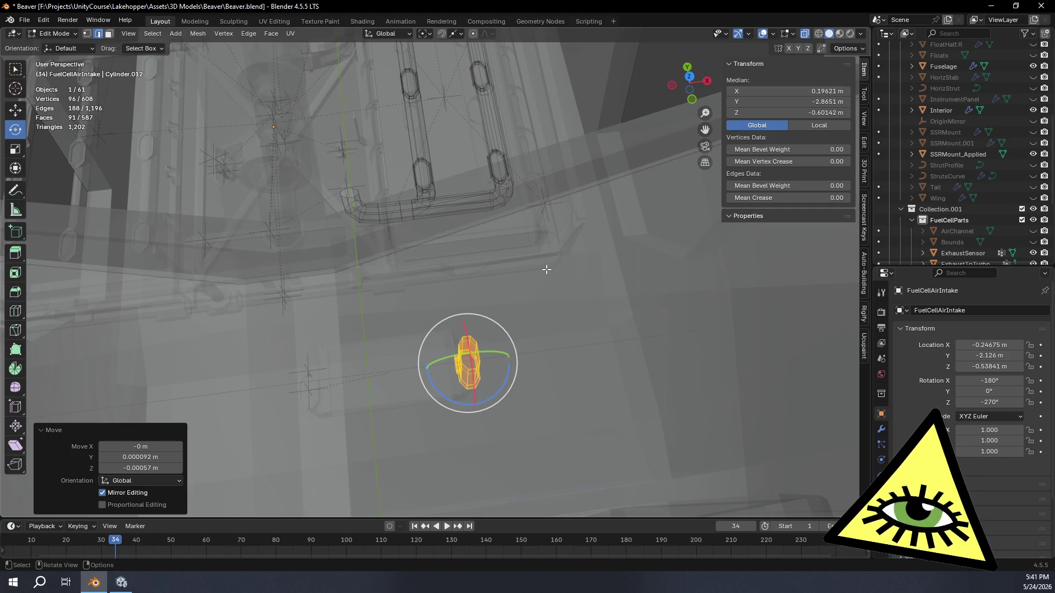
pyautogui.scroll(3, 489, 254)
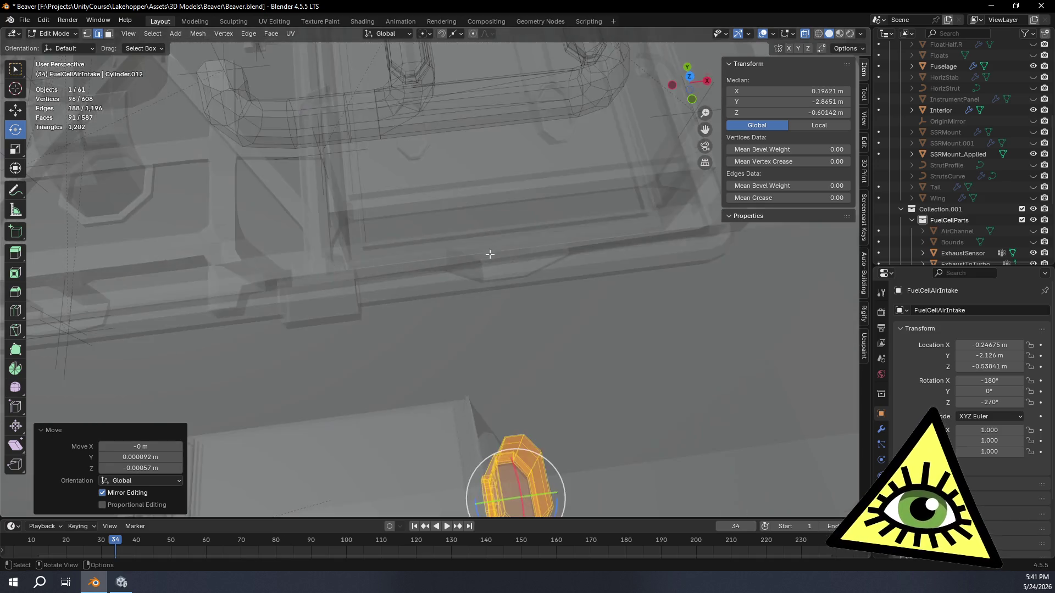
pyautogui.scroll(2, 491, 254)
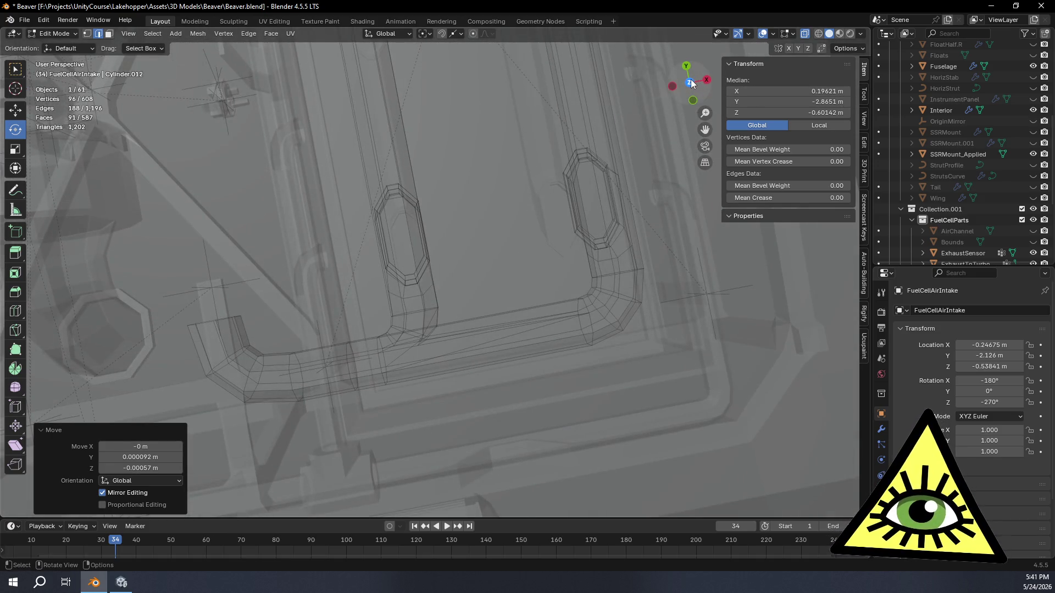
# - In Top view, delete the U-tube's left-end vertices and its bottom-run vertices
pyautogui.click(689, 82)
pyautogui.moveTo(478, 217)
pyautogui.keyDown('shift'); pyautogui.mouseDown(button='middle')
pyautogui.moveTo(365, 346)
pyautogui.moveTo(452, 316)
pyautogui.moveTo(468, 280)
pyautogui.mouseUp(button='middle'); pyautogui.keyUp('shift')
pyautogui.moveTo(241, 195); pyautogui.dragTo(411, 369)
pyautogui.press('x')
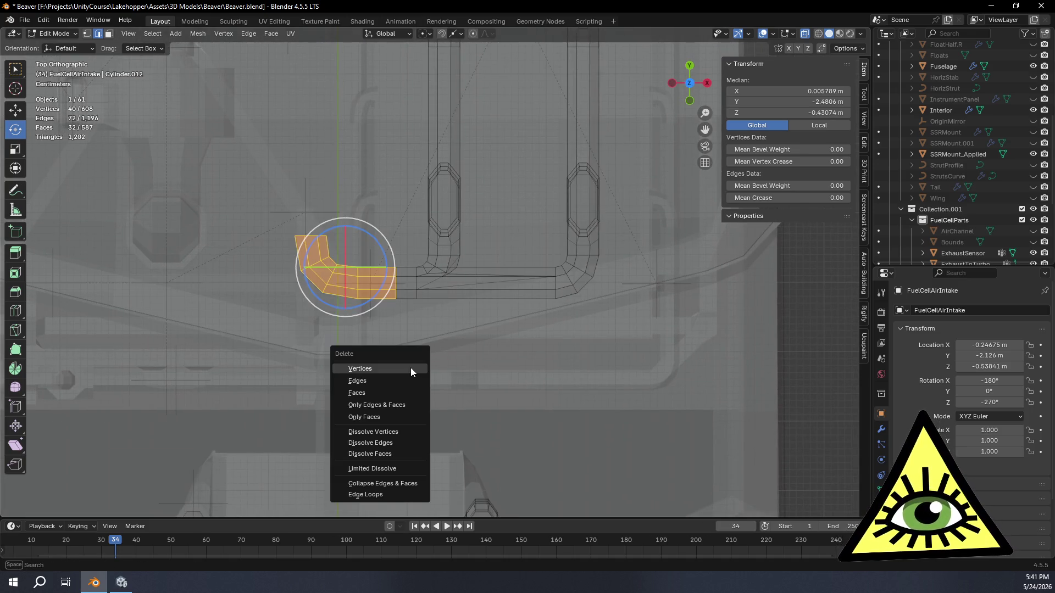
pyautogui.click(411, 370)
pyautogui.moveTo(361, 346)
pyautogui.mouseDown()
pyautogui.moveTo(675, 283)
pyautogui.moveTo(686, 263)
pyautogui.mouseUp()
pyautogui.press('x')
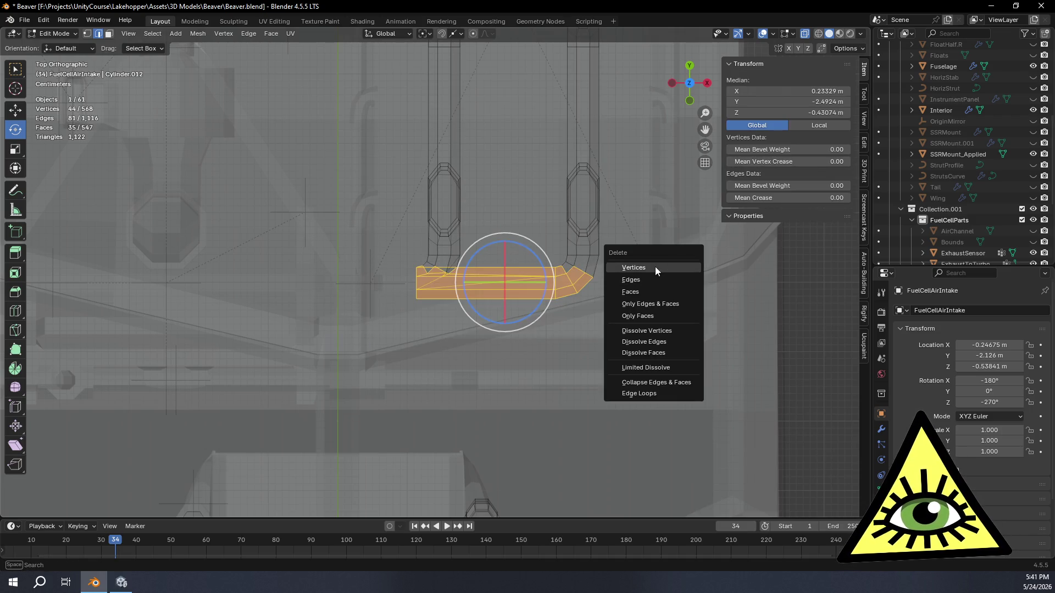
pyautogui.click(684, 273)
# - Delete the four leftover vertices between the tubes, leaving 520 vertices and 489 faces
pyautogui.moveTo(400, 285); pyautogui.dragTo(598, 260)
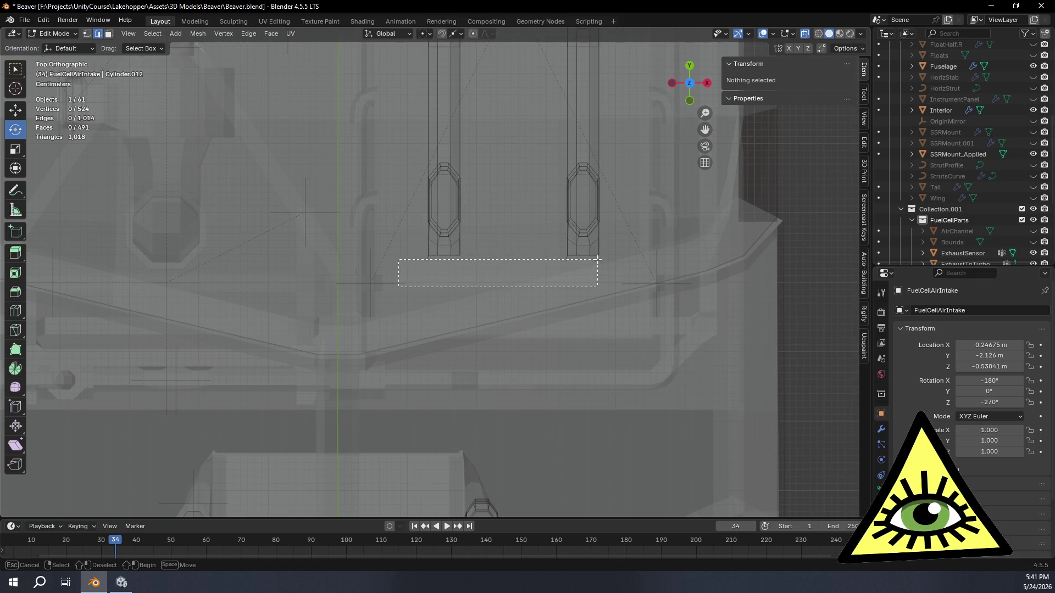
pyautogui.click(88, 33)
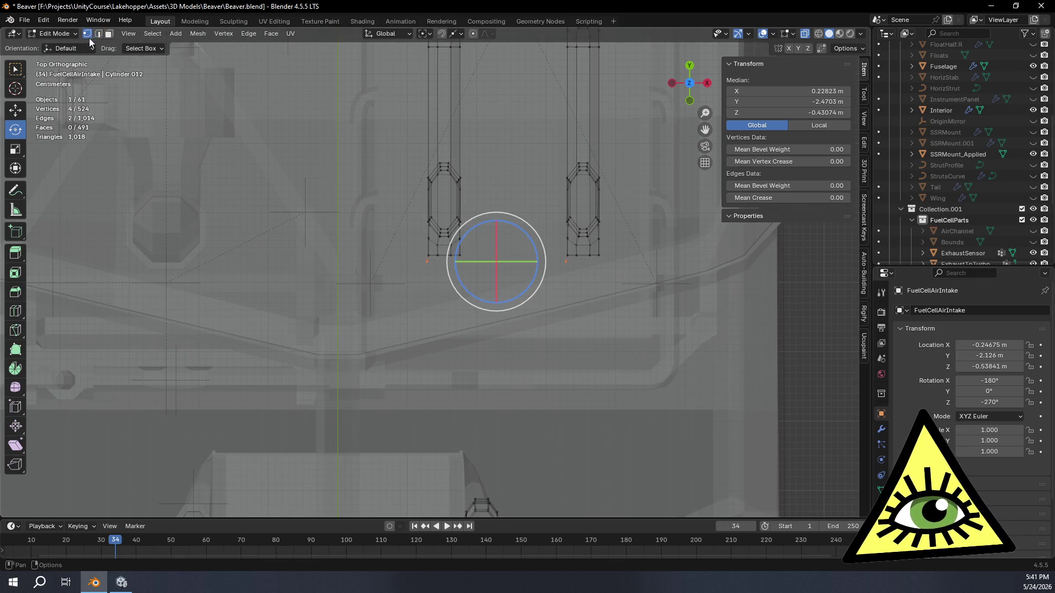
pyautogui.moveTo(400, 334)
pyautogui.mouseDown()
pyautogui.moveTo(572, 285)
pyautogui.moveTo(616, 261)
pyautogui.mouseUp()
pyautogui.press('x')
pyautogui.click(625, 263)
pyautogui.moveTo(582, 330)
pyautogui.keyDown('shift'); pyautogui.mouseDown(button='middle')
pyautogui.moveTo(573, 253)
pyautogui.moveTo(571, 266)
pyautogui.mouseUp(button='middle'); pyautogui.keyUp('shift')
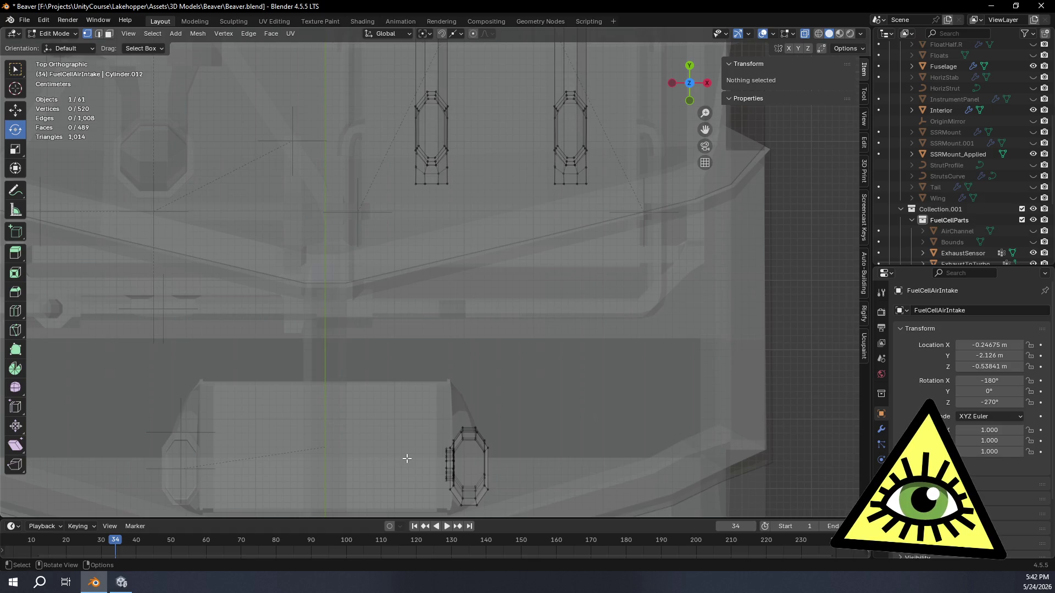
# - Orbit around the intake cylinders and snap to a straight top-down view to check them
pyautogui.moveTo(391, 423); pyautogui.dragTo(387, 483, button='middle')
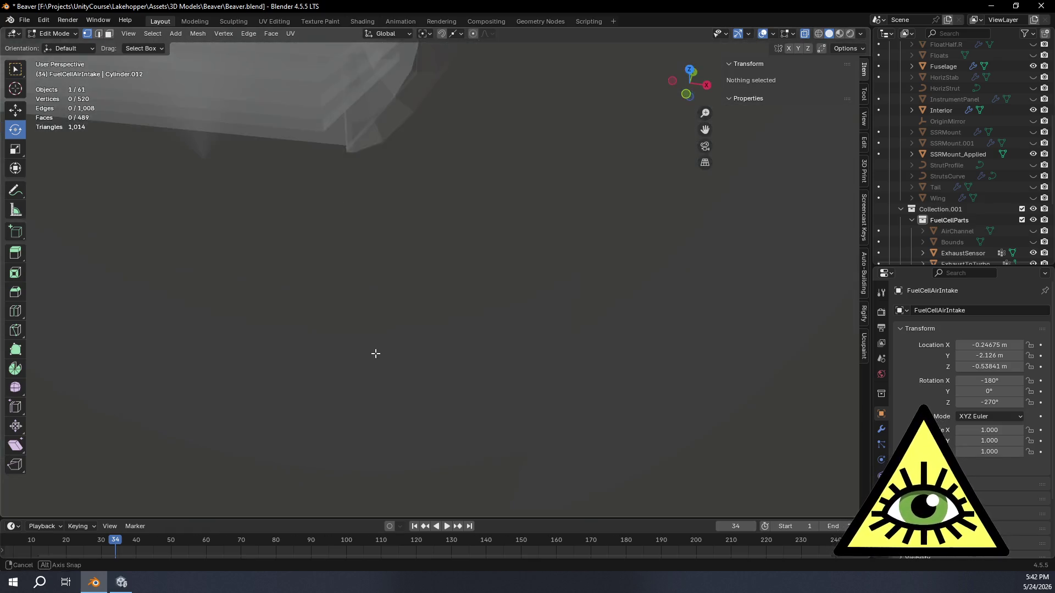
pyautogui.moveTo(461, 247)
pyautogui.mouseDown(button='middle')
pyautogui.moveTo(569, 362)
pyautogui.moveTo(516, 289)
pyautogui.moveTo(520, 298)
pyautogui.mouseUp(button='middle')
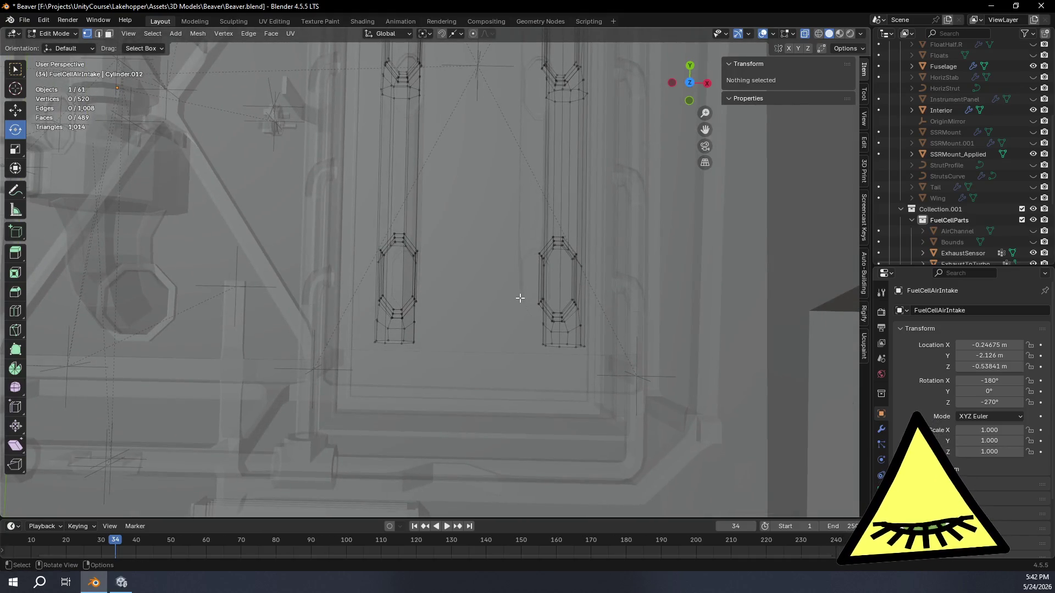
pyautogui.moveTo(549, 434)
pyautogui.mouseDown(button='middle')
pyautogui.moveTo(539, 162)
pyautogui.moveTo(520, 198)
pyautogui.moveTo(550, 301)
pyautogui.mouseUp(button='middle')
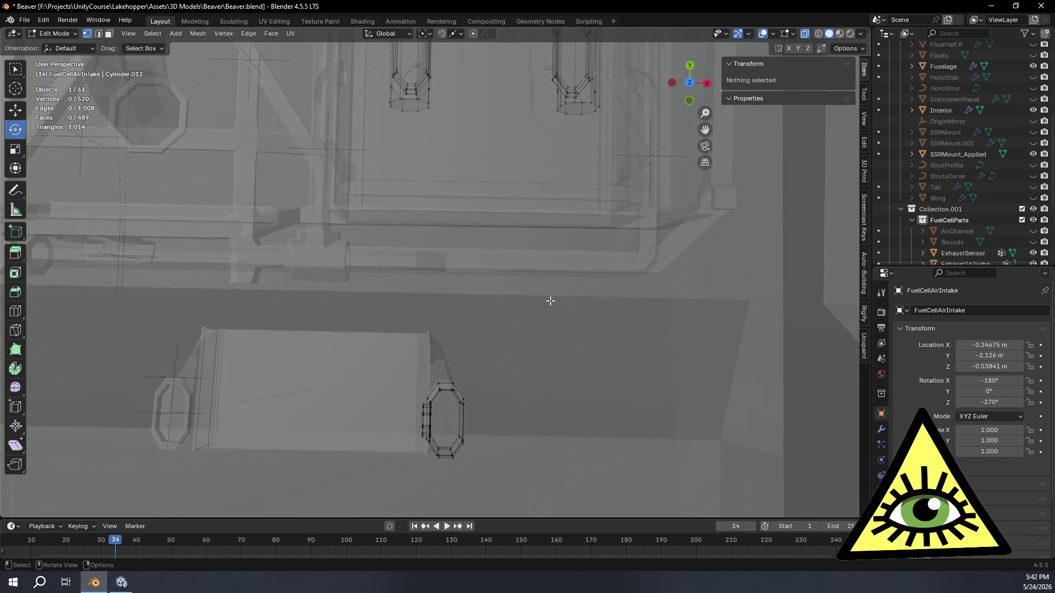
pyautogui.click(689, 82)
pyautogui.keyDown('shift'); pyautogui.moveTo(653, 361); pyautogui.dragTo(652, 354, button='middle'); pyautogui.keyUp('shift')
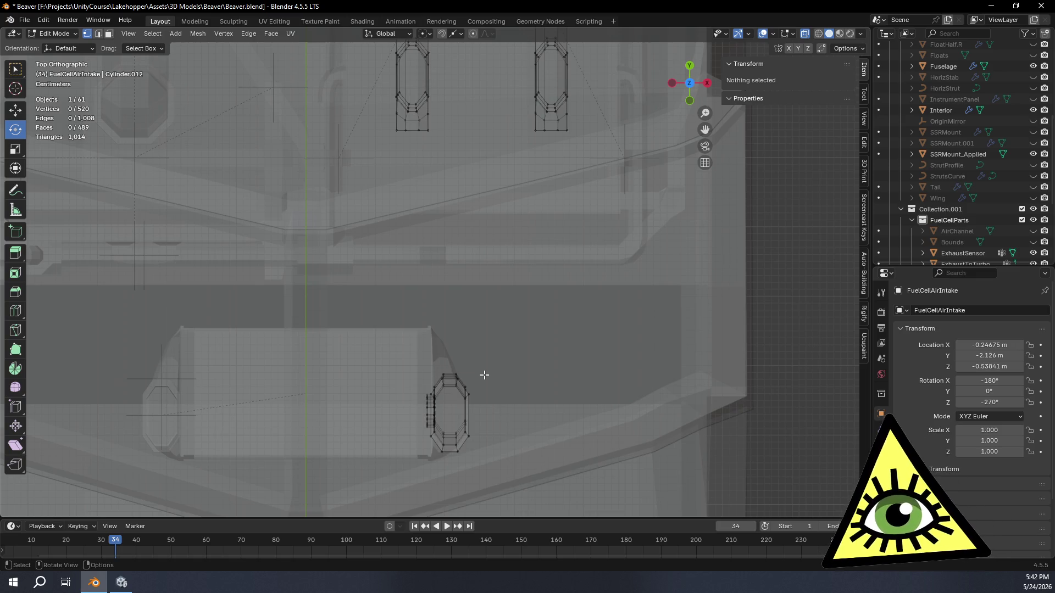
# - Leave the top view and turn off X-ray so the aircraft displays opaque again
pyautogui.moveTo(485, 375); pyautogui.dragTo(432, 272, button='middle')
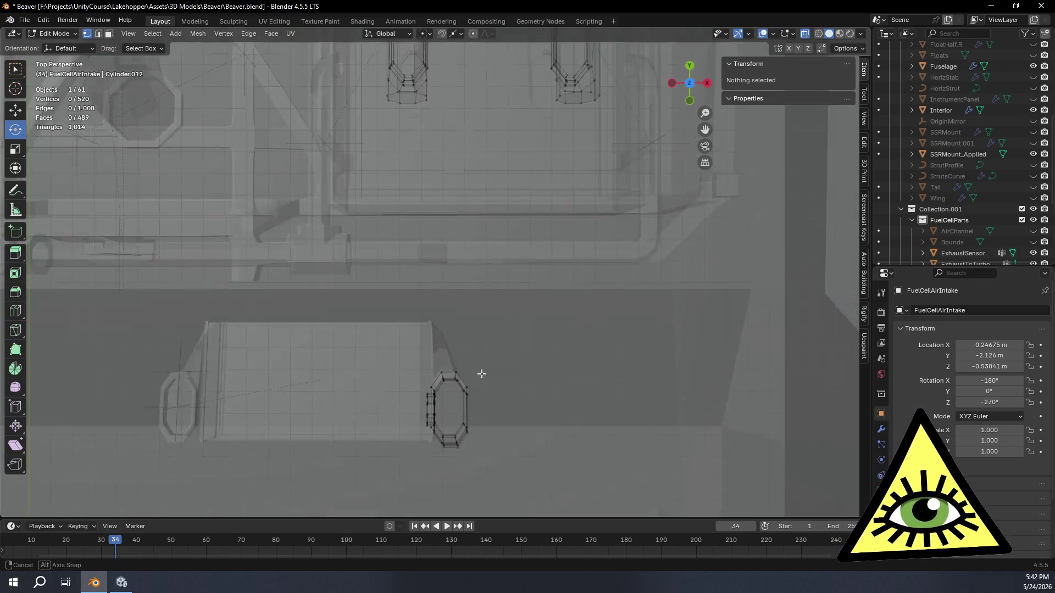
pyautogui.scroll(-5, 432, 273)
pyautogui.hotkey('alt', 'z')
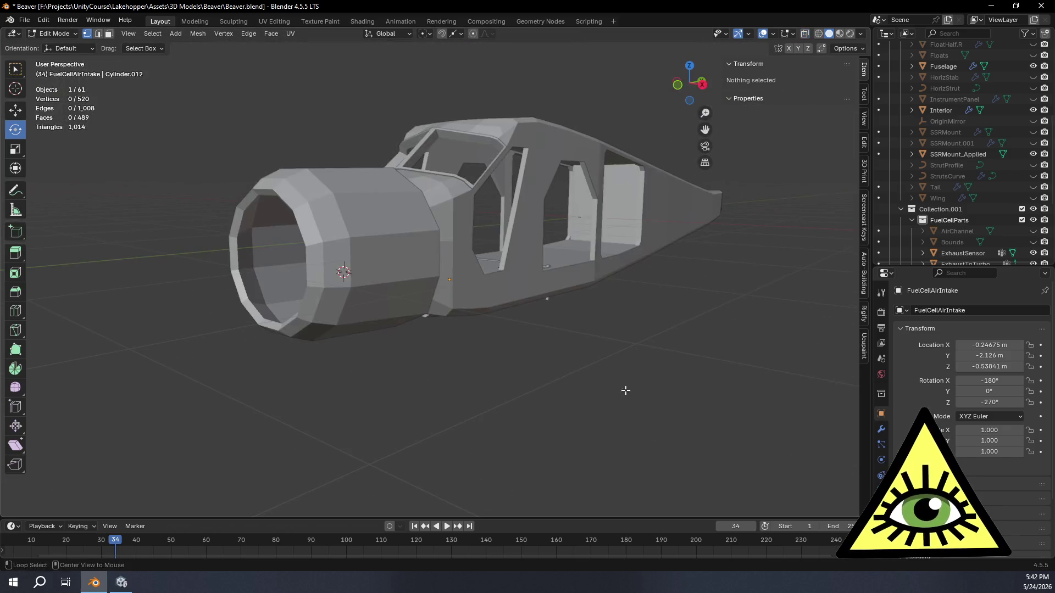
pyautogui.scroll(2, 608, 395)
pyautogui.scroll(-4, 967, 189)
pyautogui.scroll(-2, 967, 189)
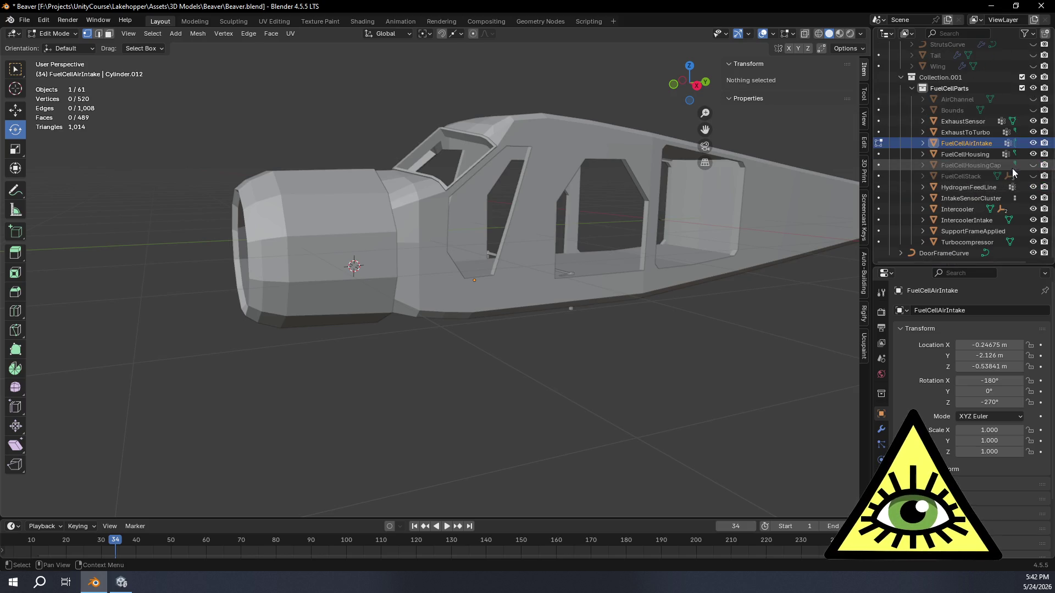
pyautogui.scroll(2, 1016, 163)
pyautogui.scroll(2, 992, 146)
pyautogui.scroll(2, 997, 181)
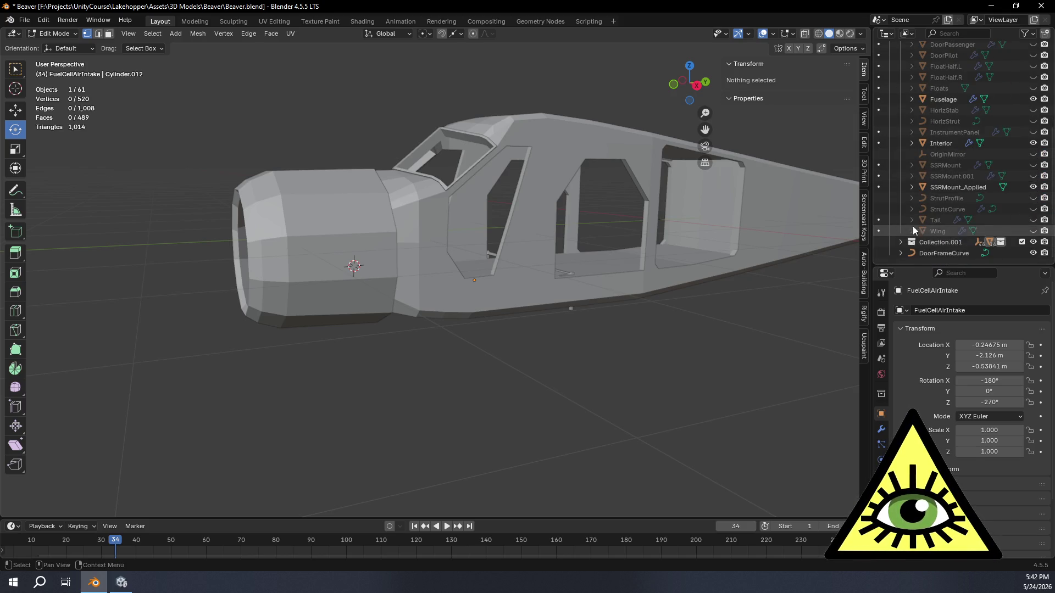
pyautogui.scroll(2, 1002, 217)
pyautogui.scroll(3, 1001, 217)
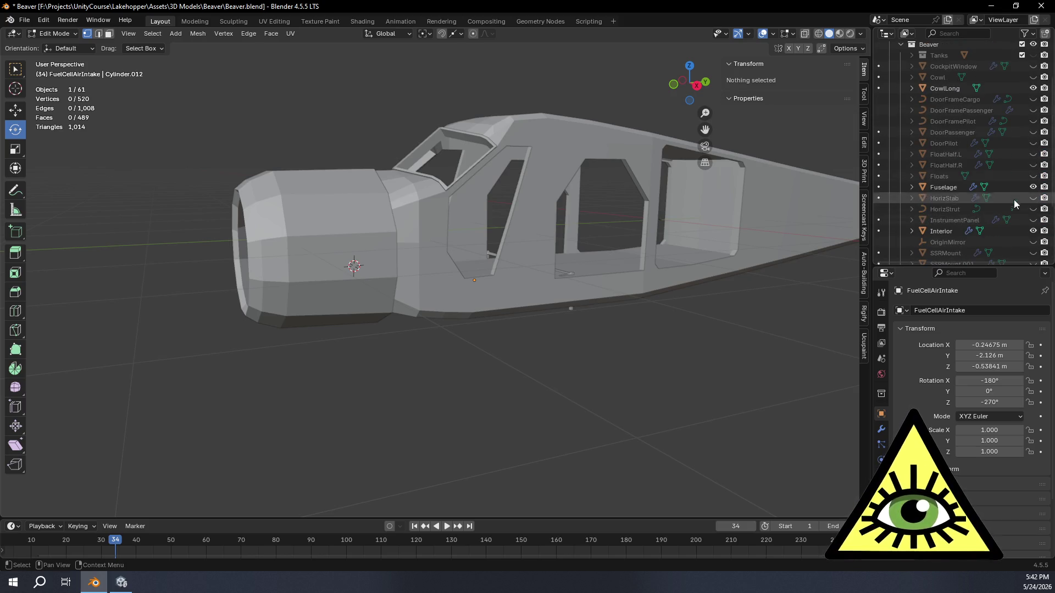
# - Unhide the CockpitWindow, both door frames and the FloatHalf.L hull in the Outliner
pyautogui.click(1034, 66)
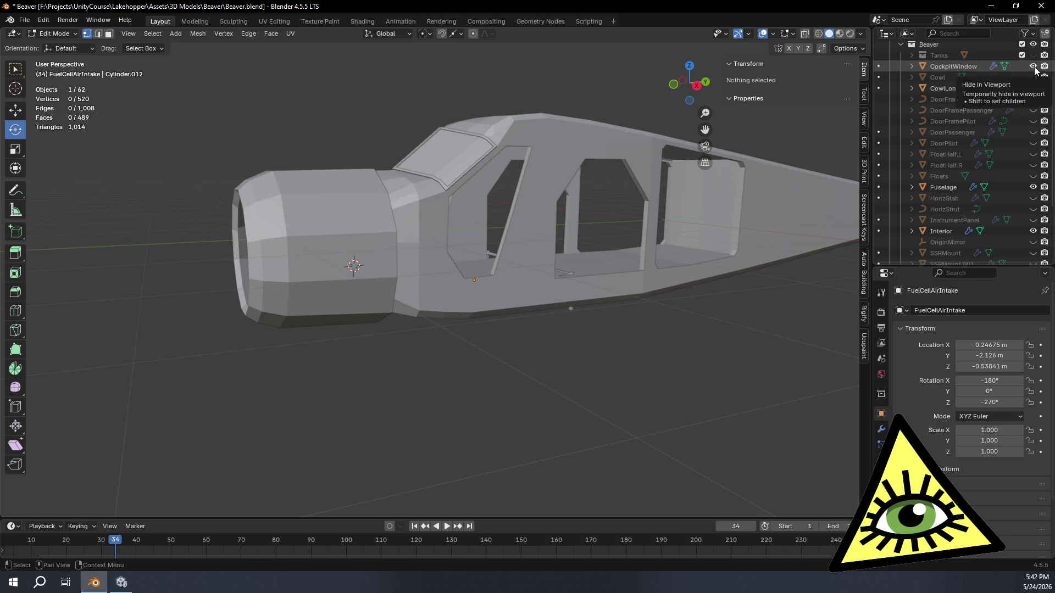
pyautogui.click(1031, 122)
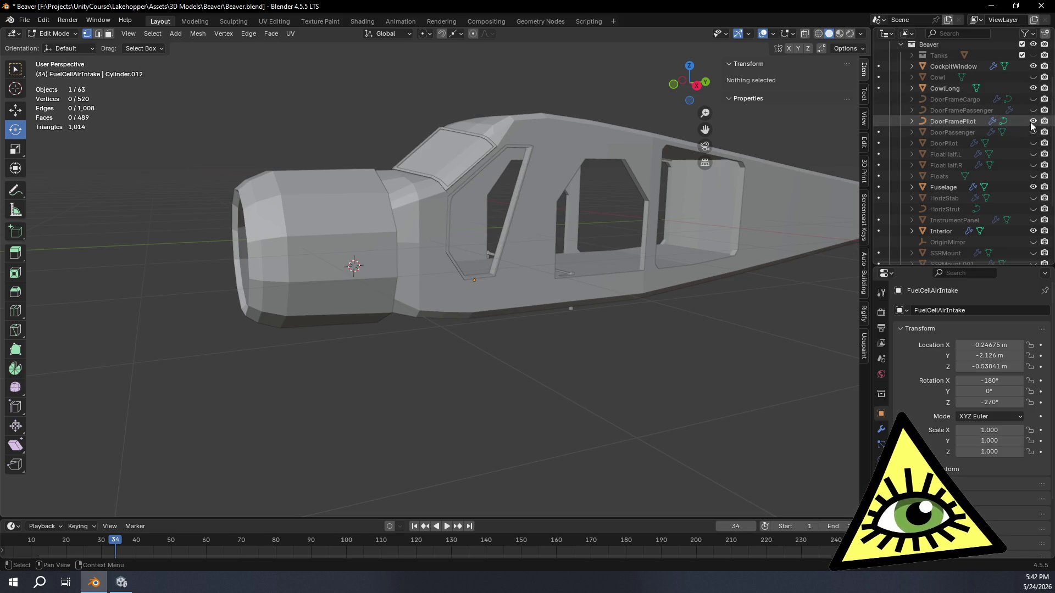
pyautogui.click(1031, 112)
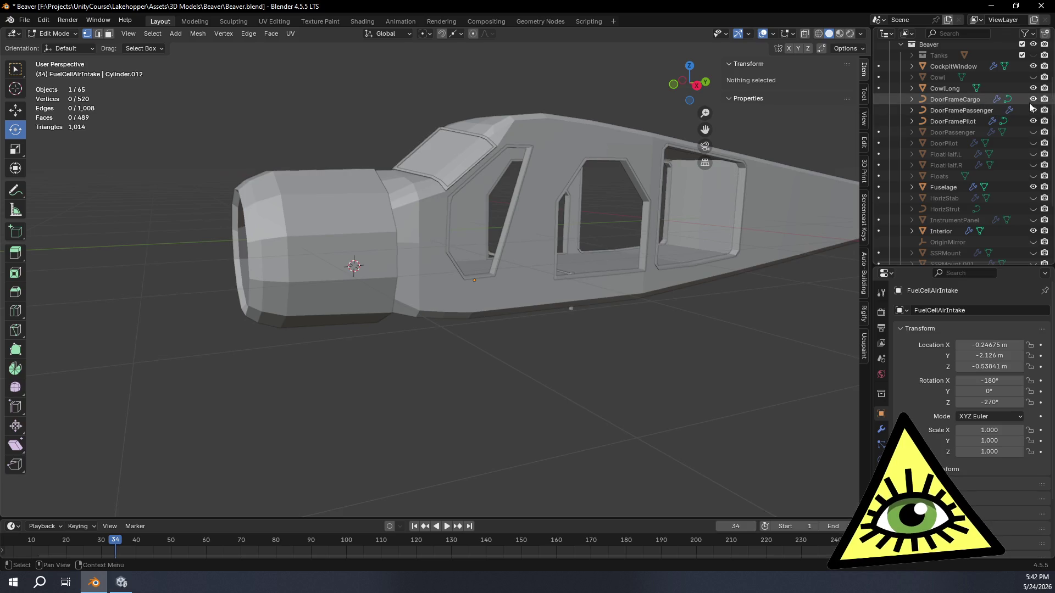
pyautogui.click(1033, 154)
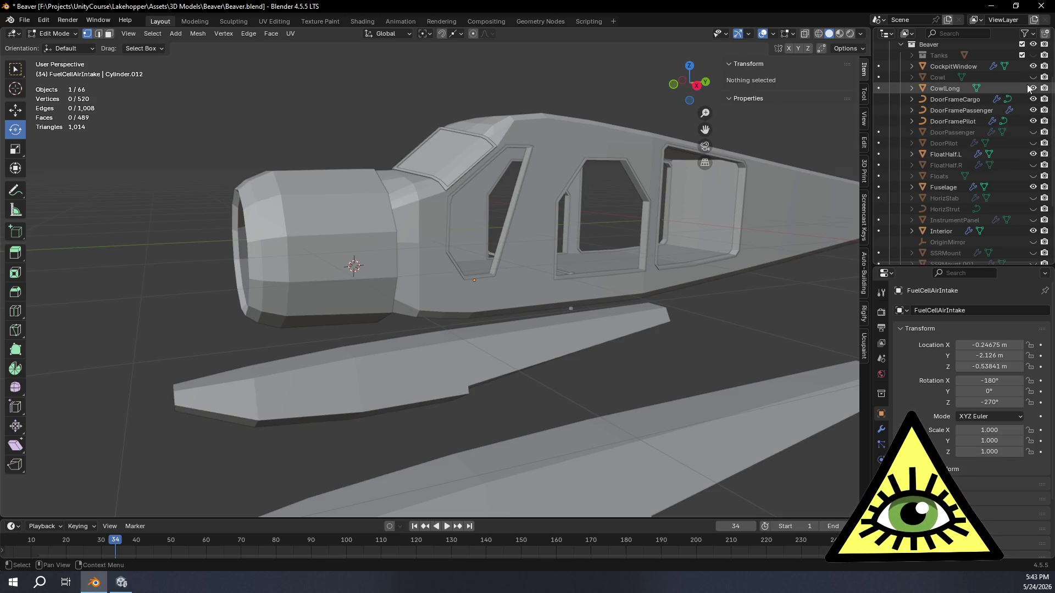
# - Unhide the HorizStab, HorizStrut and InstrumentPanel, then inspect the cabin and nose intake
pyautogui.click(1035, 199)
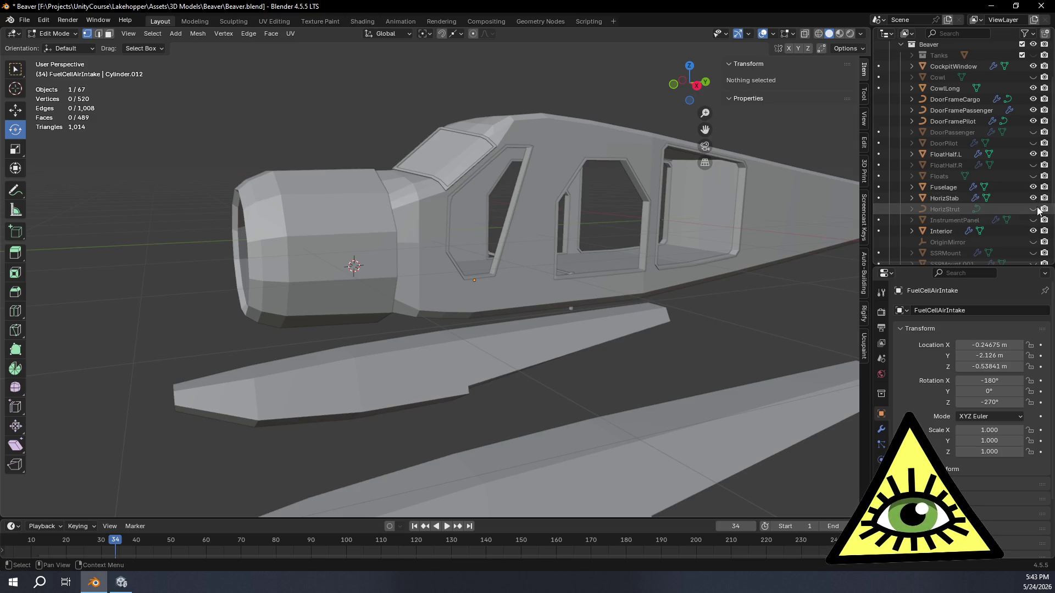
pyautogui.click(1036, 210)
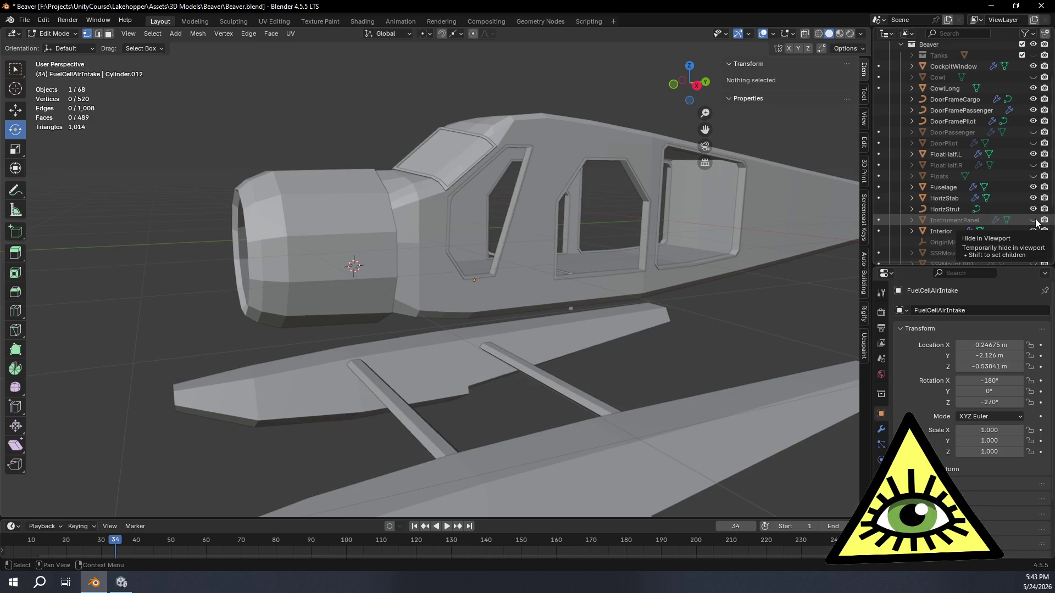
pyautogui.click(1035, 220)
pyautogui.moveTo(666, 299)
pyautogui.mouseDown(button='middle')
pyautogui.moveTo(560, 294)
pyautogui.moveTo(593, 280)
pyautogui.mouseUp(button='middle')
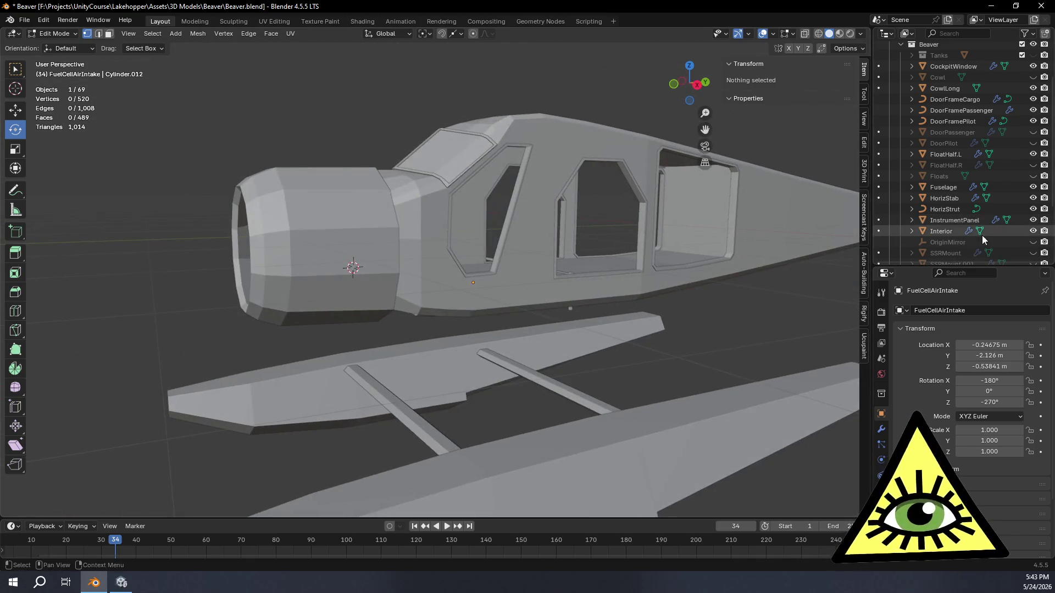
pyautogui.scroll(-4, 989, 239)
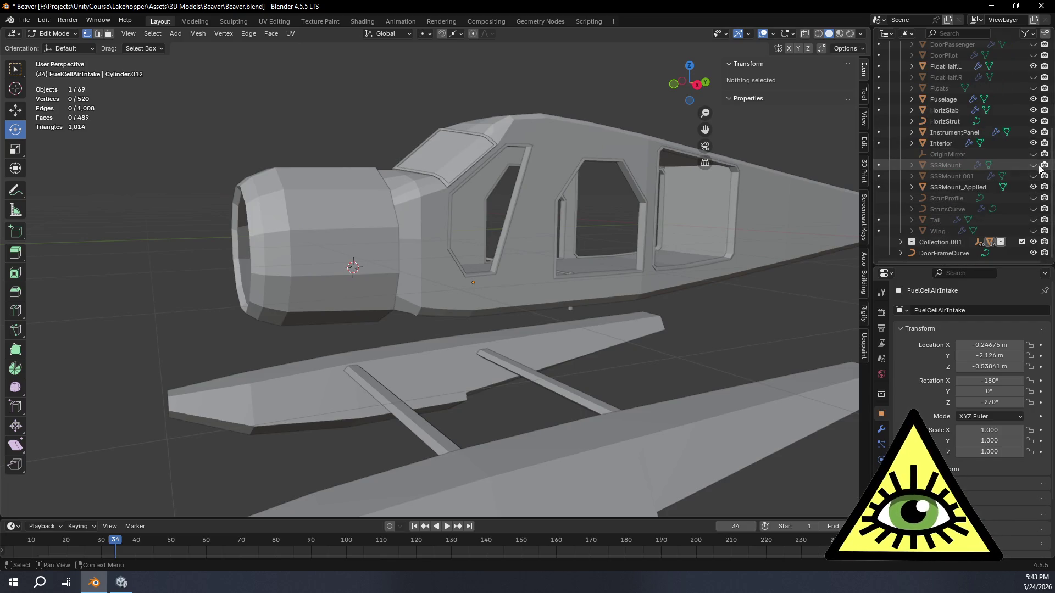
pyautogui.moveTo(678, 242); pyautogui.dragTo(783, 221, button='middle')
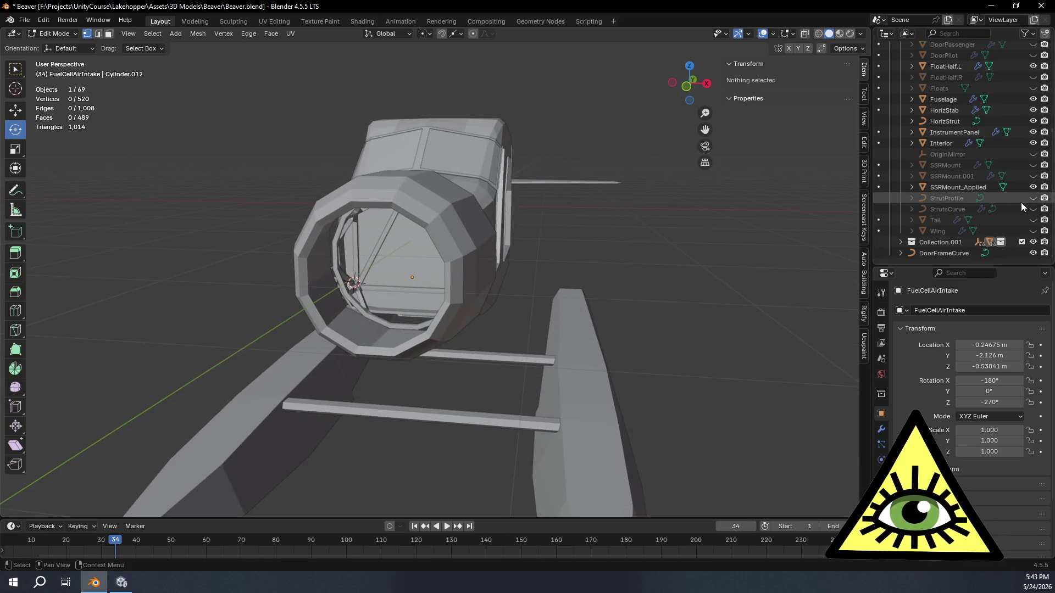
# - Unhide the Tail and Wing and orbit to a front three-quarter view of the complete plane
pyautogui.click(1034, 219)
pyautogui.moveTo(742, 247)
pyautogui.mouseDown(button='middle')
pyautogui.moveTo(638, 239)
pyautogui.moveTo(691, 237)
pyautogui.mouseUp(button='middle')
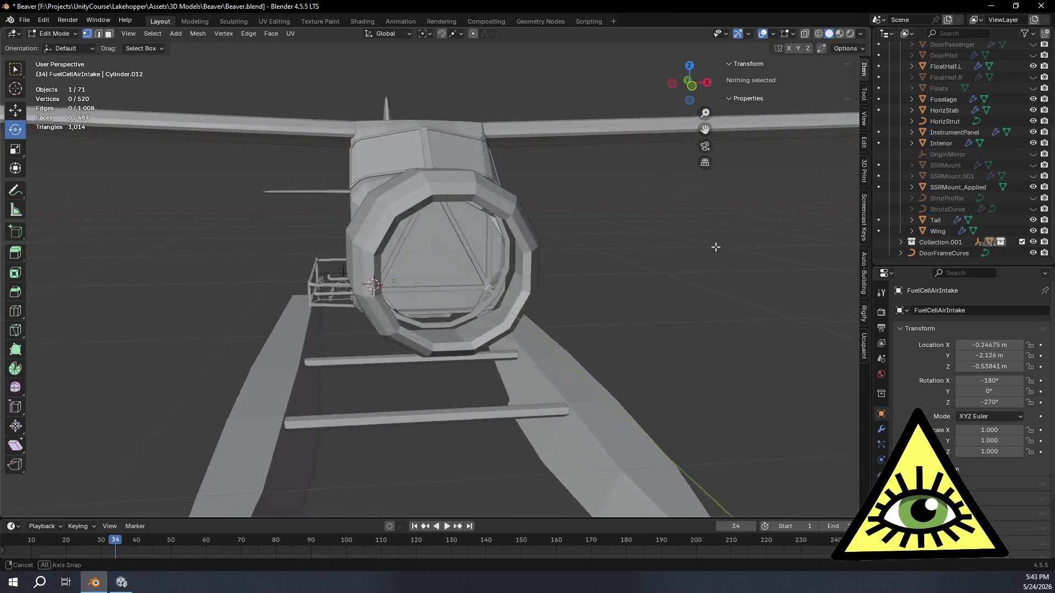
pyautogui.moveTo(696, 201)
pyautogui.mouseDown(button='middle')
pyautogui.moveTo(660, 199)
pyautogui.moveTo(693, 187)
pyautogui.moveTo(513, 205)
pyautogui.mouseUp(button='middle')
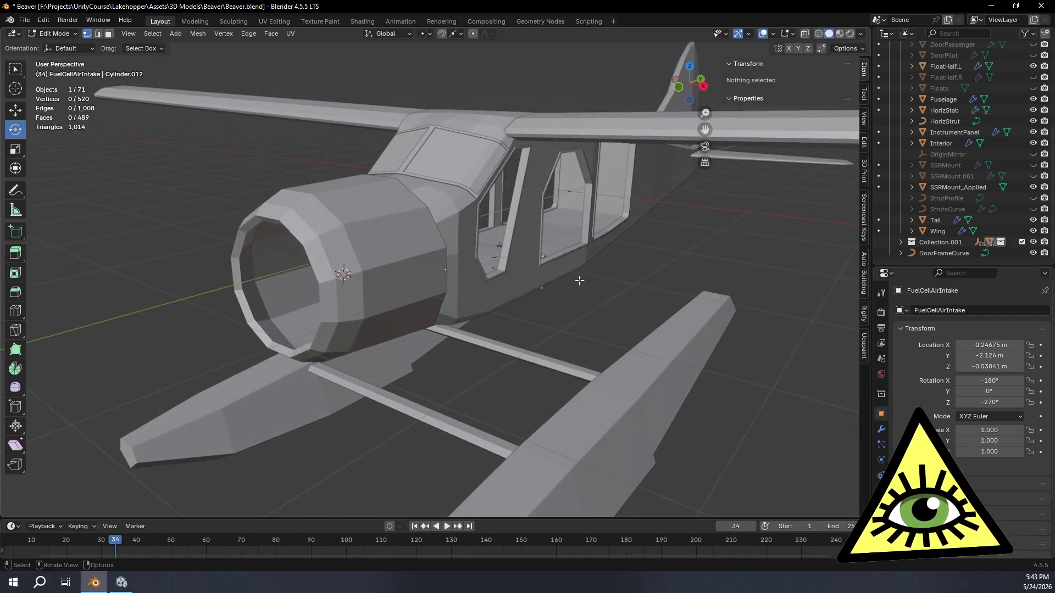
pyautogui.moveTo(513, 205); pyautogui.dragTo(577, 283, button='middle')
pyautogui.scroll(5, 990, 214)
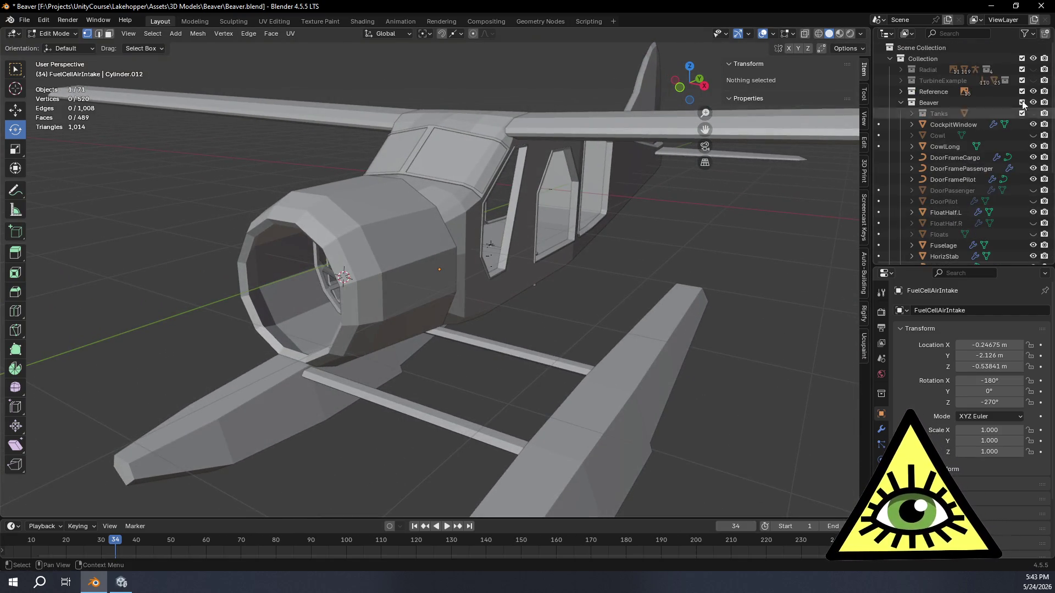
# - Show the TurbineExample propeller assembly on the nose and switch shading to Material Preview
pyautogui.click(1034, 80)
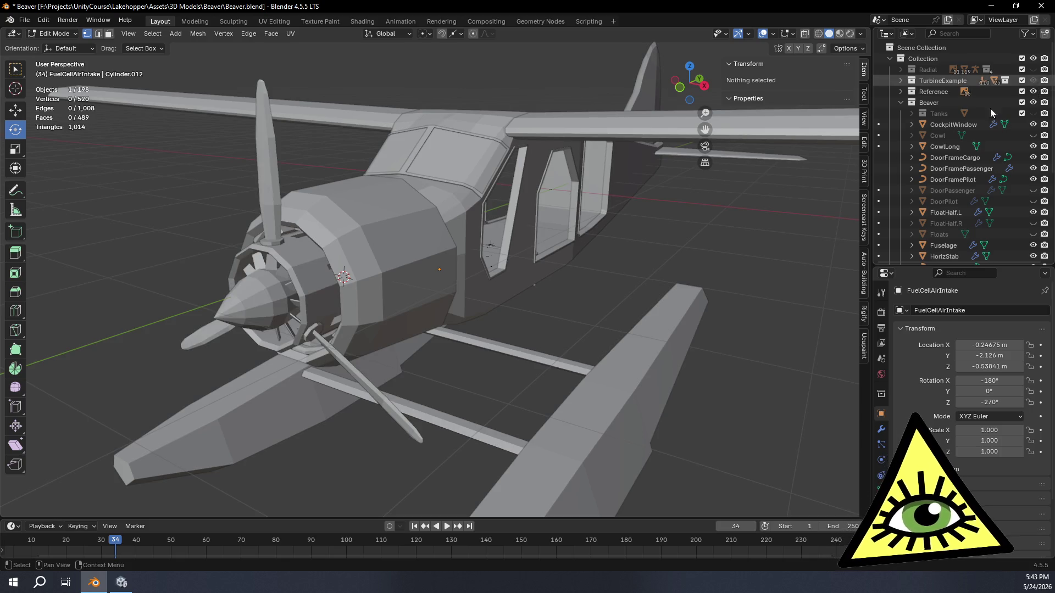
pyautogui.moveTo(648, 252); pyautogui.dragTo(700, 191, button='middle')
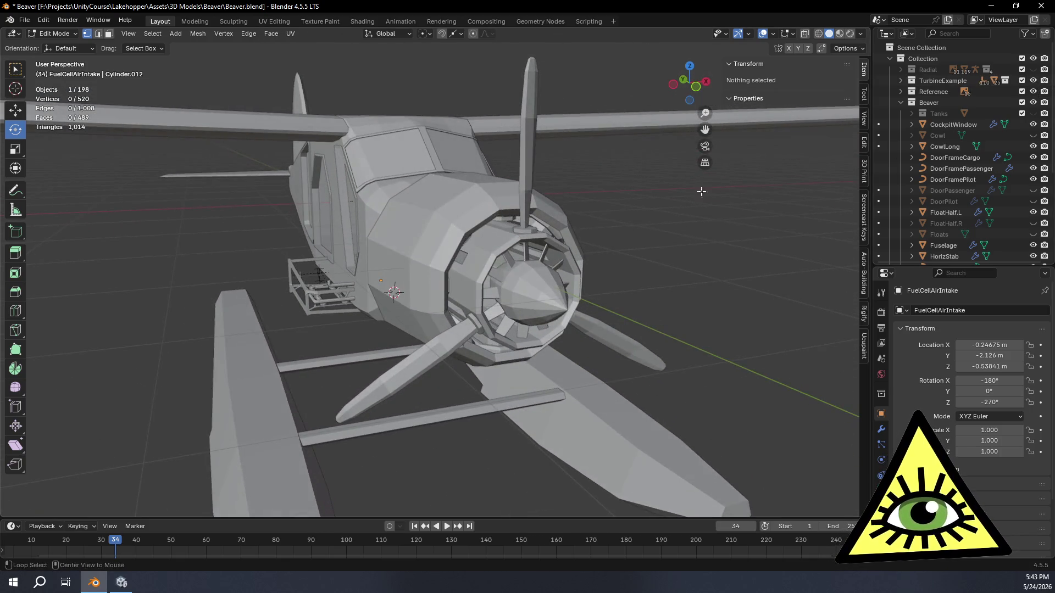
pyautogui.click(839, 34)
# - Orbit around the plane's front and left side to review it in material colours
pyautogui.moveTo(706, 283)
pyautogui.mouseDown(button='middle')
pyautogui.moveTo(766, 281)
pyautogui.moveTo(622, 220)
pyautogui.mouseUp(button='middle')
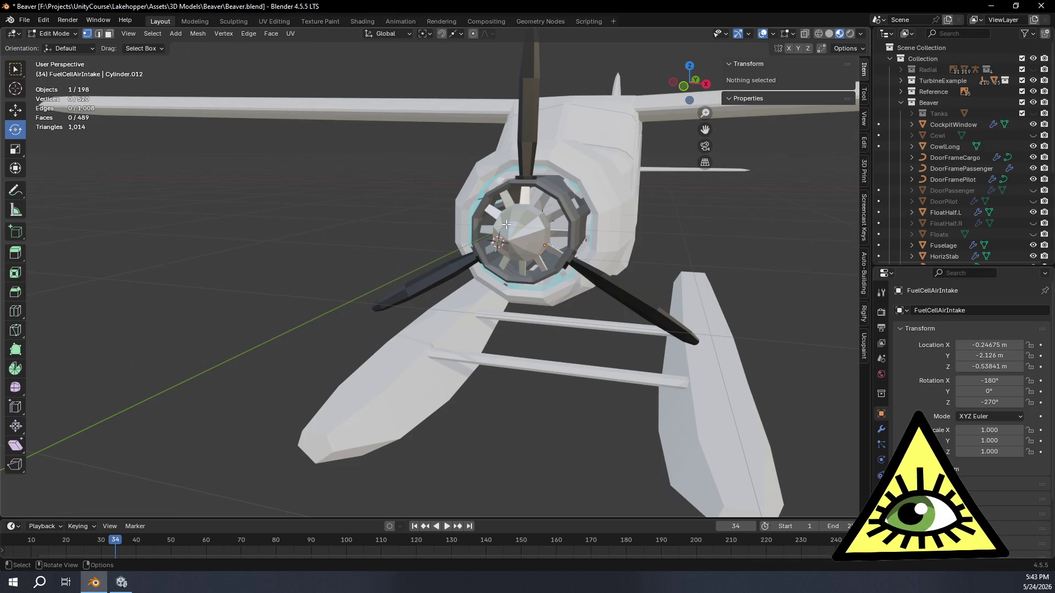
pyautogui.moveTo(492, 224)
pyautogui.mouseDown(button='middle')
pyautogui.moveTo(374, 220)
pyautogui.moveTo(544, 245)
pyautogui.mouseUp(button='middle')
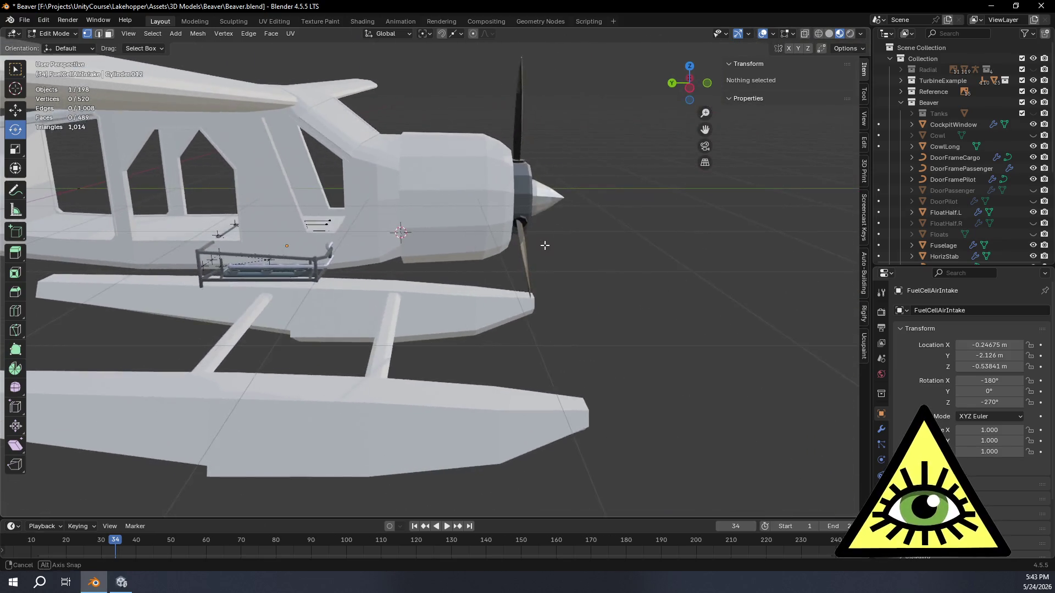
pyautogui.moveTo(544, 245); pyautogui.dragTo(453, 240, button='middle')
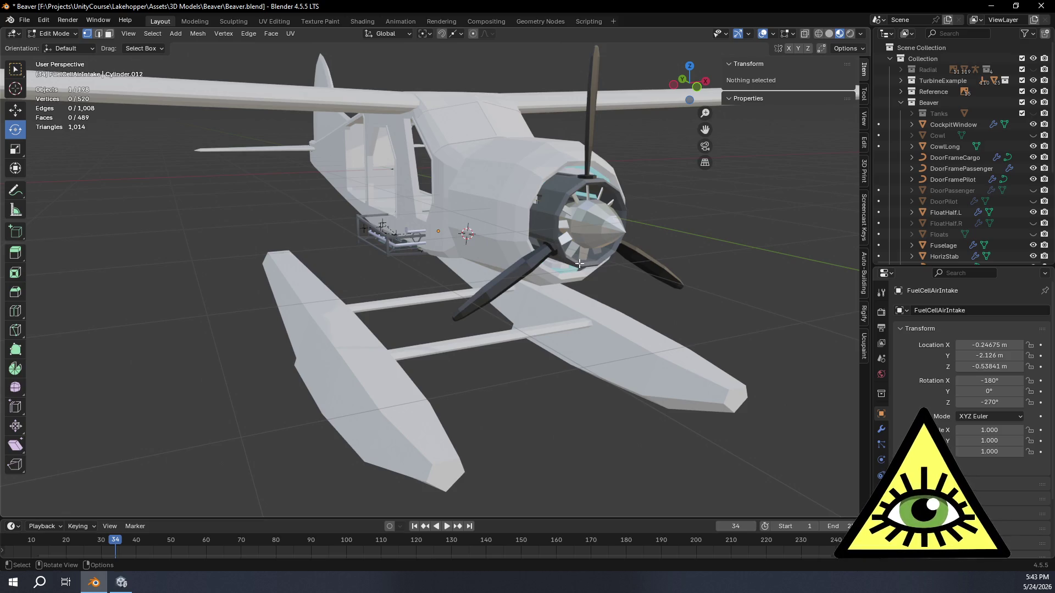
pyautogui.moveTo(580, 264); pyautogui.dragTo(916, 123, button='middle')
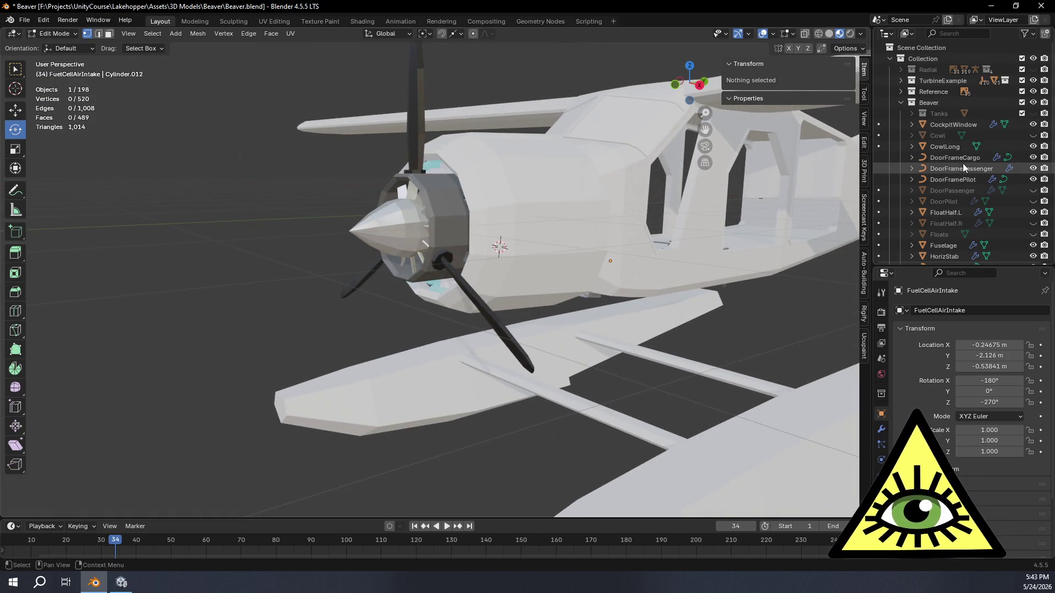
pyautogui.scroll(-5, 1006, 171)
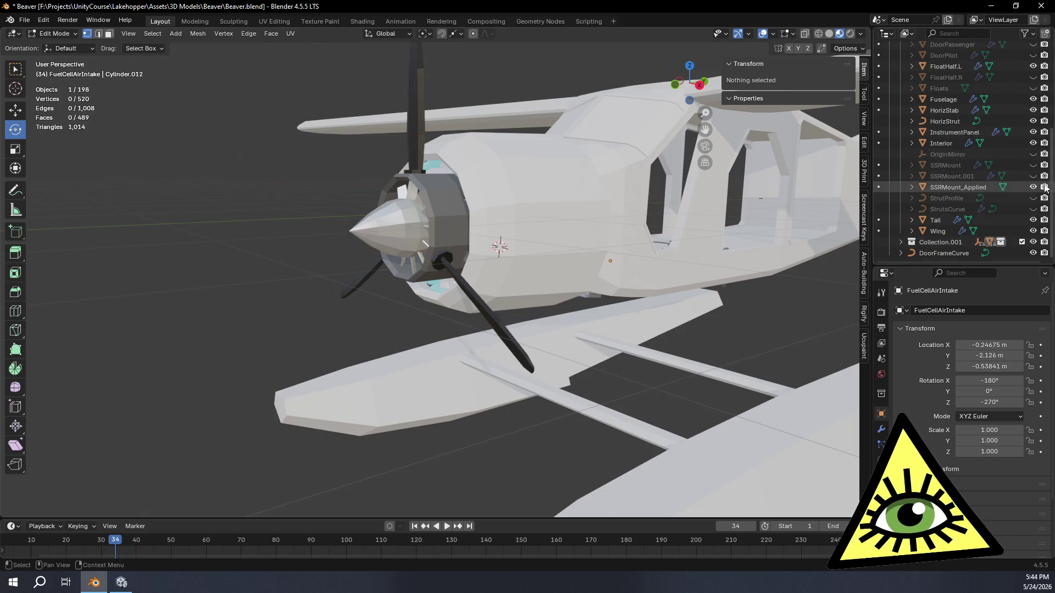
pyautogui.scroll(6, 973, 148)
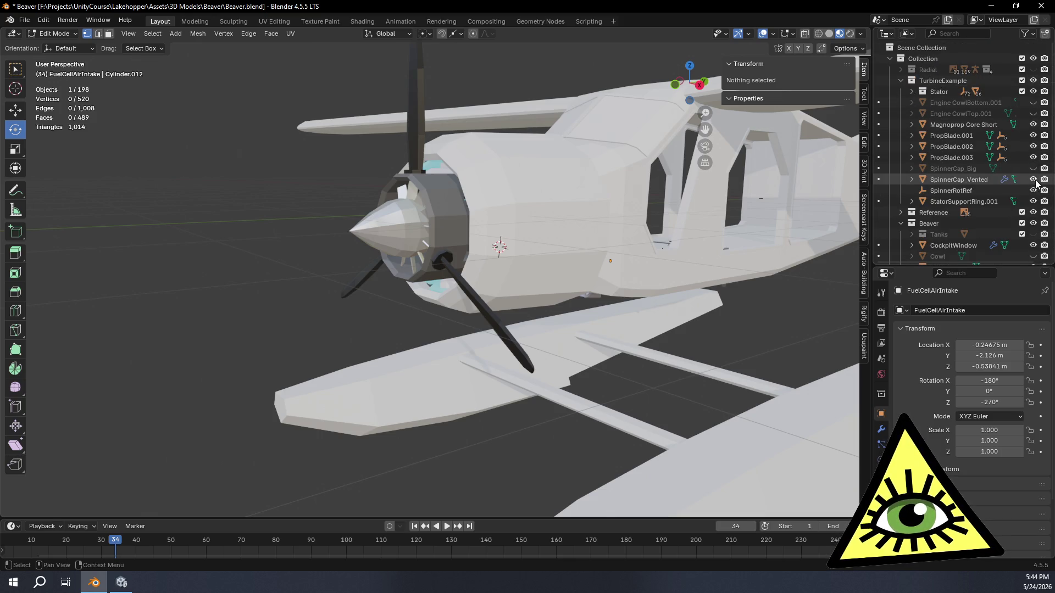
pyautogui.click(1034, 179)
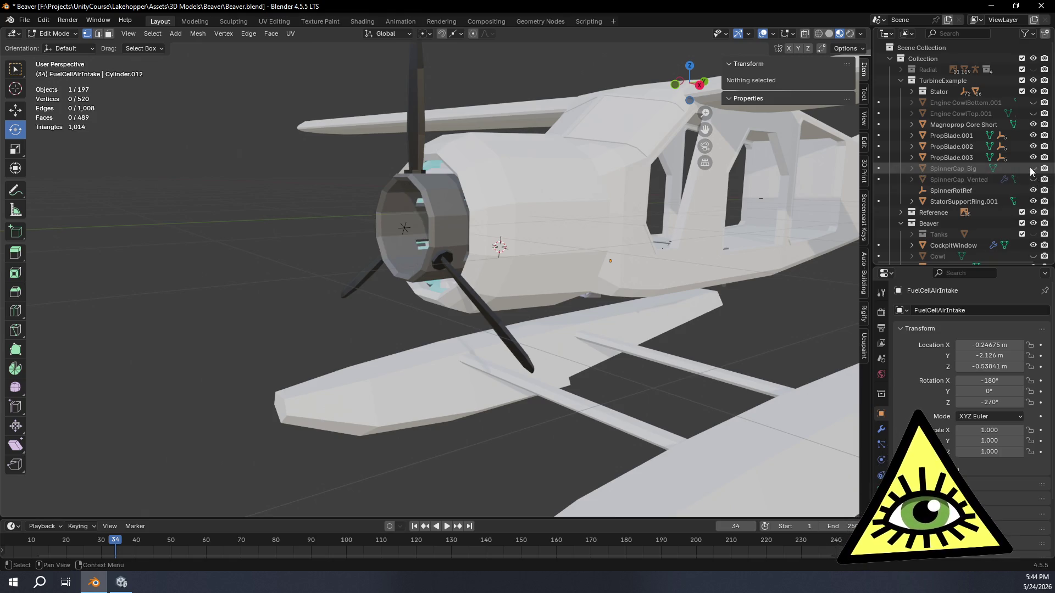
pyautogui.moveTo(626, 264)
pyautogui.mouseDown(button='middle')
pyautogui.moveTo(558, 279)
pyautogui.moveTo(850, 255)
pyautogui.moveTo(836, 260)
pyautogui.mouseUp(button='middle')
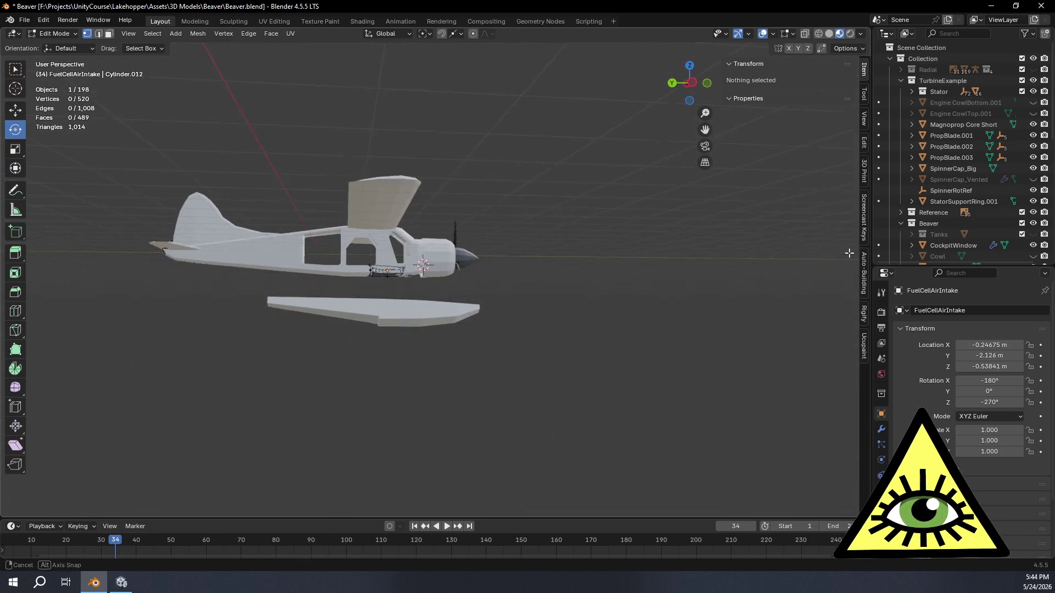
pyautogui.moveTo(800, 271)
pyautogui.mouseDown(button='middle')
pyautogui.moveTo(659, 296)
pyautogui.moveTo(613, 273)
pyautogui.moveTo(607, 330)
pyautogui.moveTo(577, 328)
pyautogui.mouseUp(button='middle')
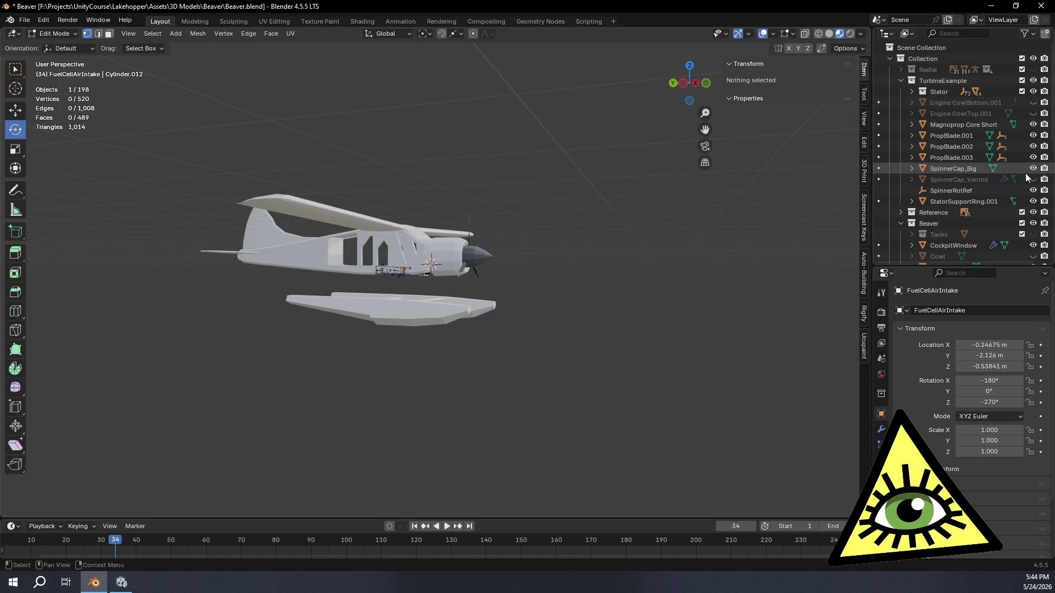
pyautogui.scroll(2, 584, 337)
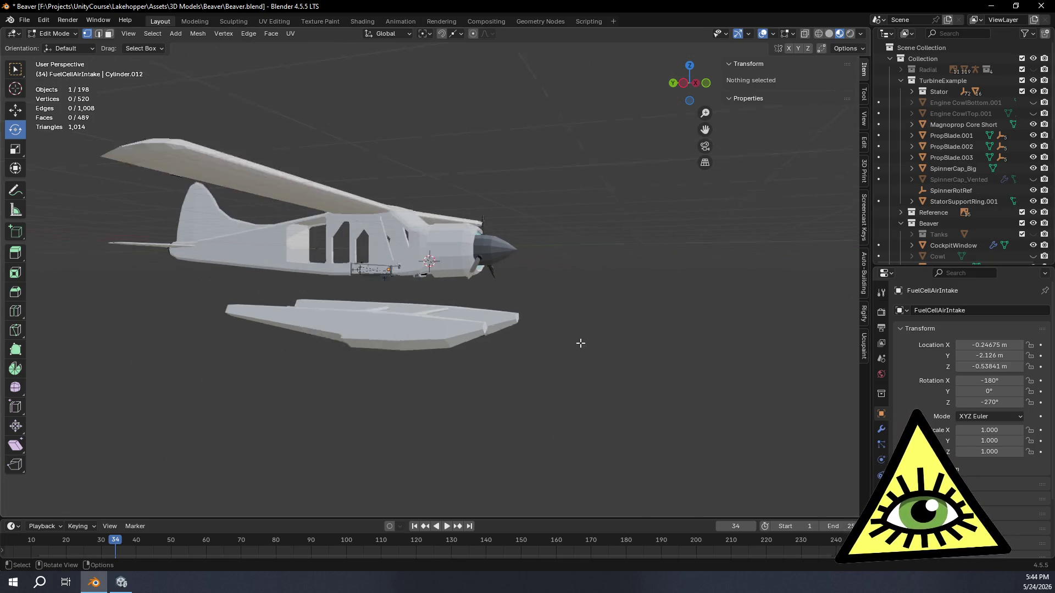
pyautogui.scroll(3, 585, 337)
pyautogui.scroll(3, 597, 332)
pyautogui.scroll(1, 585, 342)
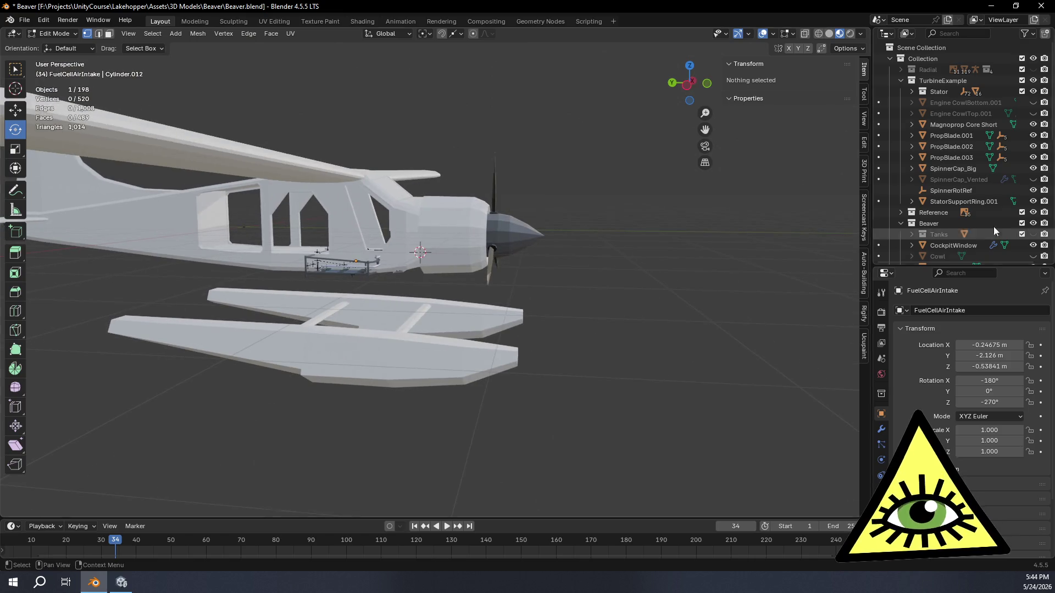
pyautogui.click(1033, 169)
pyautogui.moveTo(607, 285); pyautogui.dragTo(422, 278, button='middle')
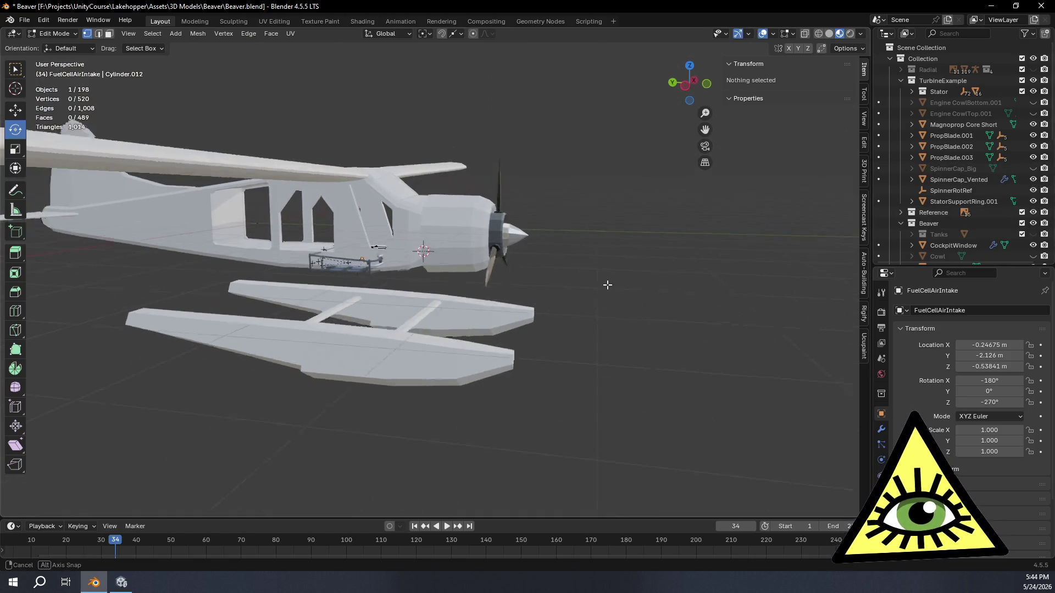
pyautogui.scroll(3, 313, 289)
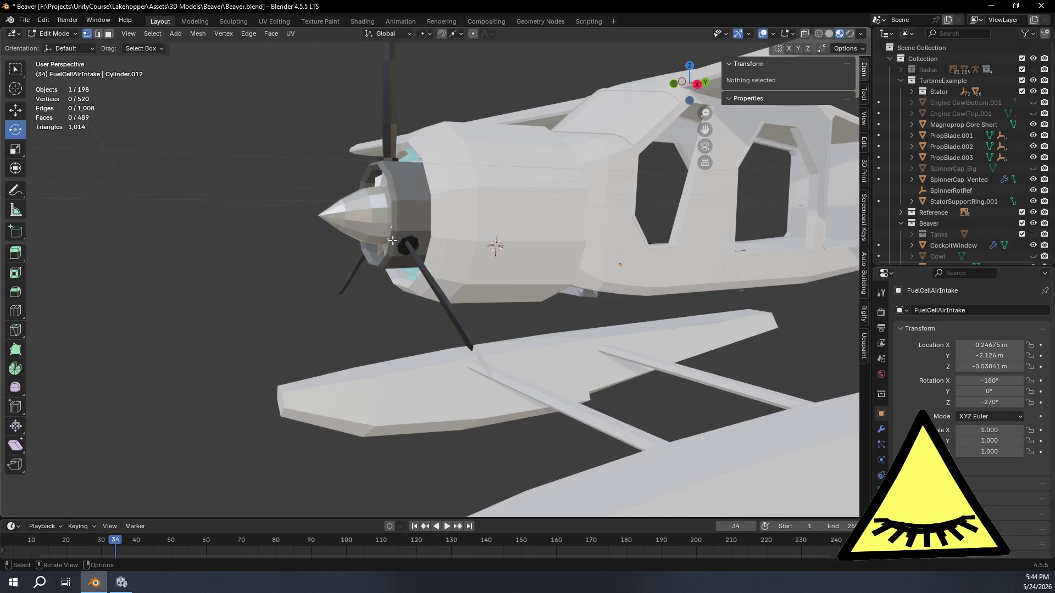
pyautogui.moveTo(393, 241); pyautogui.dragTo(487, 274, button='middle')
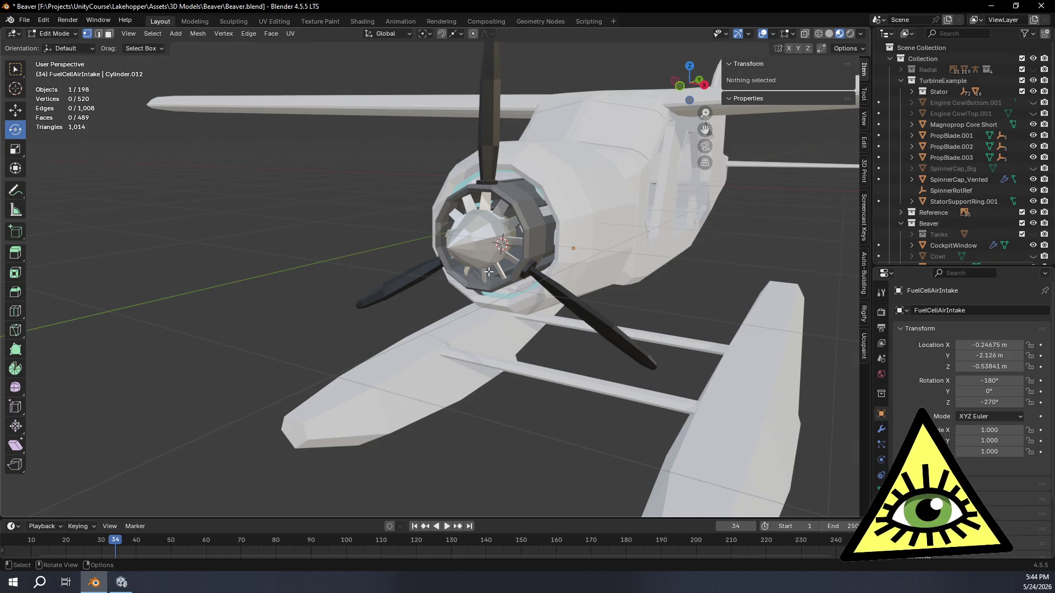
pyautogui.moveTo(489, 271)
pyautogui.mouseDown(button='middle')
pyautogui.moveTo(507, 300)
pyautogui.moveTo(682, 323)
pyautogui.mouseUp(button='middle')
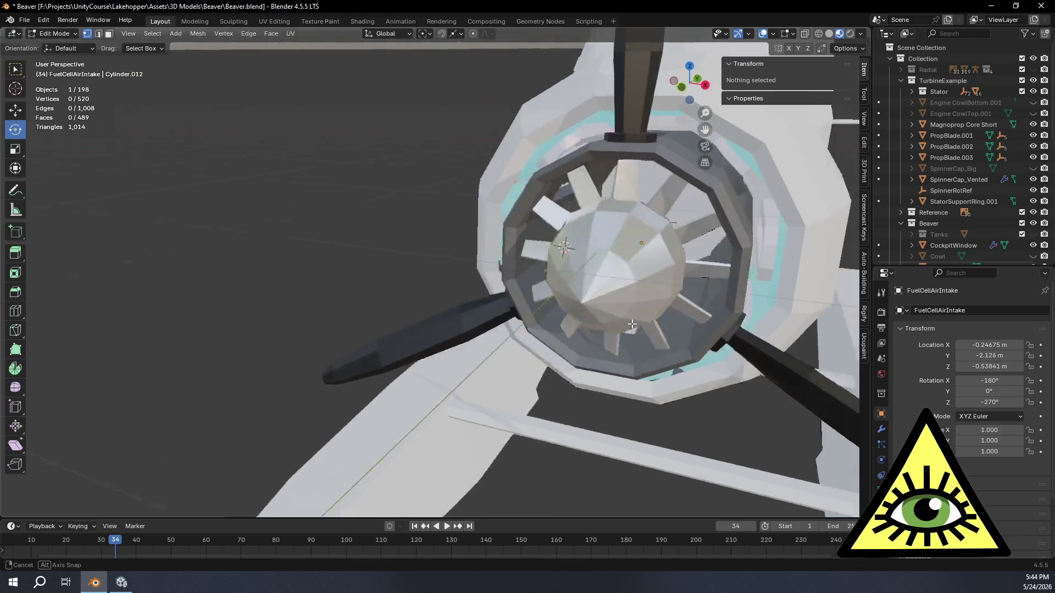
pyautogui.moveTo(682, 323)
pyautogui.mouseDown(button='middle')
pyautogui.moveTo(619, 324)
pyautogui.moveTo(417, 166)
pyautogui.moveTo(600, 268)
pyautogui.moveTo(447, 321)
pyautogui.moveTo(528, 258)
pyautogui.mouseUp(button='middle')
pyautogui.scroll(-3, 417, 166)
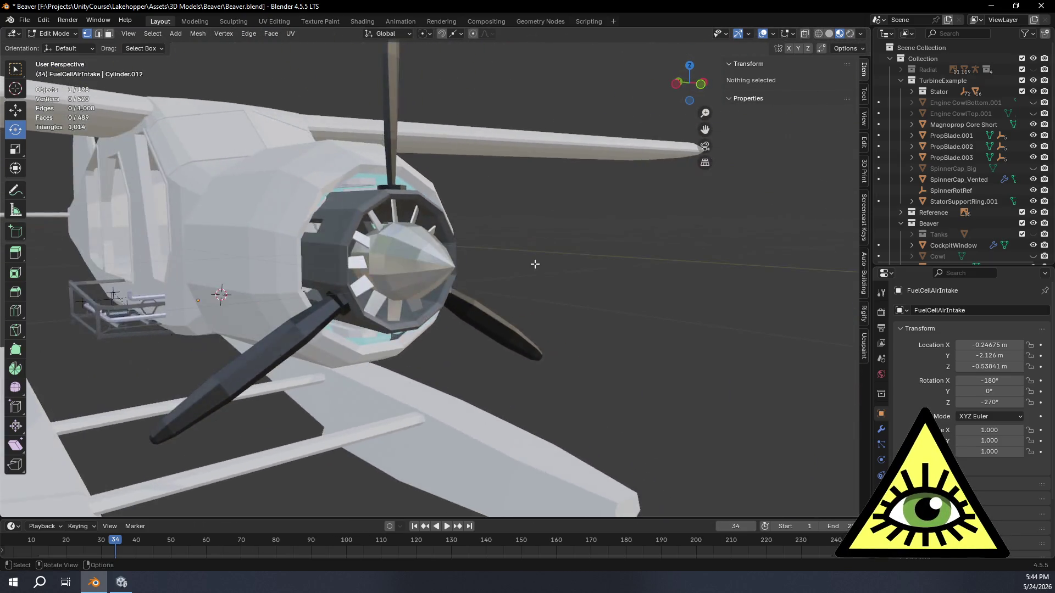
pyautogui.moveTo(528, 258); pyautogui.dragTo(562, 268, button='middle')
pyautogui.scroll(-3, 562, 269)
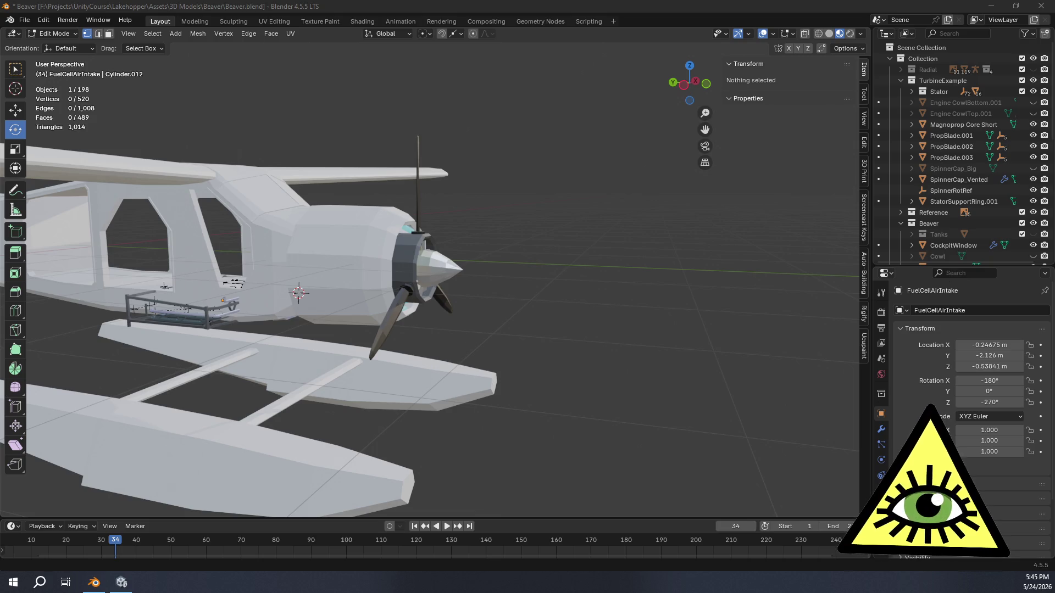
pyautogui.moveTo(627, 298); pyautogui.dragTo(428, 298, button='middle')
pyautogui.scroll(4, 427, 299)
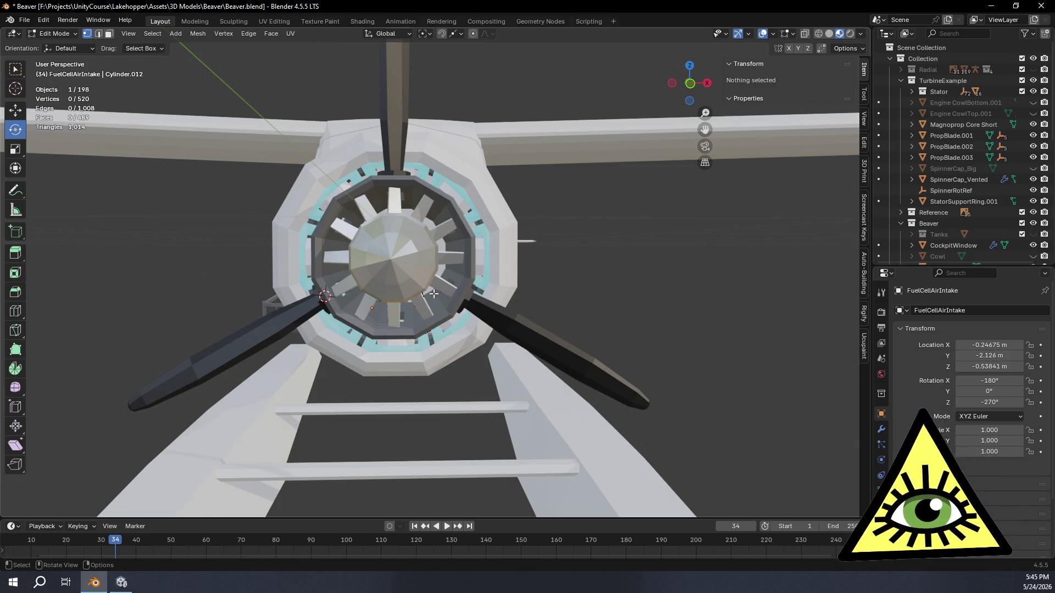
pyautogui.moveTo(432, 294); pyautogui.dragTo(428, 297, button='middle')
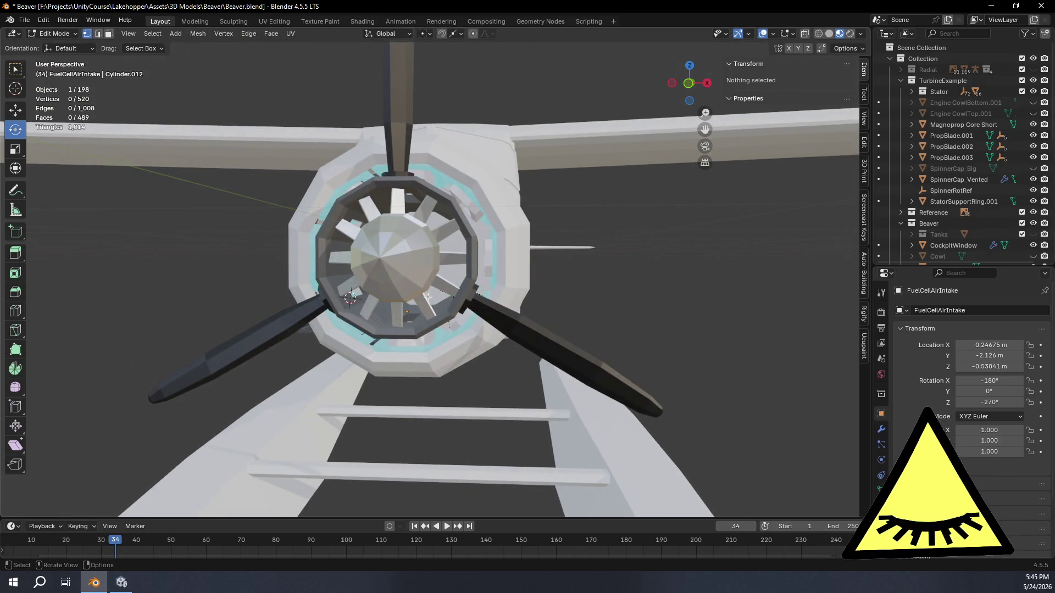
pyautogui.scroll(-5, 390, 311)
pyautogui.moveTo(389, 312)
pyautogui.mouseDown(button='middle')
pyautogui.moveTo(522, 322)
pyautogui.moveTo(598, 314)
pyautogui.moveTo(401, 306)
pyautogui.mouseUp(button='middle')
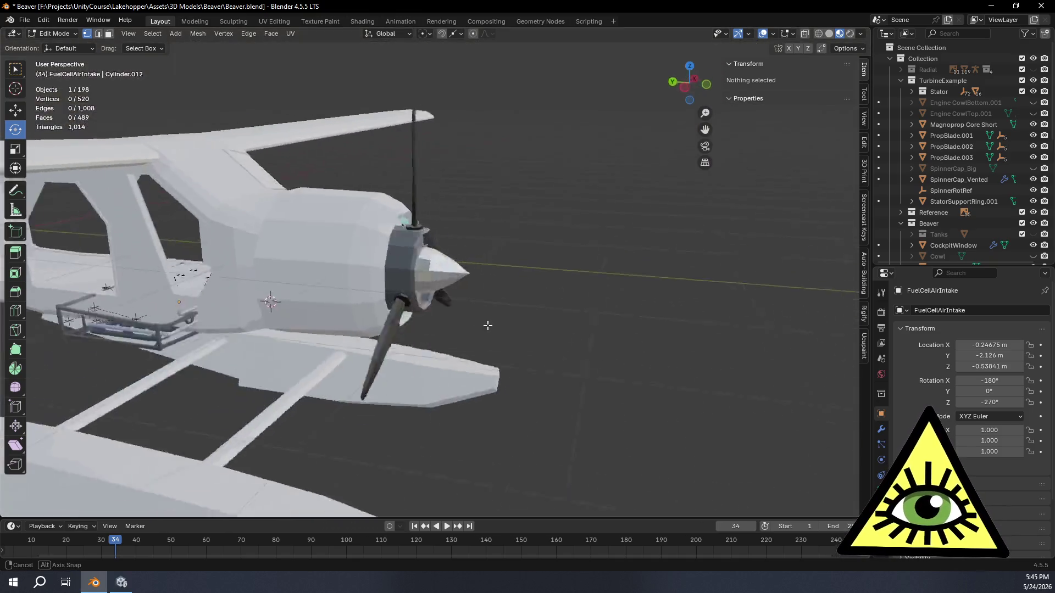
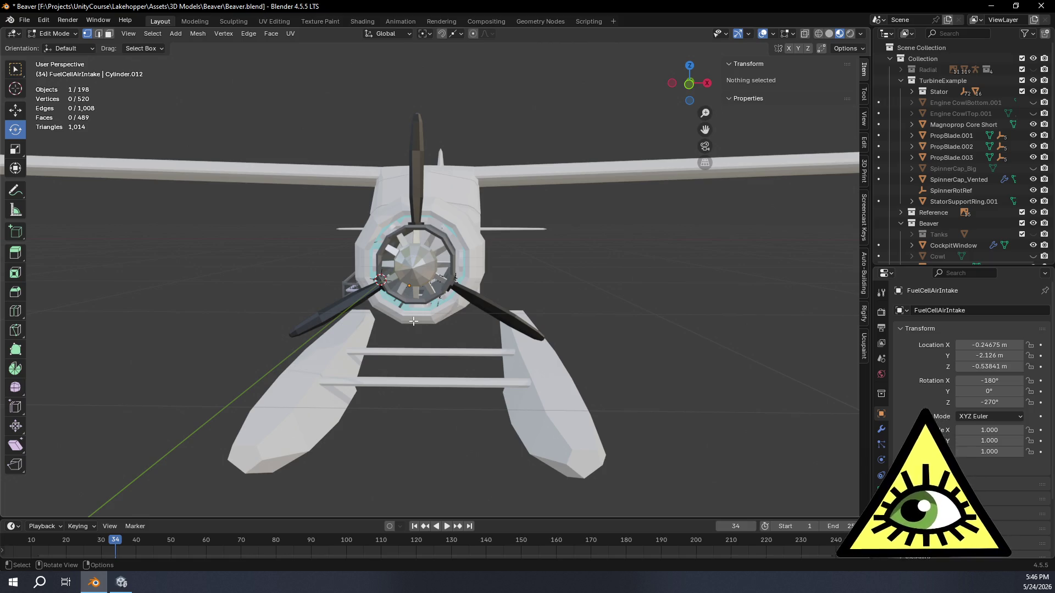
# - Orbit around the nacelle and propeller to inspect the engine from several angles
pyautogui.moveTo(305, 300)
pyautogui.mouseDown(button='middle')
pyautogui.moveTo(398, 310)
pyautogui.moveTo(532, 239)
pyautogui.mouseUp(button='middle')
pyautogui.scroll(3, 533, 238)
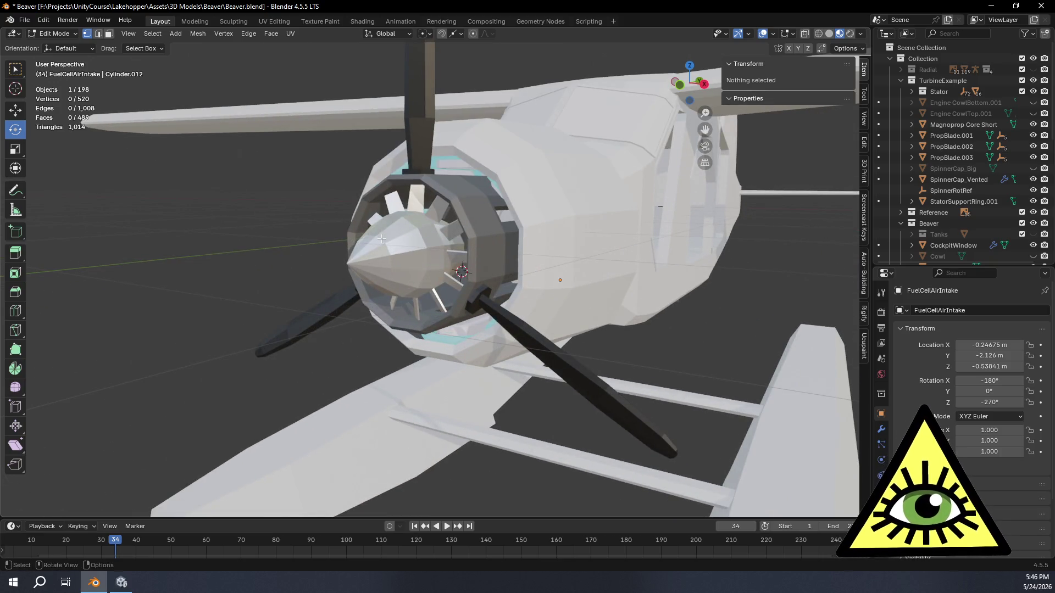
pyautogui.moveTo(390, 242); pyautogui.dragTo(448, 169, button='middle')
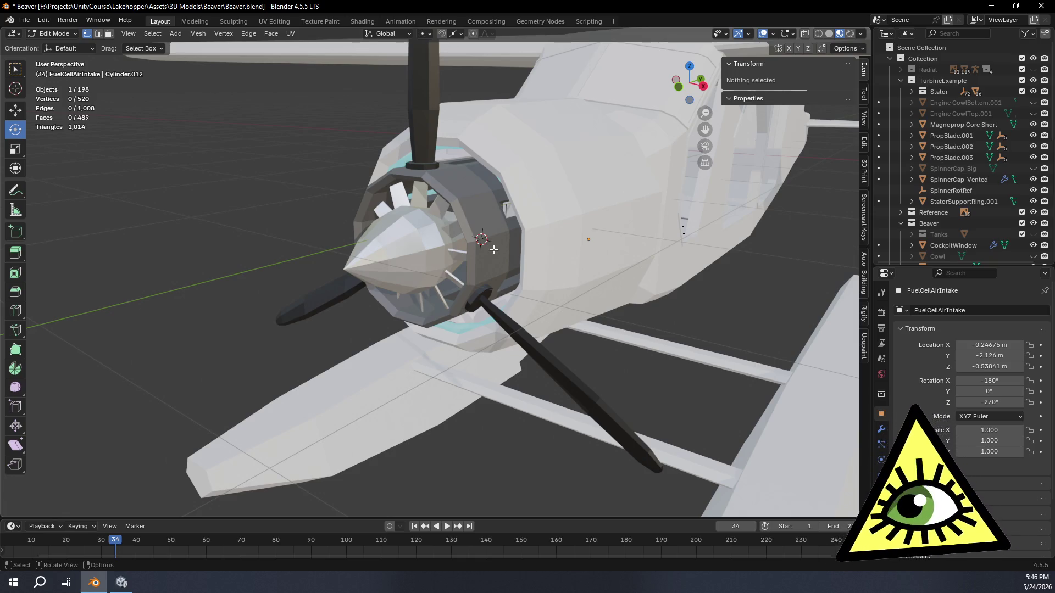
pyautogui.moveTo(493, 249)
pyautogui.mouseDown(button='middle')
pyautogui.moveTo(589, 242)
pyautogui.moveTo(598, 265)
pyautogui.moveTo(533, 276)
pyautogui.mouseUp(button='middle')
pyautogui.scroll(-4, 589, 242)
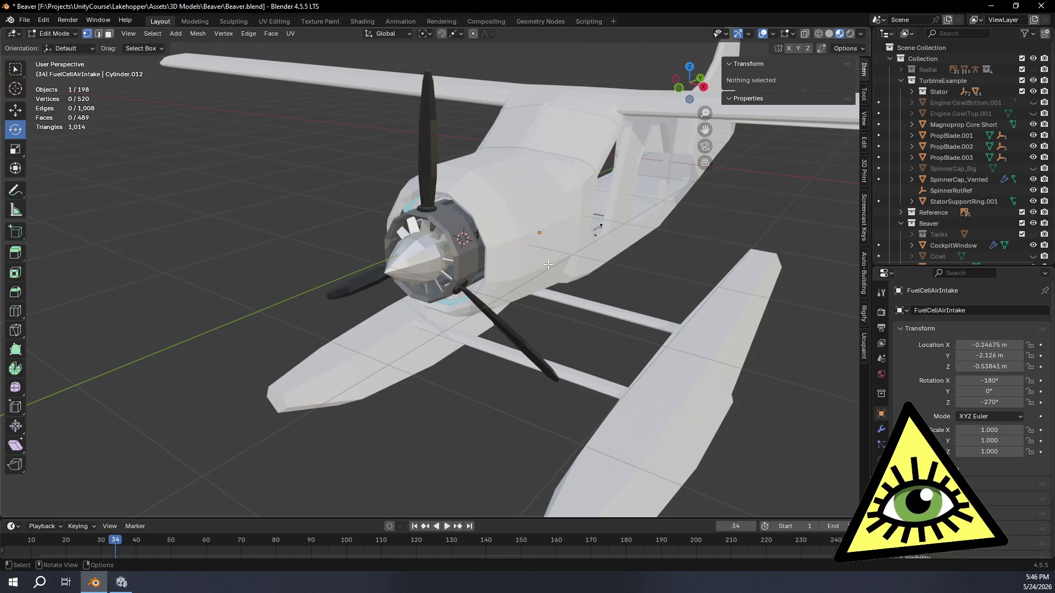
pyautogui.moveTo(548, 264)
pyautogui.mouseDown(button='middle')
pyautogui.moveTo(444, 259)
pyautogui.moveTo(591, 249)
pyautogui.moveTo(377, 243)
pyautogui.moveTo(427, 360)
pyautogui.mouseUp(button='middle')
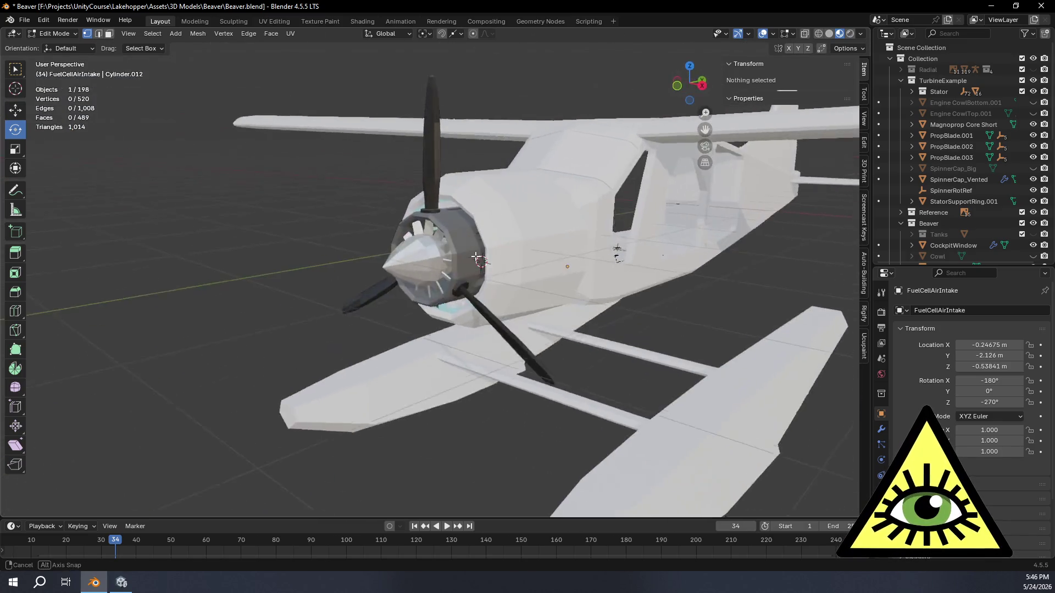
pyautogui.scroll(-2, 329, 260)
pyautogui.moveTo(330, 261); pyautogui.dragTo(444, 316, button='middle')
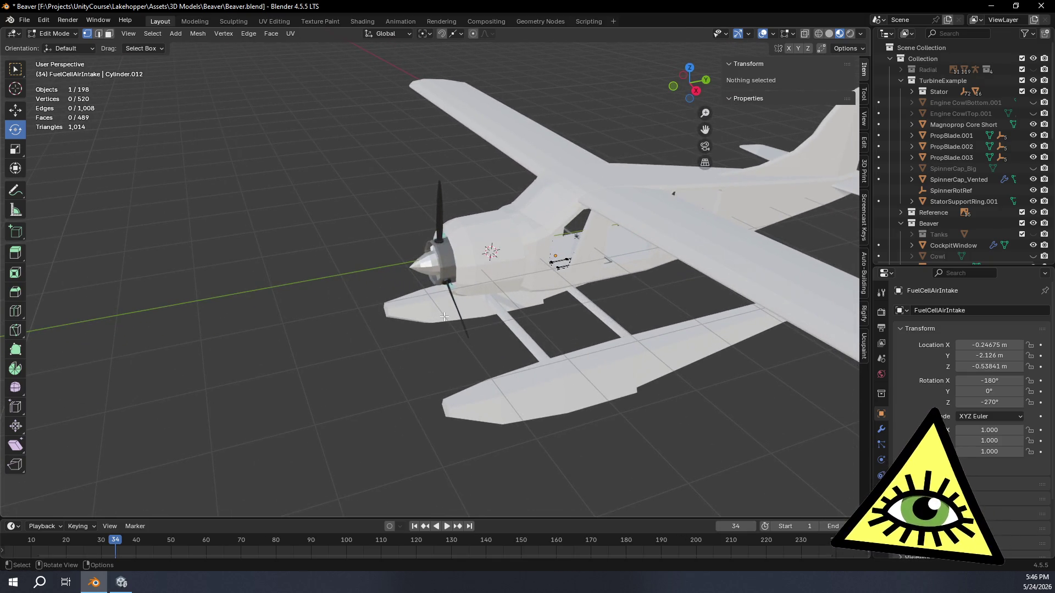
pyautogui.moveTo(468, 319)
pyautogui.mouseDown(button='middle')
pyautogui.moveTo(529, 272)
pyautogui.moveTo(925, 248)
pyautogui.mouseUp(button='middle')
pyautogui.scroll(5, 527, 272)
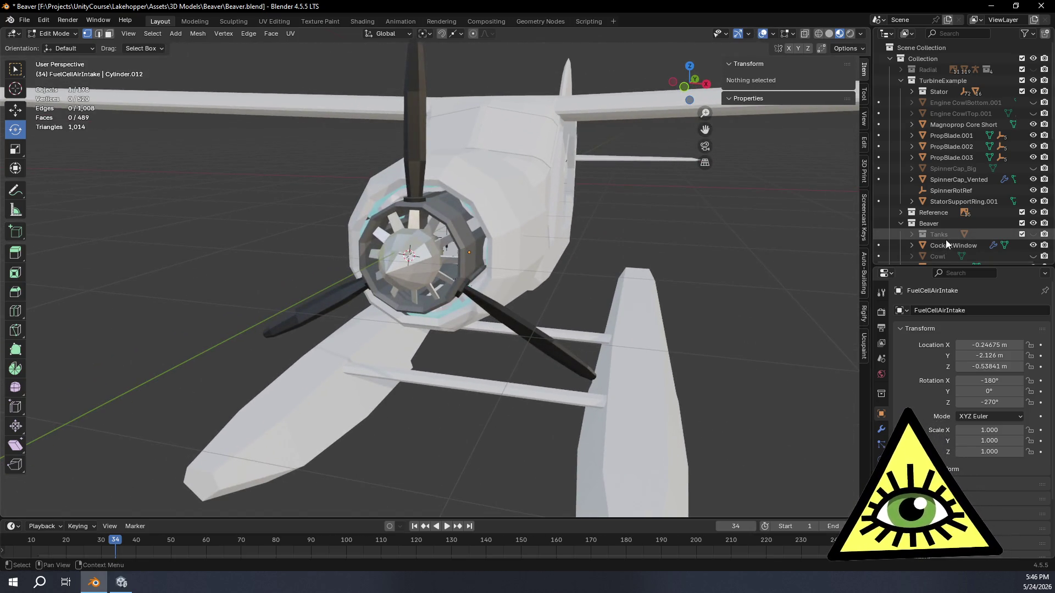
# - Hide SpinnerCap_Vented in the Outliner and inspect the exposed engine opening from the front
pyautogui.click(1033, 180)
pyautogui.moveTo(536, 331)
pyautogui.mouseDown(button='middle')
pyautogui.moveTo(561, 340)
pyautogui.moveTo(412, 347)
pyautogui.mouseUp(button='middle')
pyautogui.scroll(-3, 233, 357)
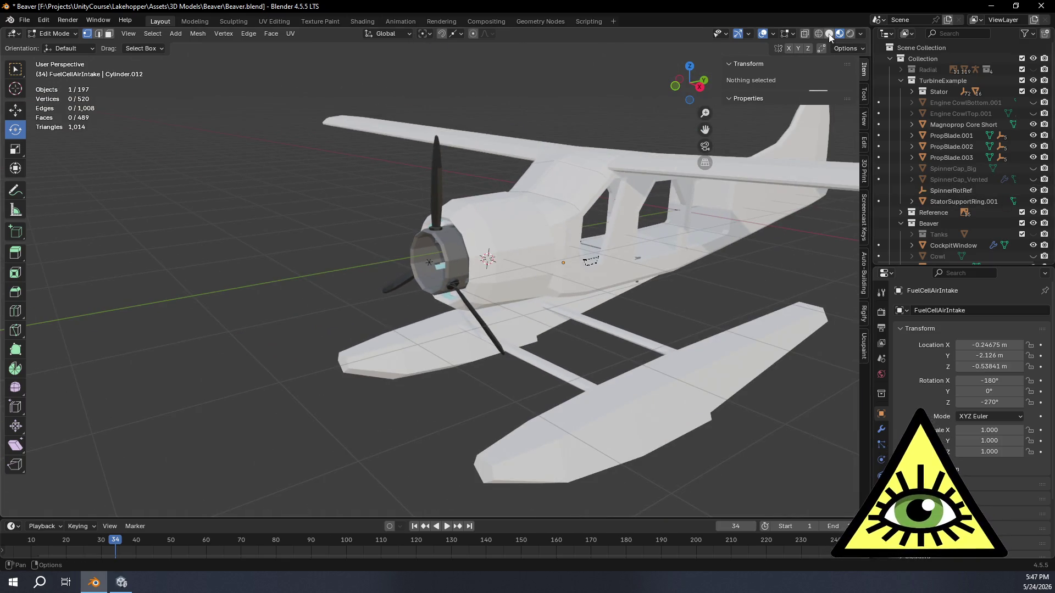
pyautogui.moveTo(232, 357); pyautogui.dragTo(313, 352, button='middle')
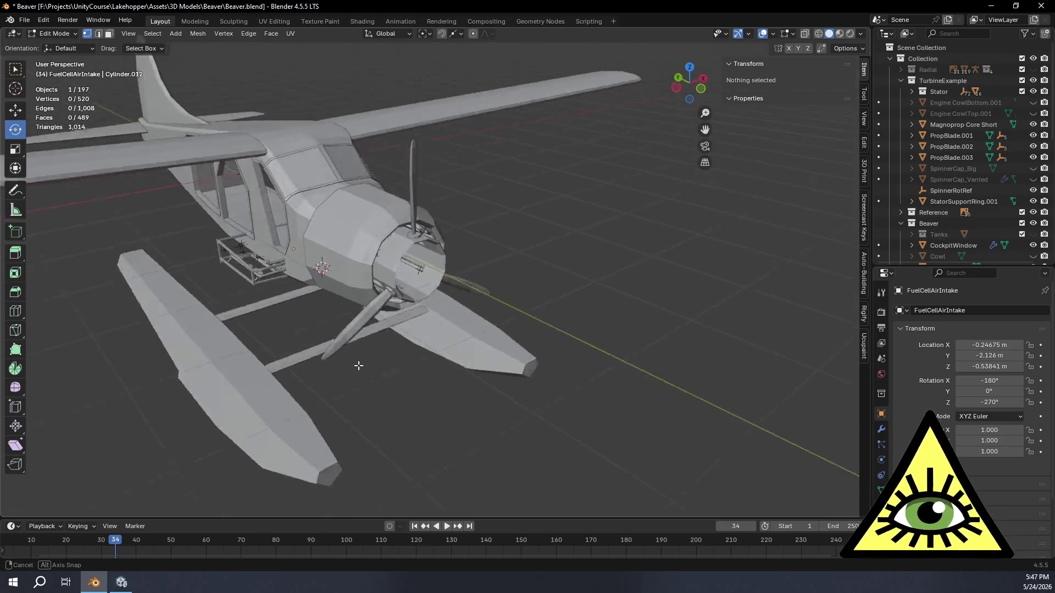
pyautogui.moveTo(314, 353); pyautogui.dragTo(300, 337, button='middle')
pyautogui.scroll(3, 435, 325)
pyautogui.moveTo(436, 325); pyautogui.dragTo(423, 318, button='middle')
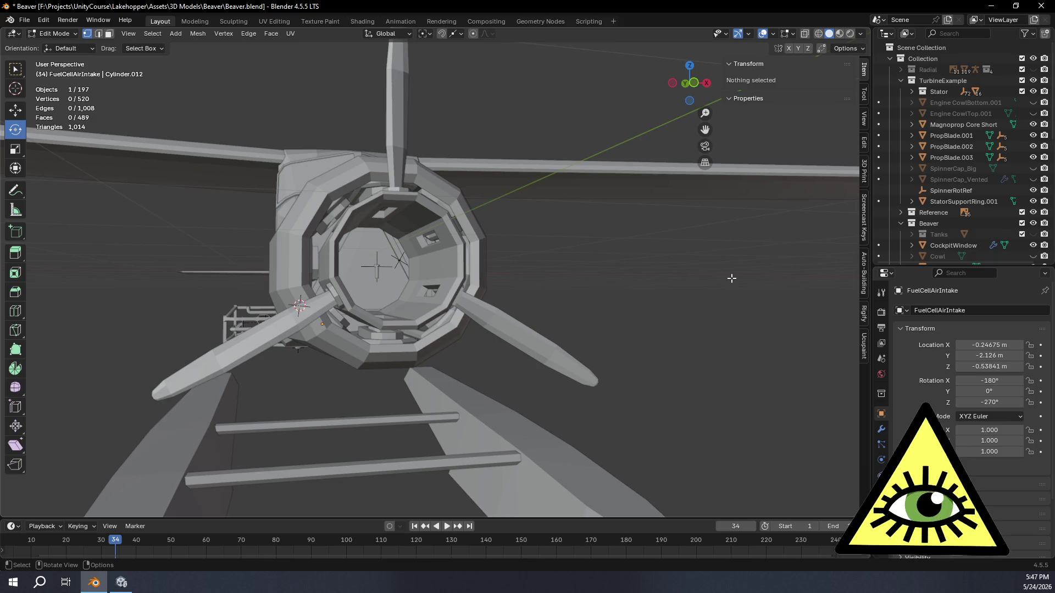
pyautogui.moveTo(740, 294)
pyautogui.mouseDown(button='middle')
pyautogui.moveTo(734, 315)
pyautogui.moveTo(624, 299)
pyautogui.moveTo(645, 303)
pyautogui.mouseUp(button='middle')
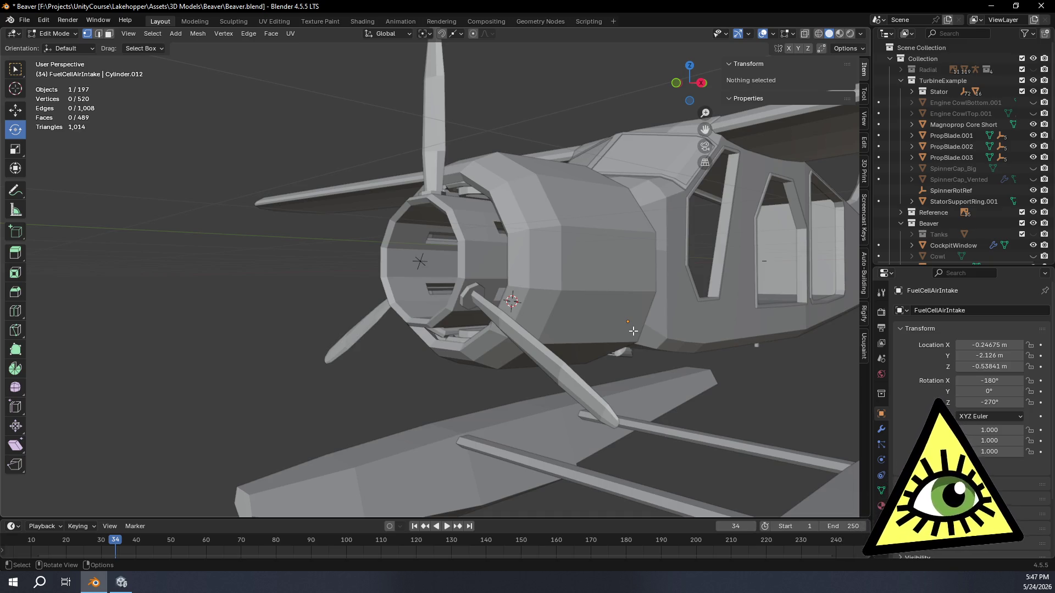
pyautogui.moveTo(636, 321)
pyautogui.mouseDown(button='middle')
pyautogui.moveTo(477, 339)
pyautogui.moveTo(522, 341)
pyautogui.mouseUp(button='middle')
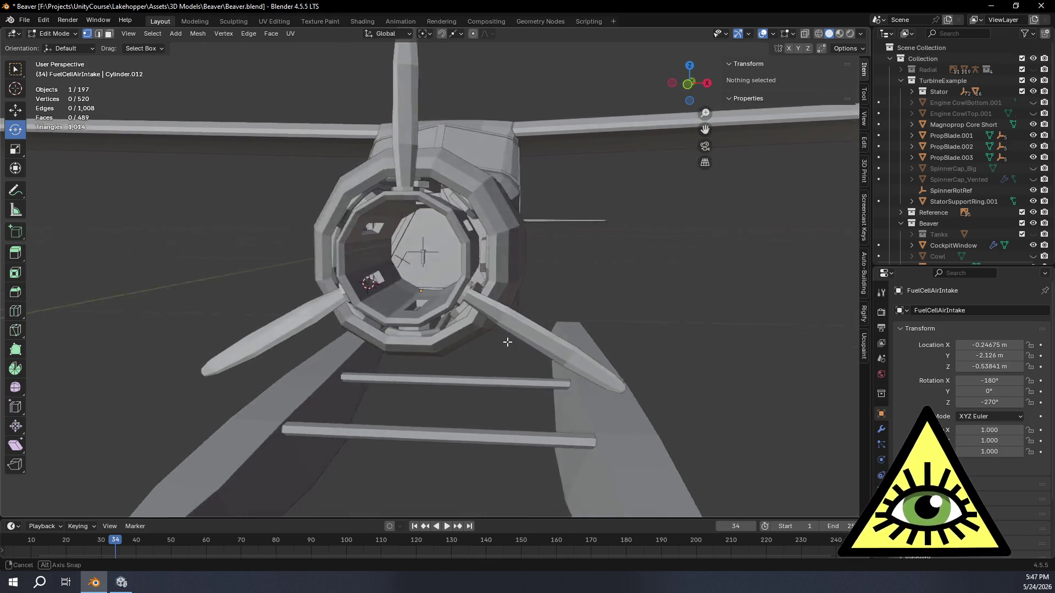
pyautogui.moveTo(353, 256)
pyautogui.mouseDown(button='middle')
pyautogui.moveTo(550, 378)
pyautogui.moveTo(487, 312)
pyautogui.mouseUp(button='middle')
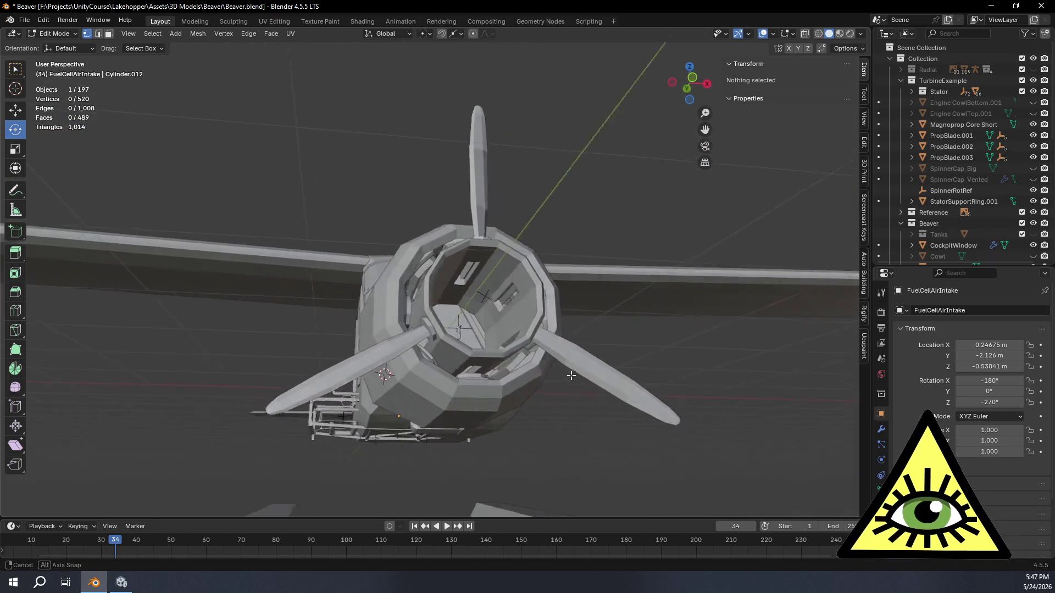
pyautogui.moveTo(525, 279); pyautogui.dragTo(496, 304, button='middle')
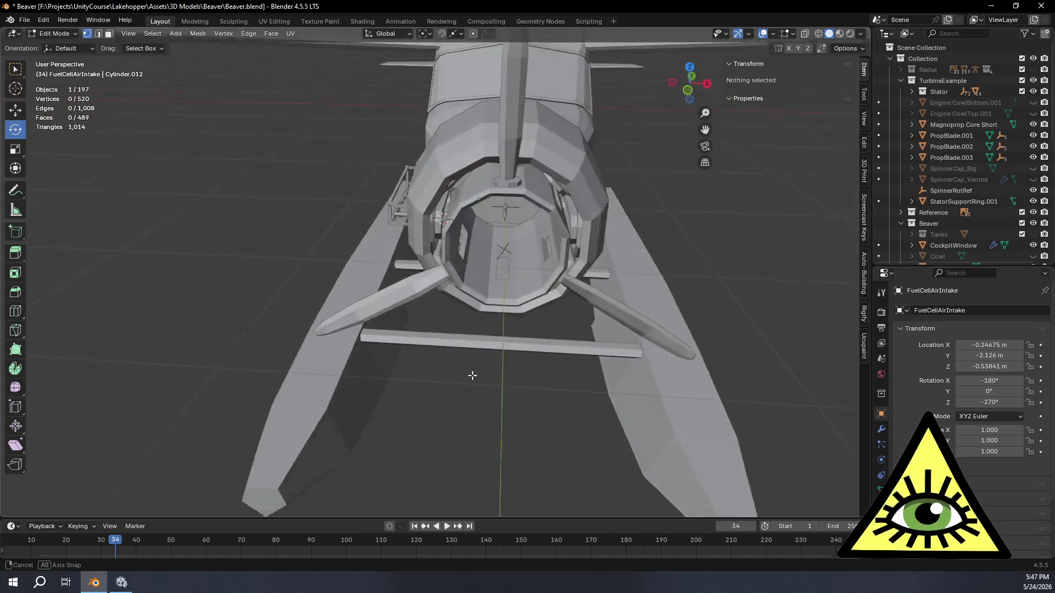
pyautogui.moveTo(511, 433)
pyautogui.mouseDown(button='middle')
pyautogui.moveTo(507, 447)
pyautogui.moveTo(497, 405)
pyautogui.moveTo(623, 380)
pyautogui.moveTo(544, 358)
pyautogui.mouseUp(button='middle')
pyautogui.scroll(-3, 544, 358)
pyautogui.scroll(3, 519, 351)
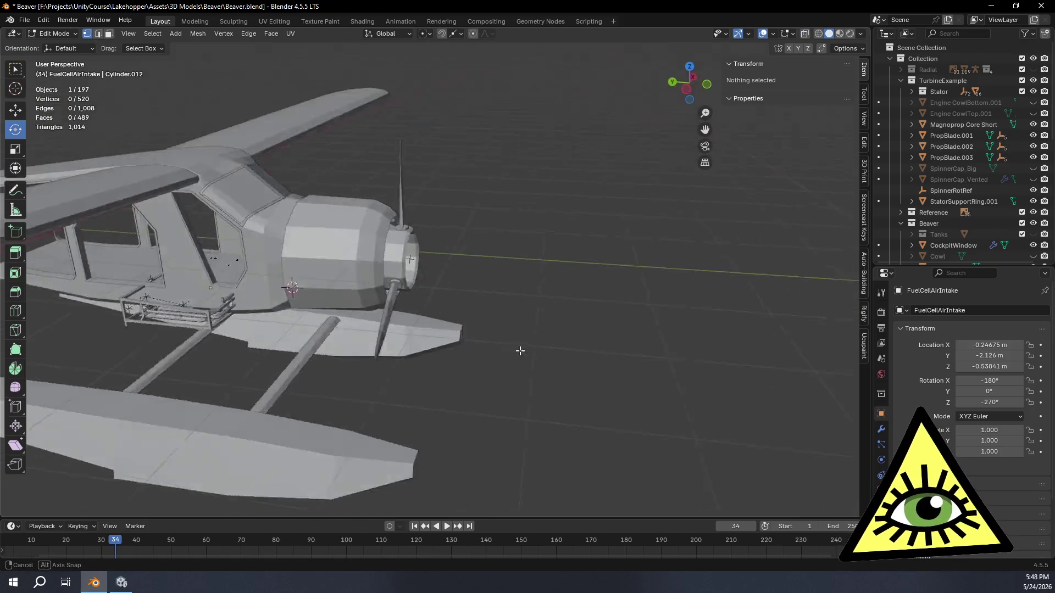
pyautogui.scroll(1, 522, 289)
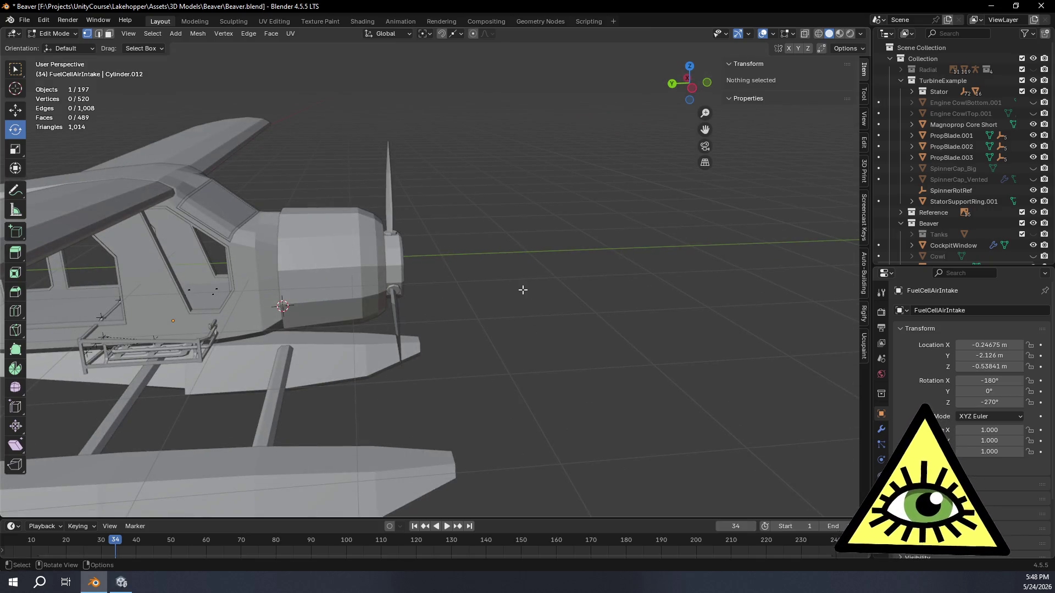
pyautogui.scroll(-3, 569, 392)
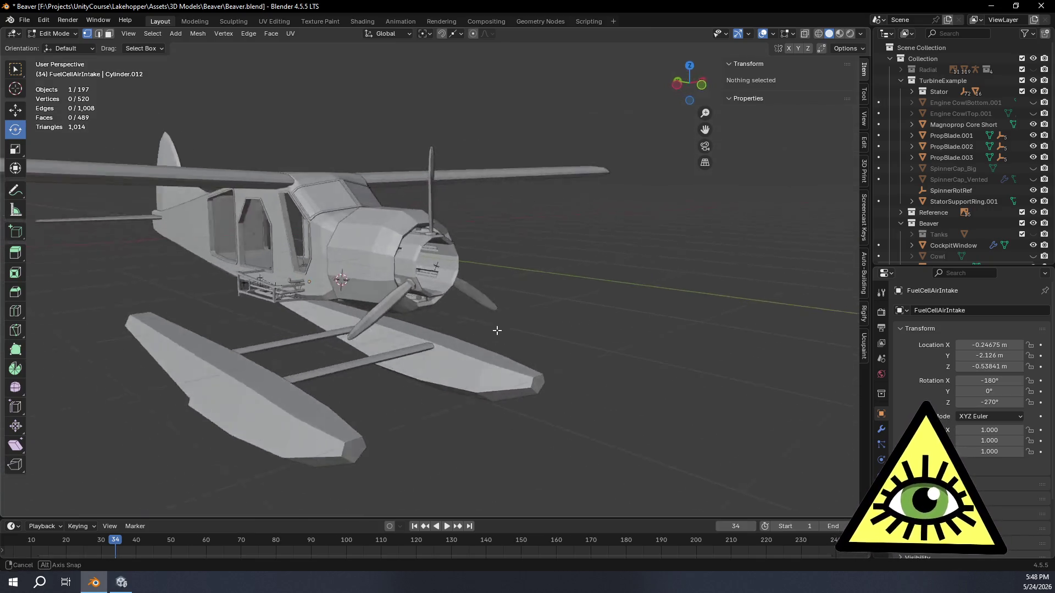
pyautogui.moveTo(569, 392); pyautogui.dragTo(502, 330, button='middle')
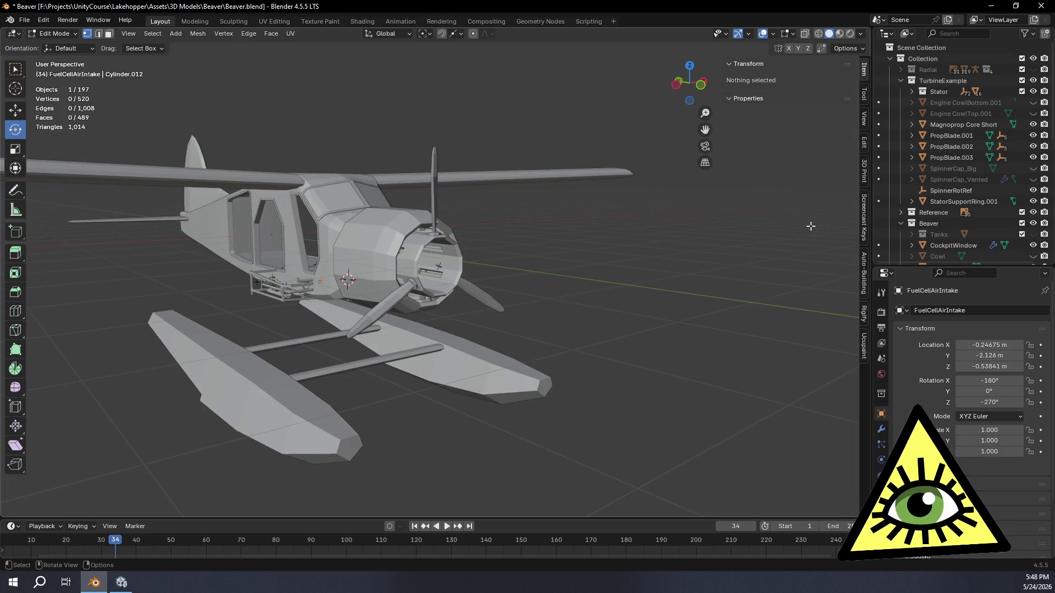
pyautogui.click(1033, 180)
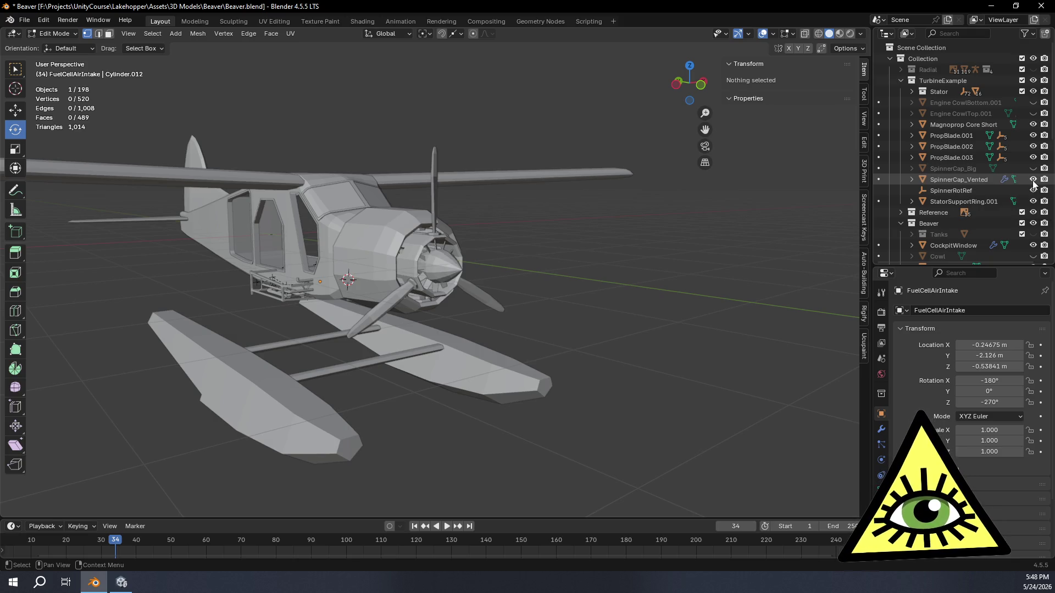
pyautogui.moveTo(713, 261); pyautogui.dragTo(506, 272, button='middle')
pyautogui.moveTo(711, 304)
pyautogui.mouseDown(button='middle')
pyautogui.moveTo(705, 317)
pyautogui.moveTo(614, 328)
pyautogui.mouseUp(button='middle')
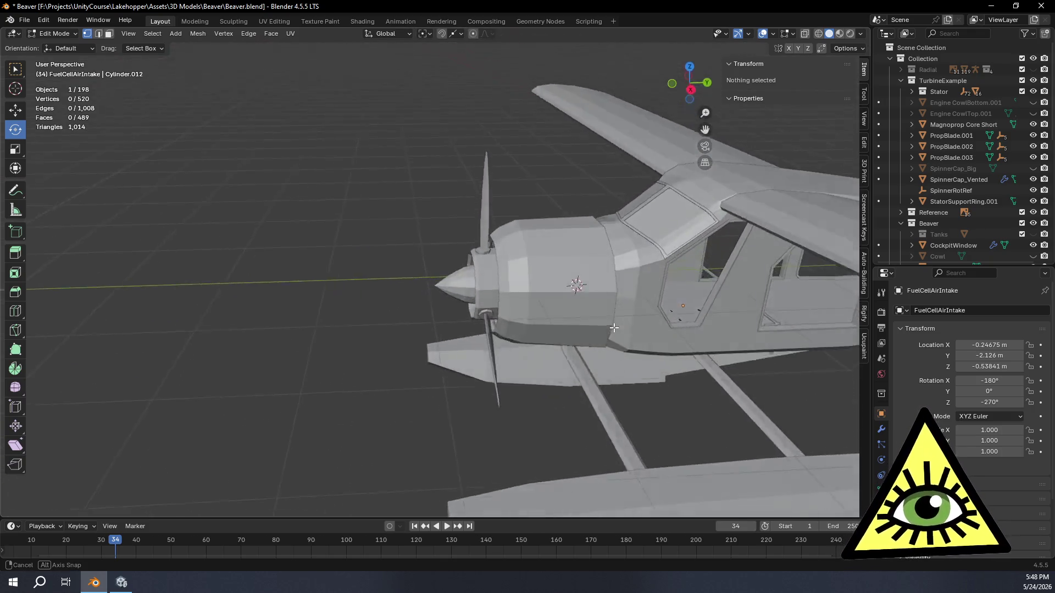
pyautogui.moveTo(614, 328); pyautogui.dragTo(627, 298, button='middle')
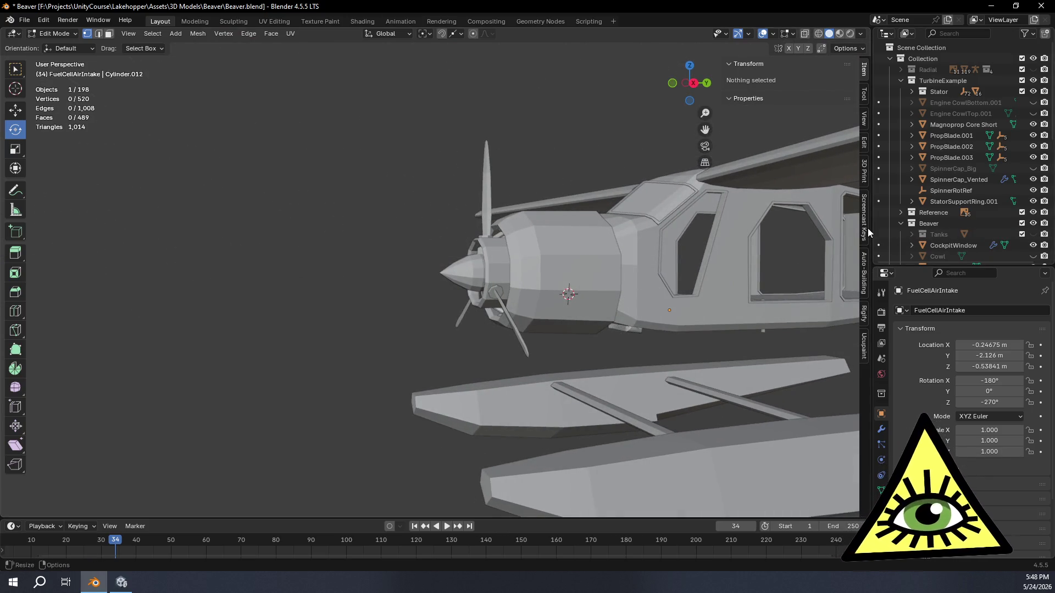
pyautogui.scroll(-3, 557, 267)
pyautogui.moveTo(558, 266)
pyautogui.mouseDown(button='middle')
pyautogui.moveTo(616, 271)
pyautogui.moveTo(489, 363)
pyautogui.moveTo(480, 351)
pyautogui.mouseUp(button='middle')
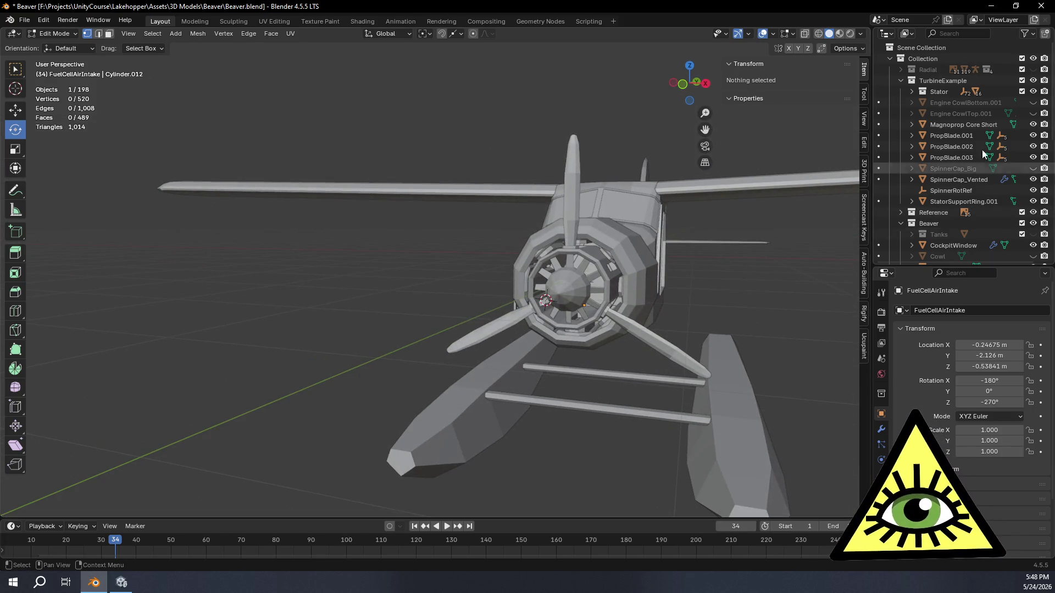
pyautogui.click(1033, 179)
pyautogui.moveTo(627, 281)
pyautogui.mouseDown(button='middle')
pyautogui.moveTo(592, 299)
pyautogui.moveTo(808, 324)
pyautogui.moveTo(670, 337)
pyautogui.moveTo(473, 259)
pyautogui.moveTo(541, 329)
pyautogui.moveTo(617, 337)
pyautogui.moveTo(618, 354)
pyautogui.mouseUp(button='middle')
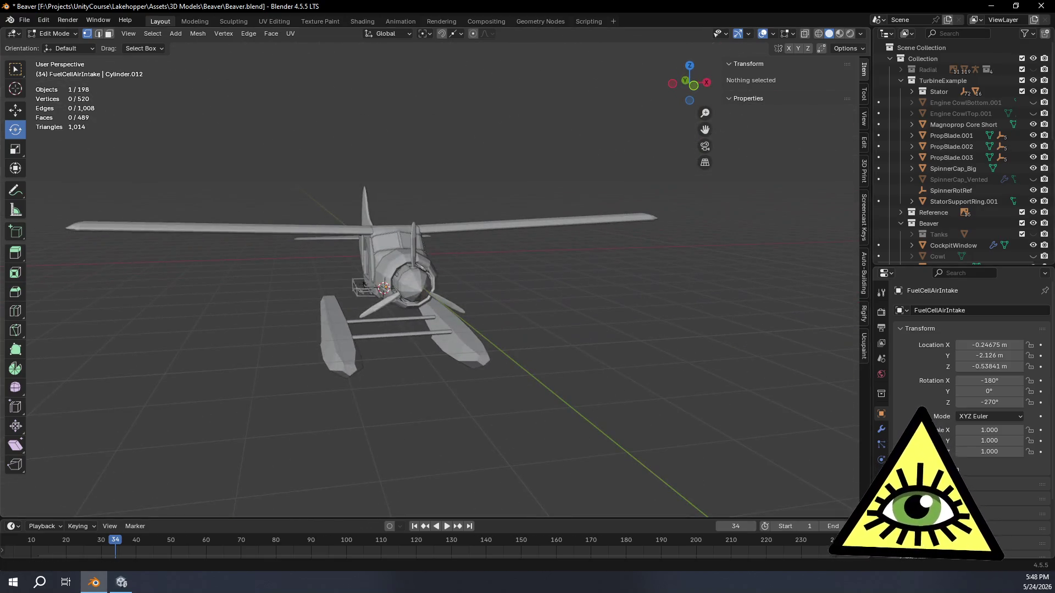
pyautogui.click(1033, 169)
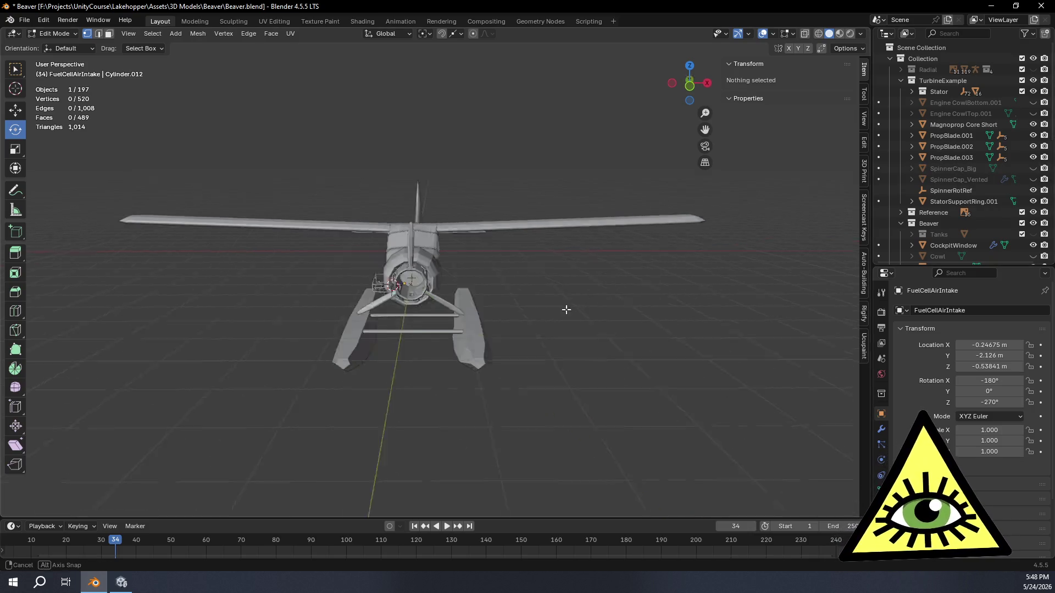
pyautogui.moveTo(566, 306); pyautogui.dragTo(452, 301, button='middle')
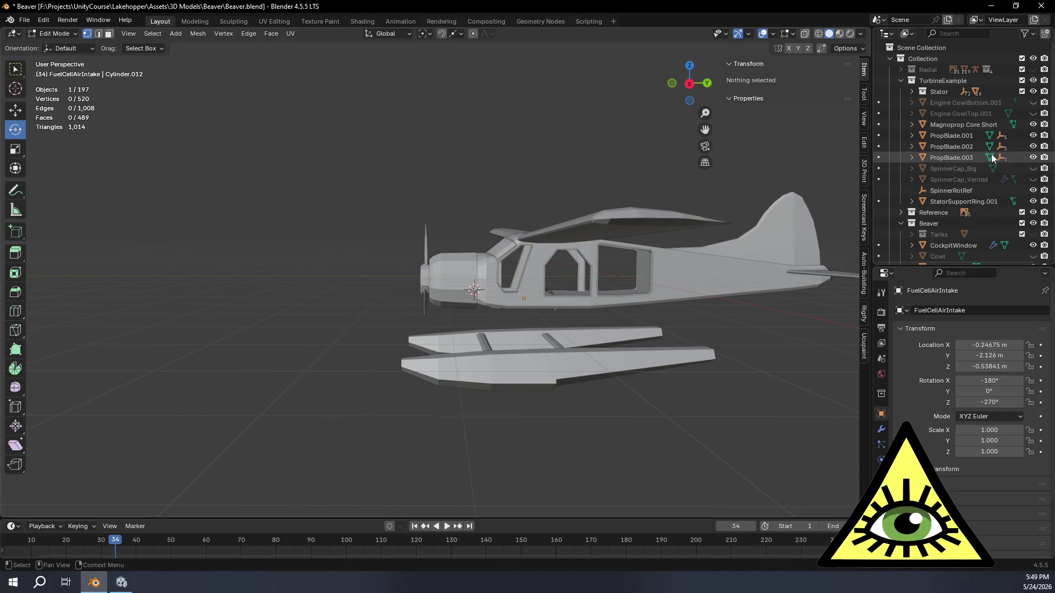
pyautogui.click(1034, 81)
pyautogui.scroll(-4, 952, 175)
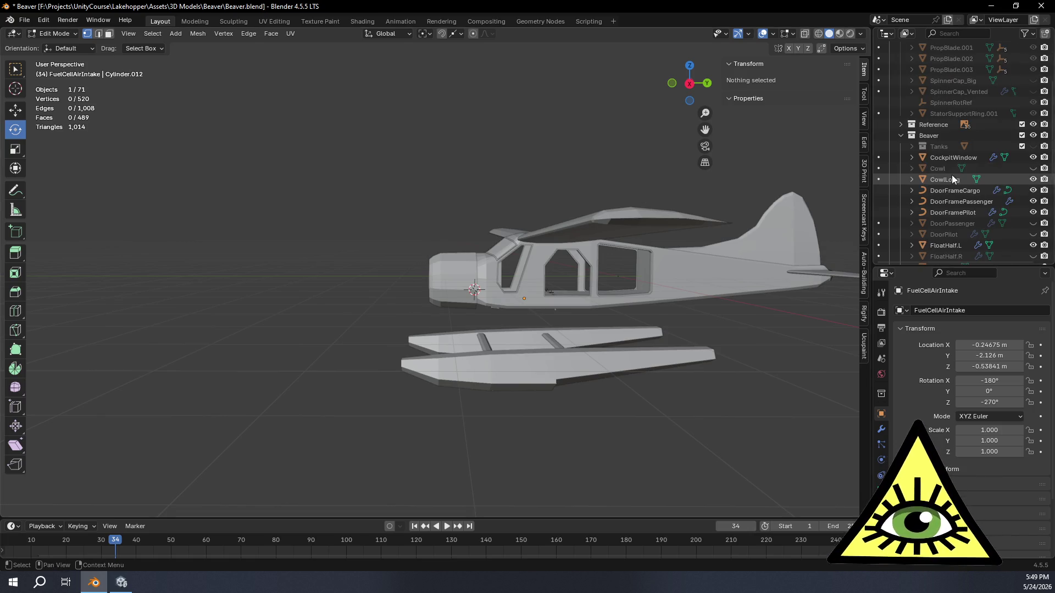
pyautogui.click(1034, 169)
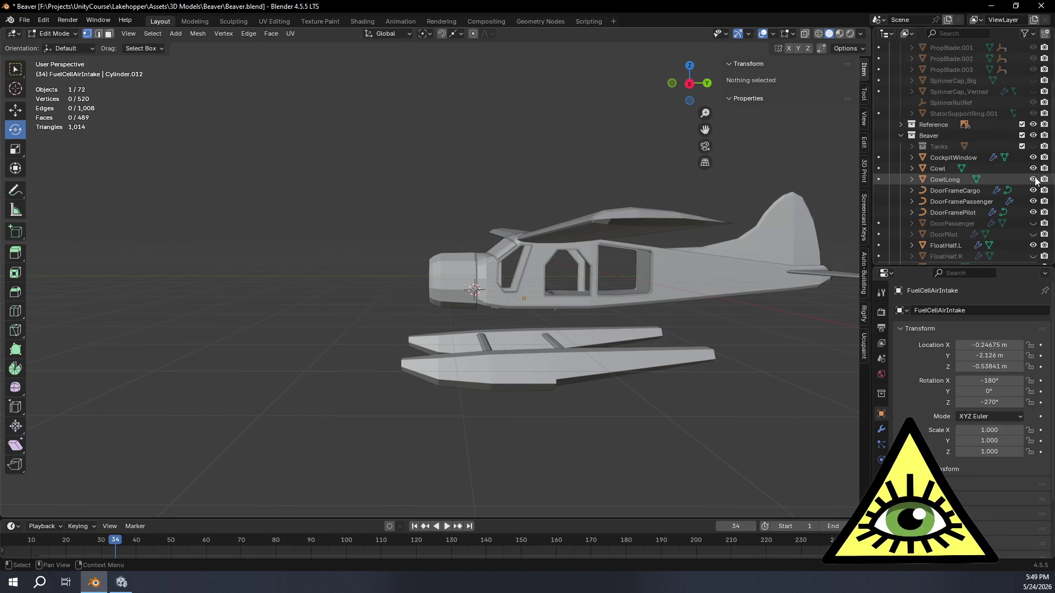
pyautogui.moveTo(783, 280)
pyautogui.mouseDown(button='middle')
pyautogui.moveTo(573, 299)
pyautogui.moveTo(511, 321)
pyautogui.mouseUp(button='middle')
pyautogui.scroll(4, 1012, 210)
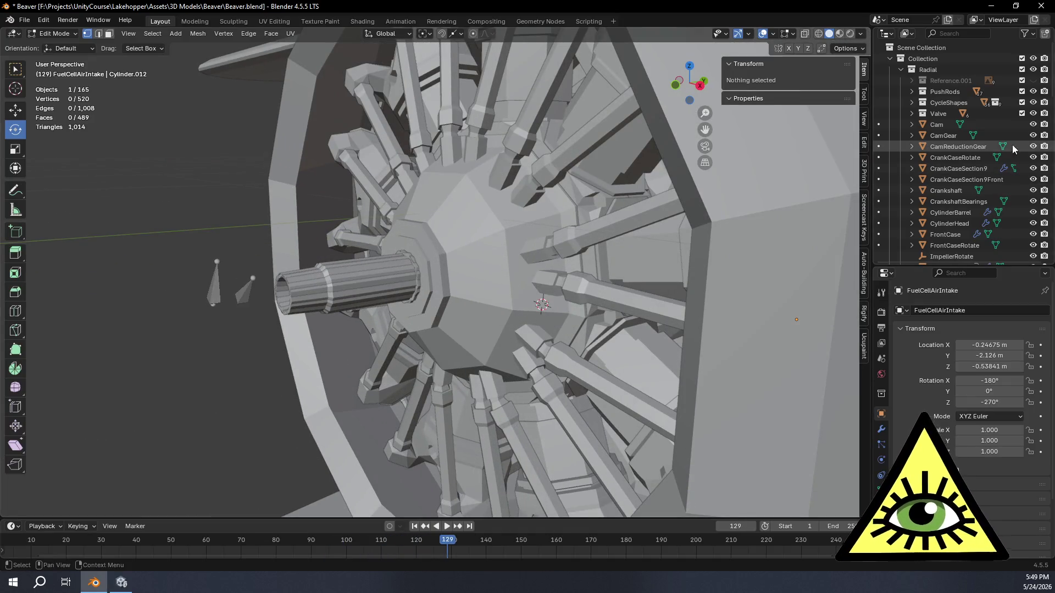
pyautogui.scroll(-2, 969, 144)
pyautogui.scroll(-3, 974, 150)
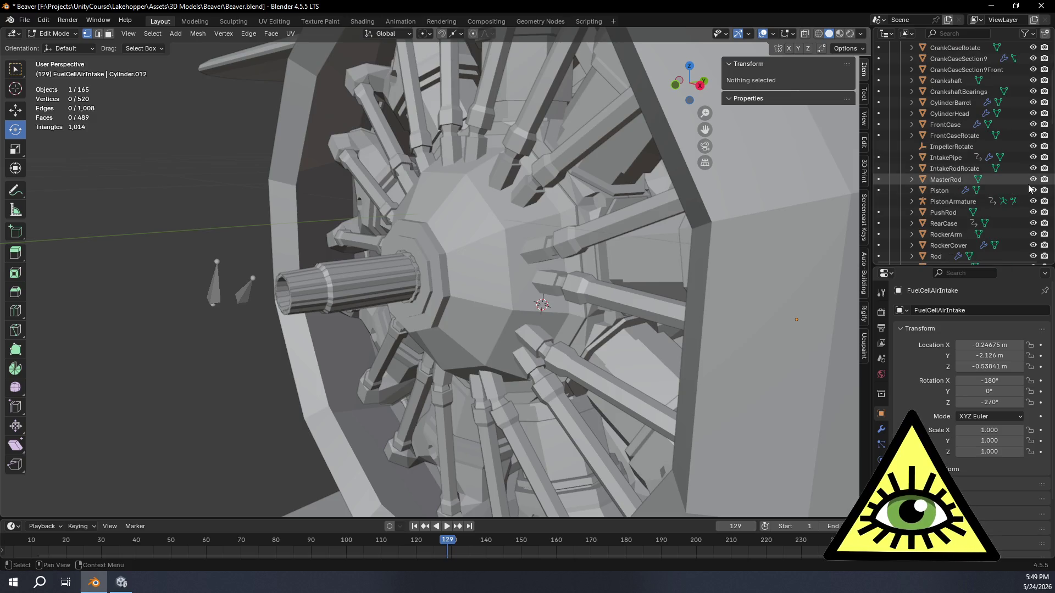
pyautogui.scroll(-1, 1018, 200)
pyautogui.scroll(-1, 1022, 200)
pyautogui.scroll(-1, 1028, 202)
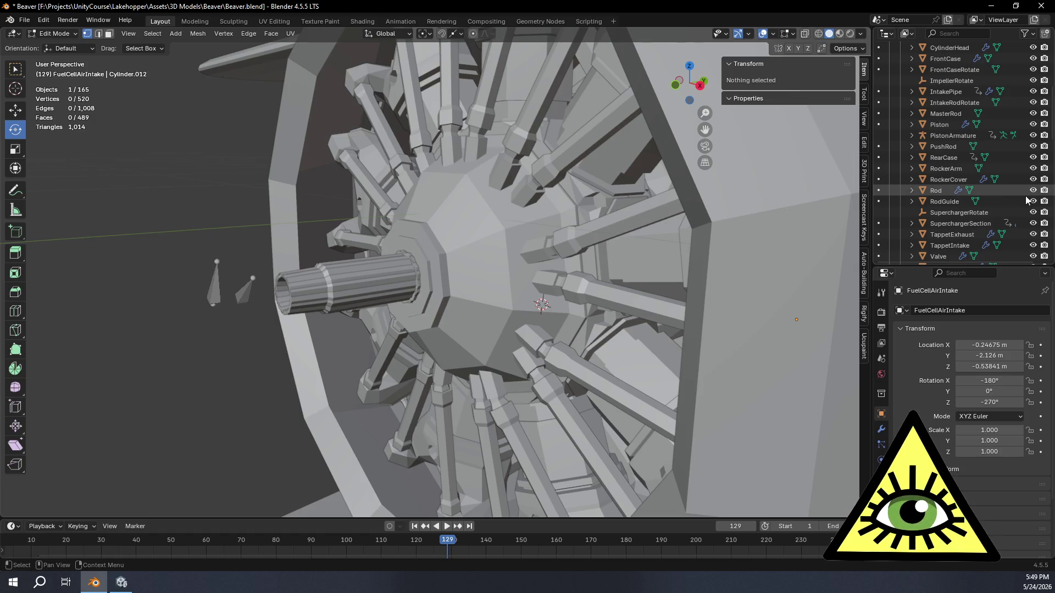
pyautogui.scroll(5, 1028, 202)
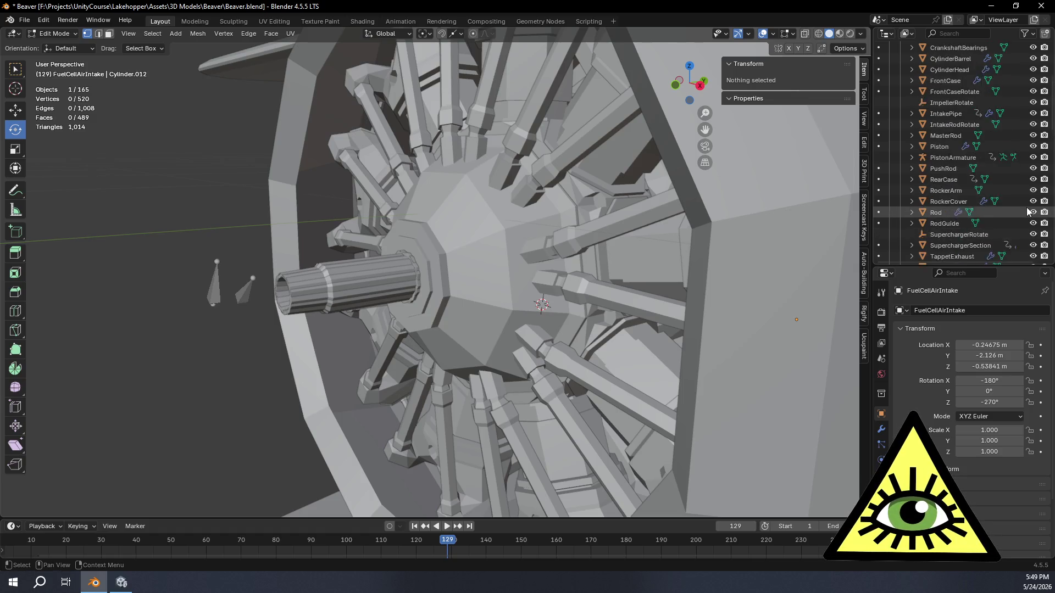
# - Hide the Crankshaft and play the engine animation
pyautogui.click(1033, 125)
pyautogui.press('space')
pyautogui.moveTo(527, 214); pyautogui.dragTo(387, 258, button='middle')
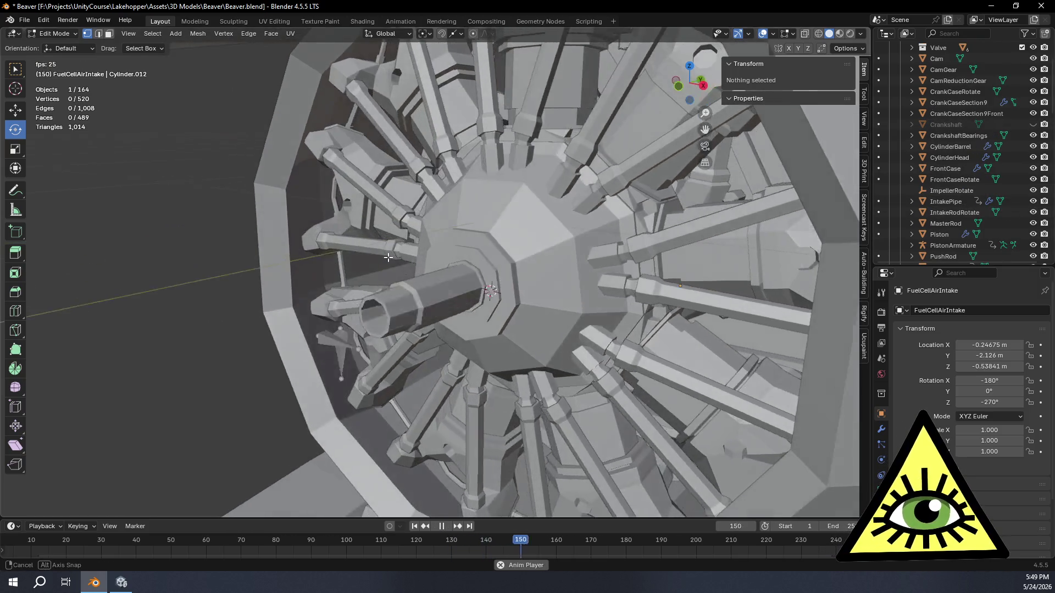
pyautogui.scroll(-8, 387, 257)
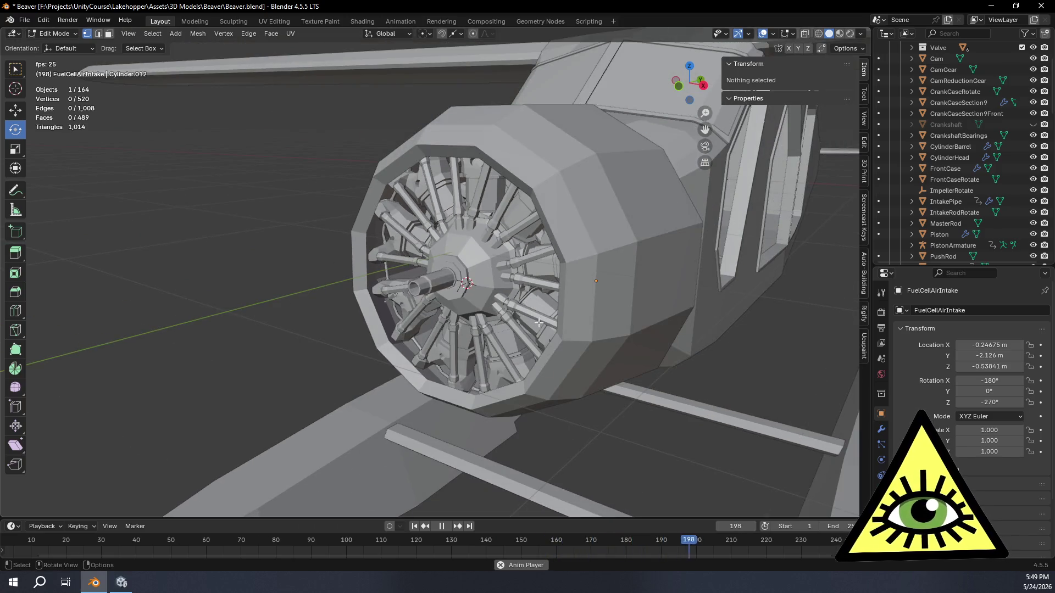
# - Set the scene frame rate to 60 fps in Output Properties
pyautogui.click(882, 313)
pyautogui.click(884, 327)
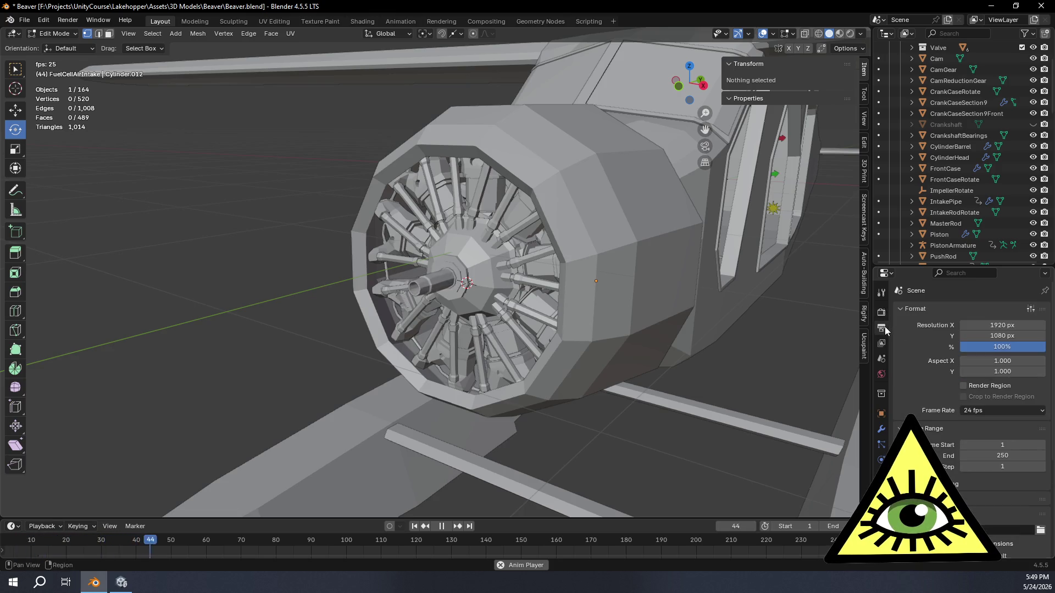
pyautogui.click(975, 413)
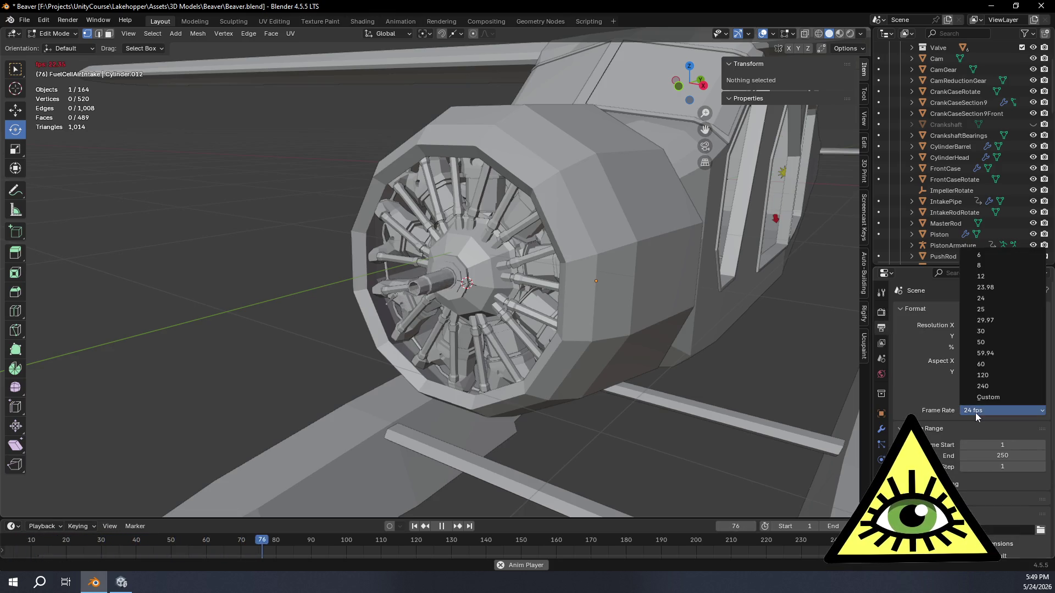
pyautogui.click(995, 363)
pyautogui.moveTo(566, 355)
pyautogui.mouseDown(button='middle')
pyautogui.moveTo(697, 343)
pyautogui.moveTo(471, 355)
pyautogui.mouseUp(button='middle')
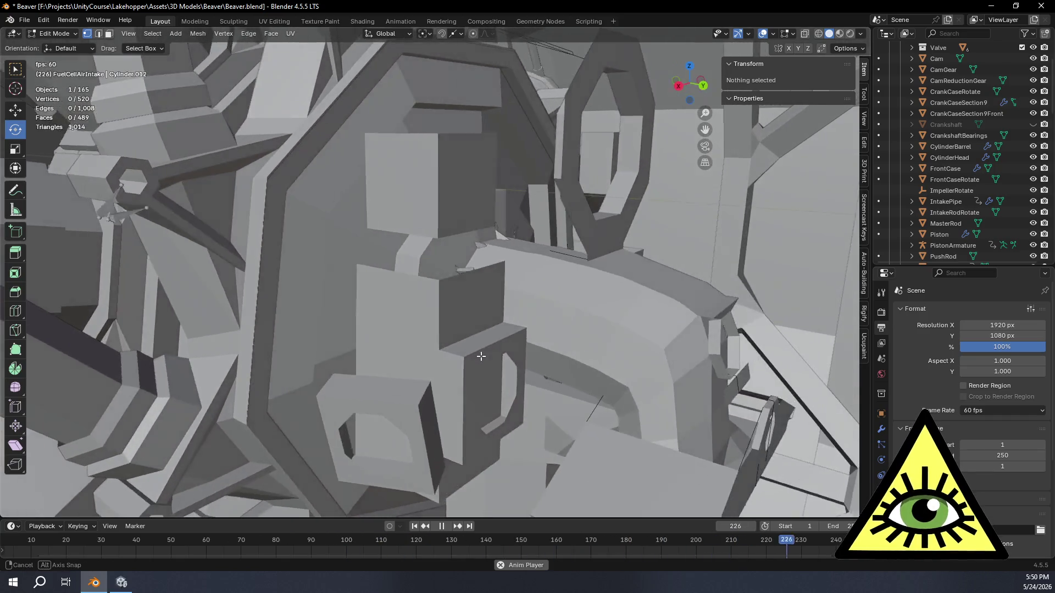
# - Hide the Rod parts in the Outliner, toggling RodGuide, and select the Frame End field
pyautogui.moveTo(471, 355); pyautogui.dragTo(594, 298, button='middle')
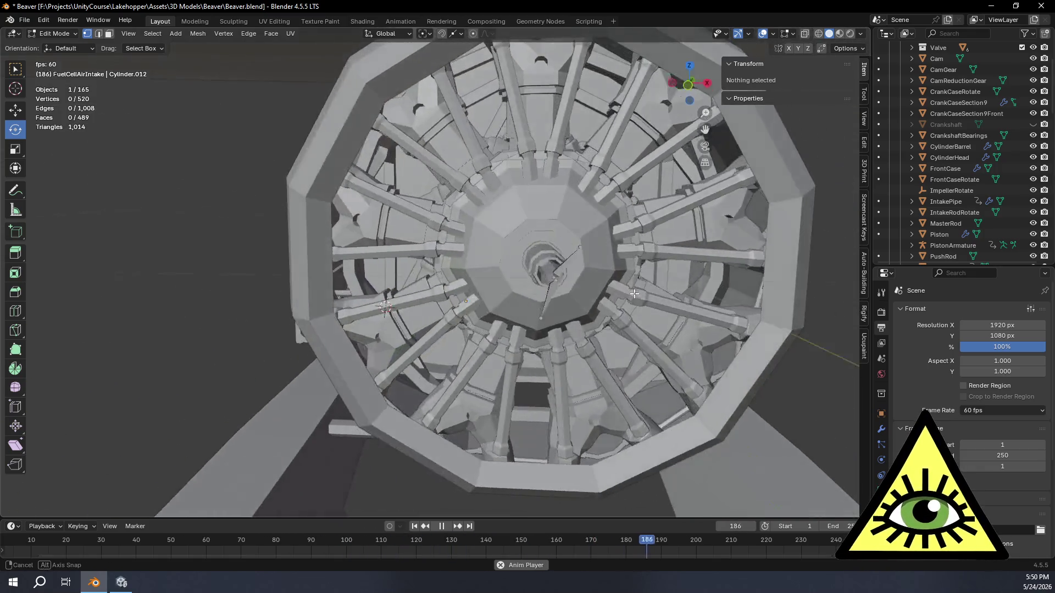
pyautogui.moveTo(594, 297); pyautogui.dragTo(577, 280, button='middle')
pyautogui.scroll(1, 948, 186)
pyautogui.scroll(1, 940, 188)
pyautogui.scroll(-2, 981, 156)
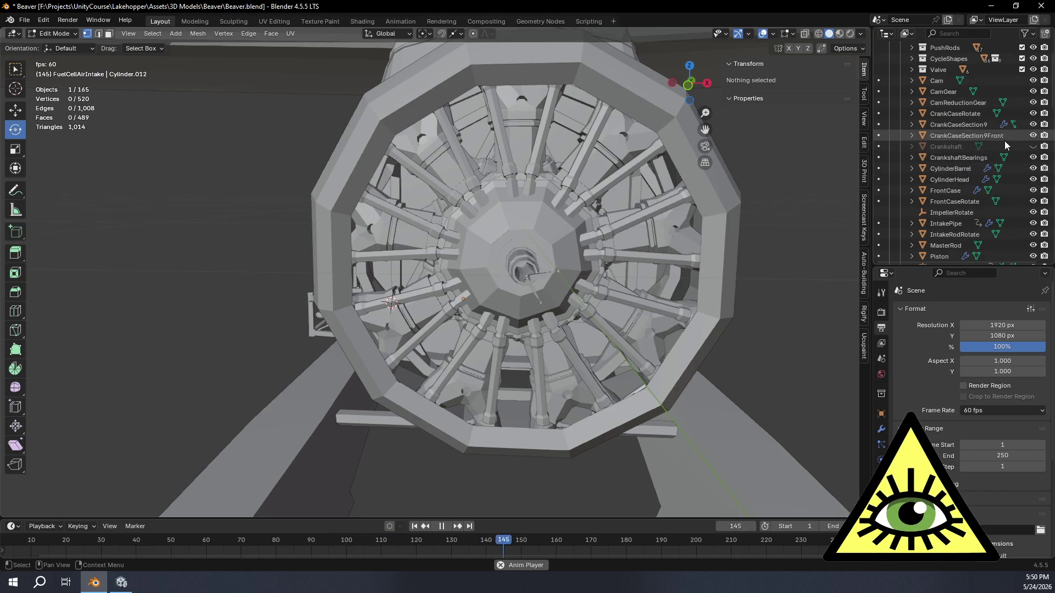
pyautogui.scroll(-2, 1004, 140)
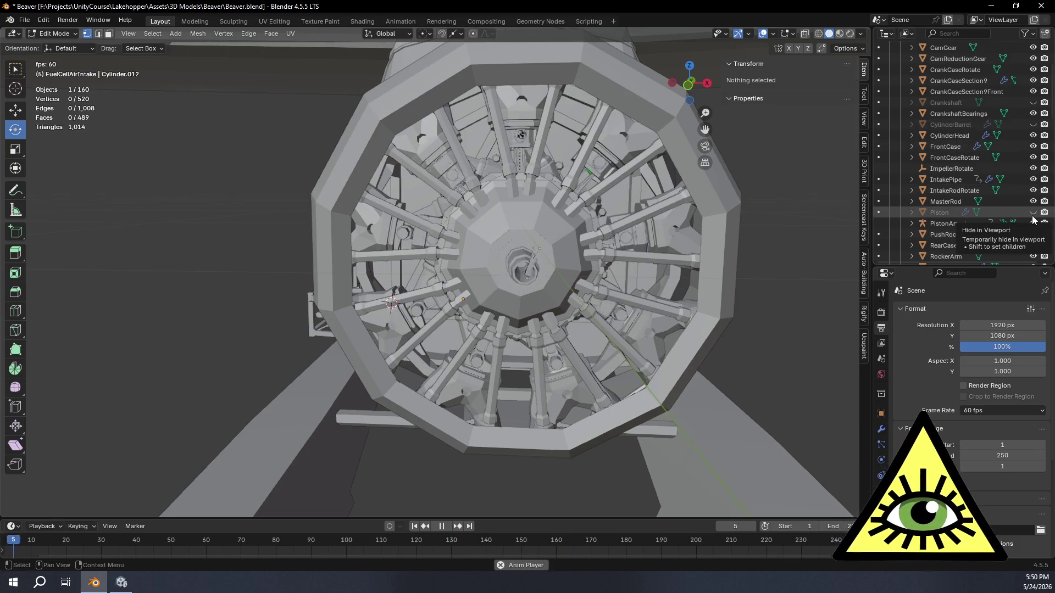
pyautogui.scroll(-2, 1032, 217)
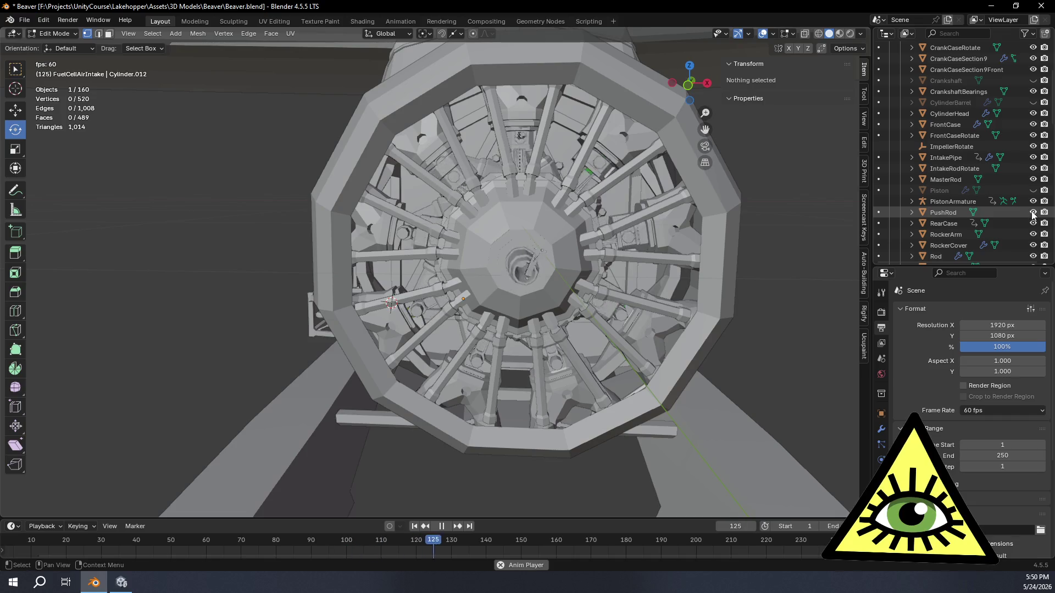
pyautogui.scroll(-5, 1033, 215)
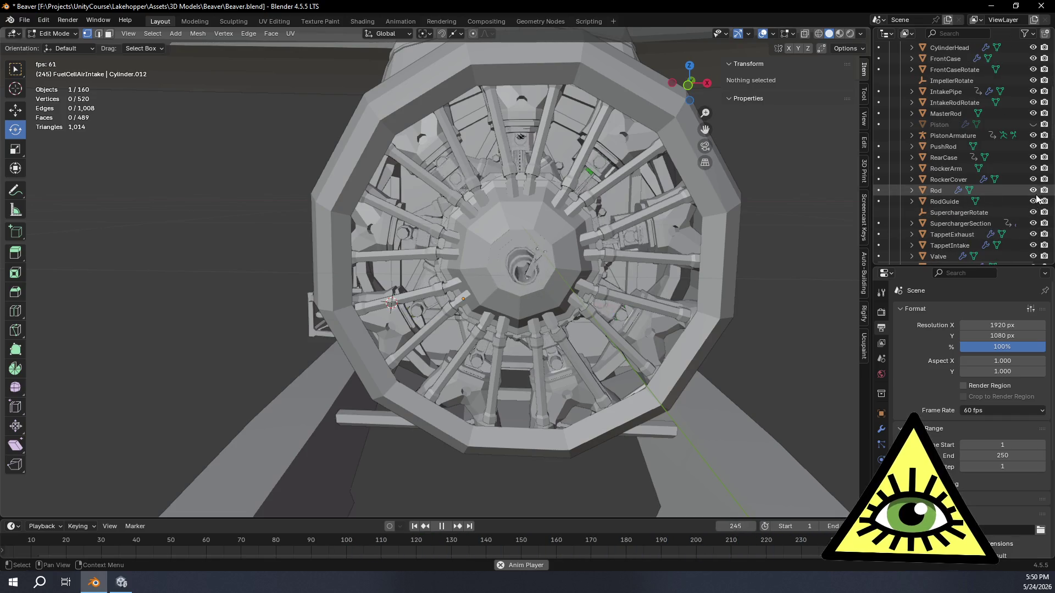
pyautogui.moveTo(1033, 193); pyautogui.dragTo(1034, 202)
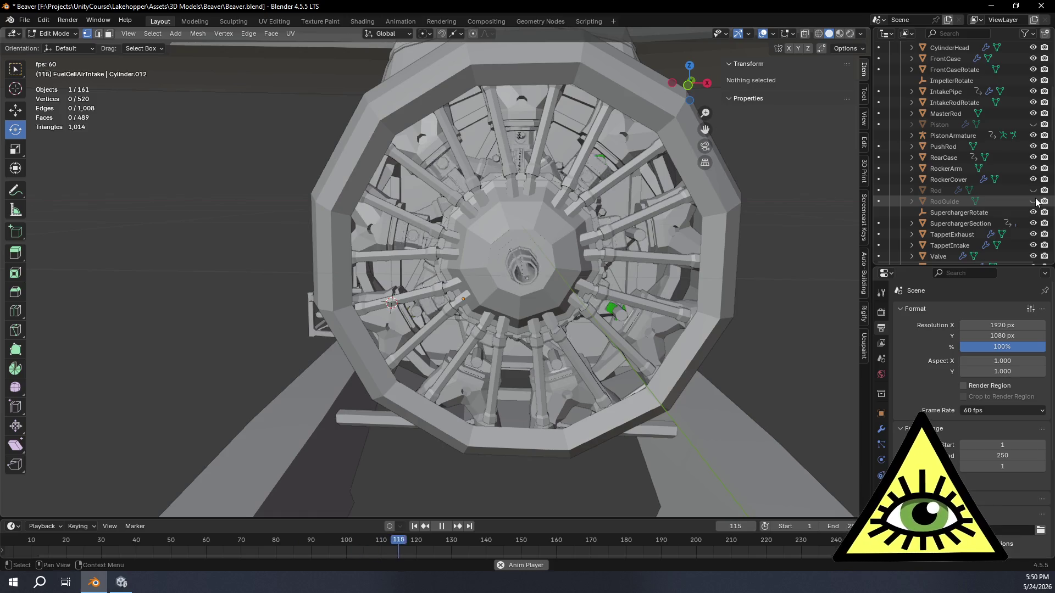
pyautogui.click(1034, 201)
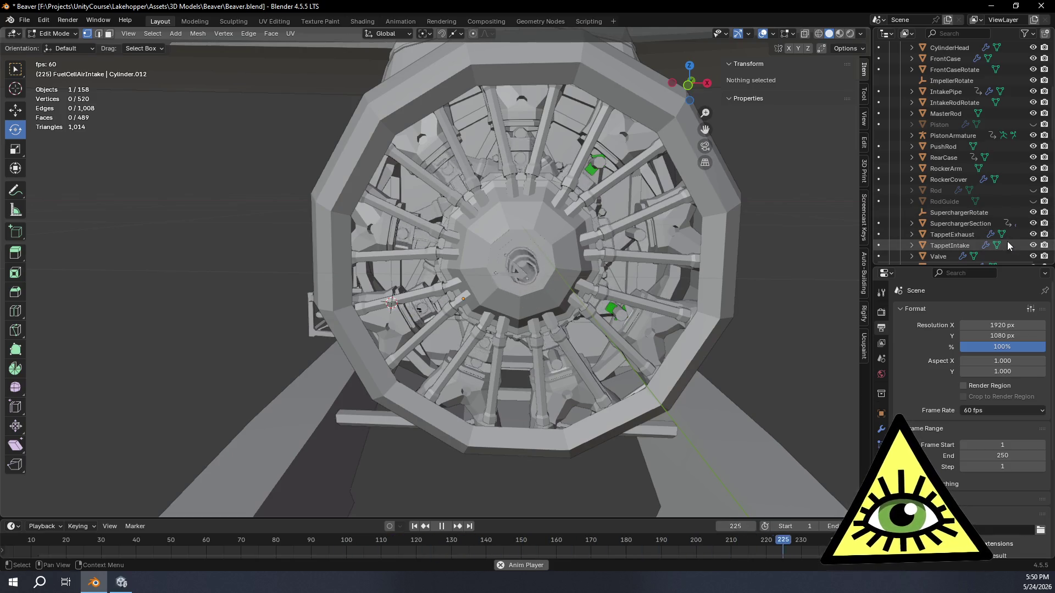
pyautogui.moveTo(773, 233); pyautogui.dragTo(597, 246, button='middle')
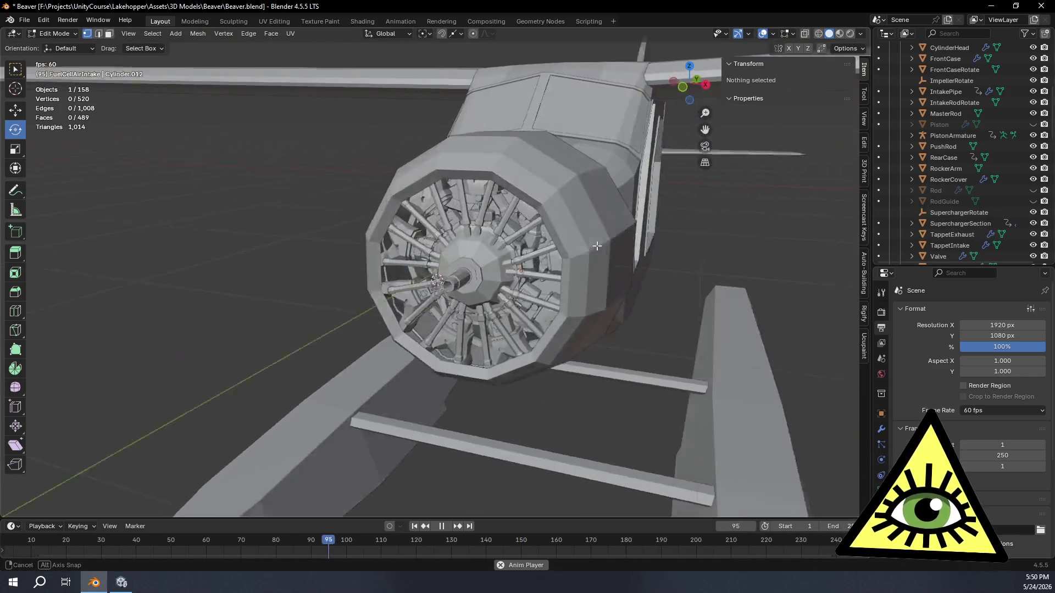
pyautogui.moveTo(597, 245); pyautogui.dragTo(582, 241, button='middle')
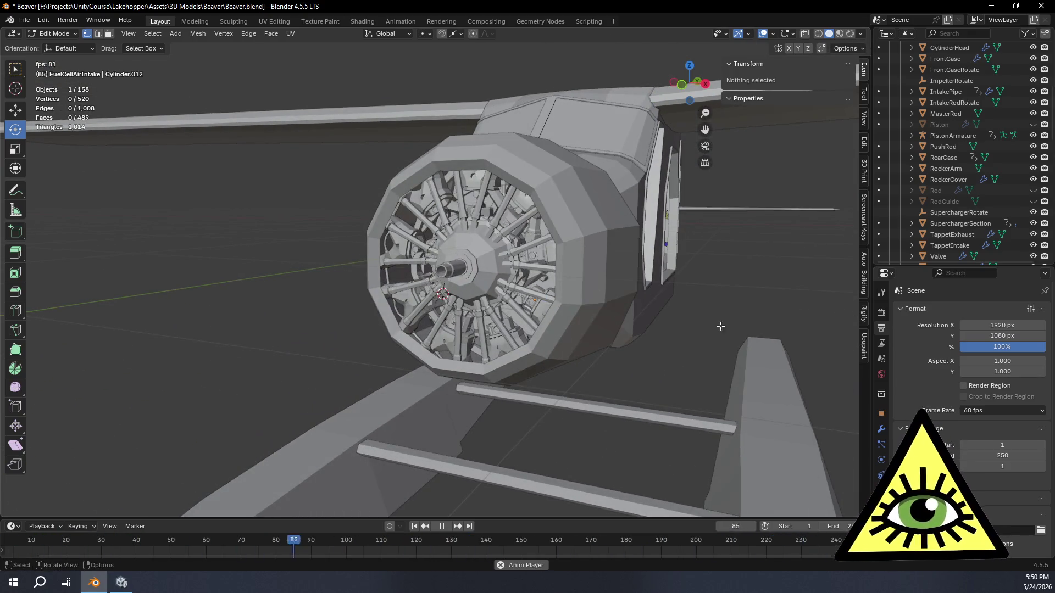
pyautogui.click(1008, 455)
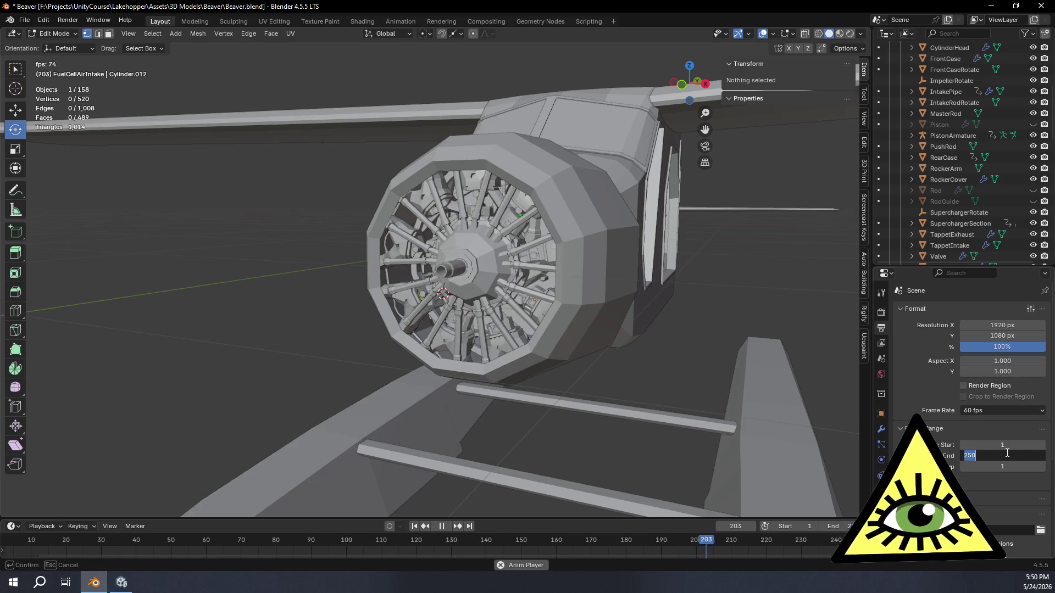
pyautogui.write('60')
# - Confirm 60 as the end frame, then hide the MasterRod and WristPin
pyautogui.press('Return')
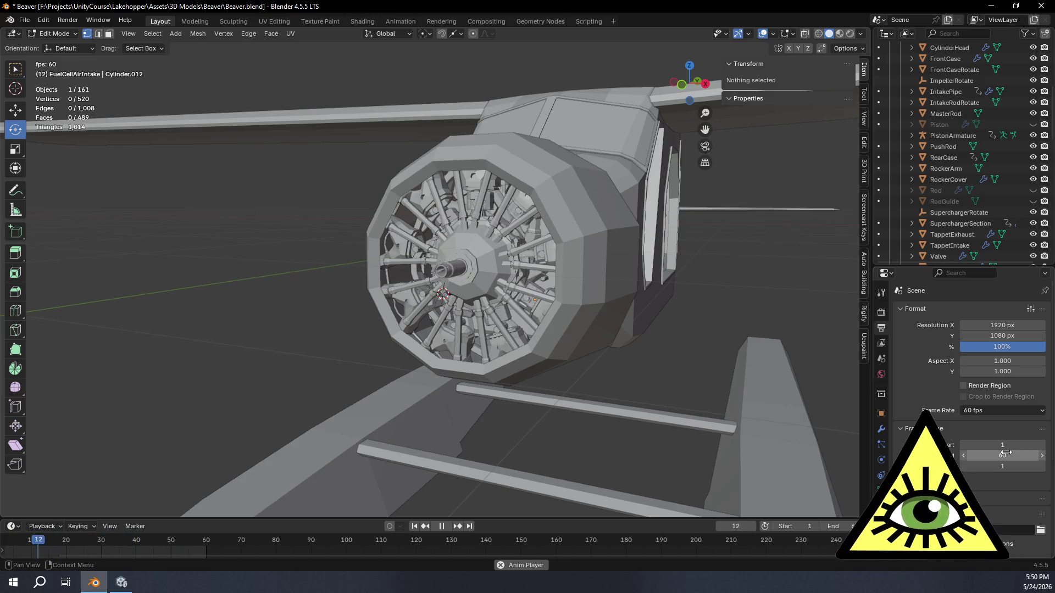
pyautogui.moveTo(511, 371)
pyautogui.mouseDown(button='middle')
pyautogui.moveTo(564, 371)
pyautogui.moveTo(620, 328)
pyautogui.mouseUp(button='middle')
pyautogui.scroll(5, 563, 371)
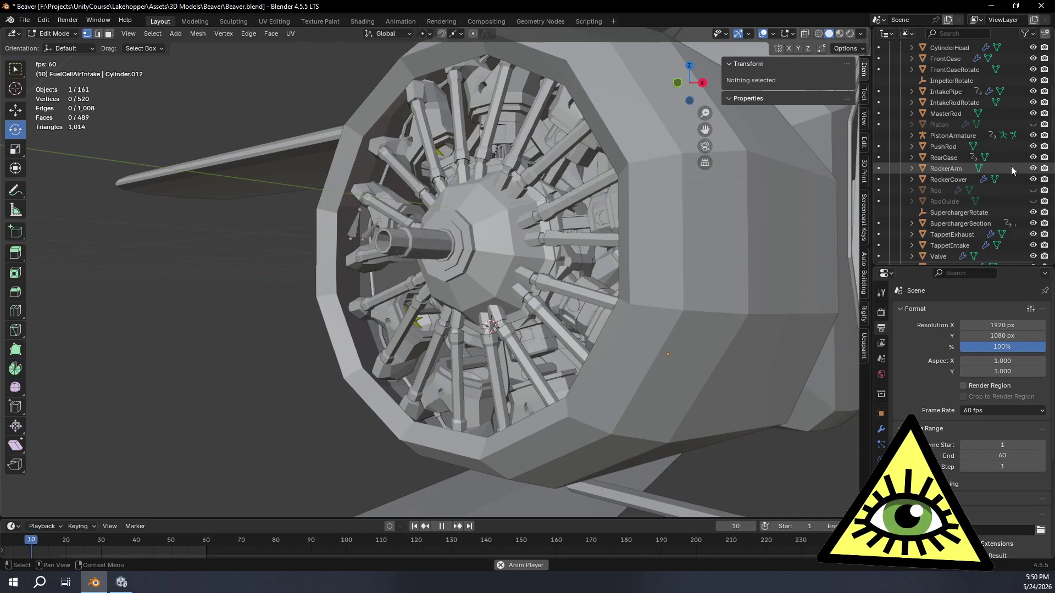
pyautogui.scroll(1, 1011, 166)
pyautogui.click(1033, 135)
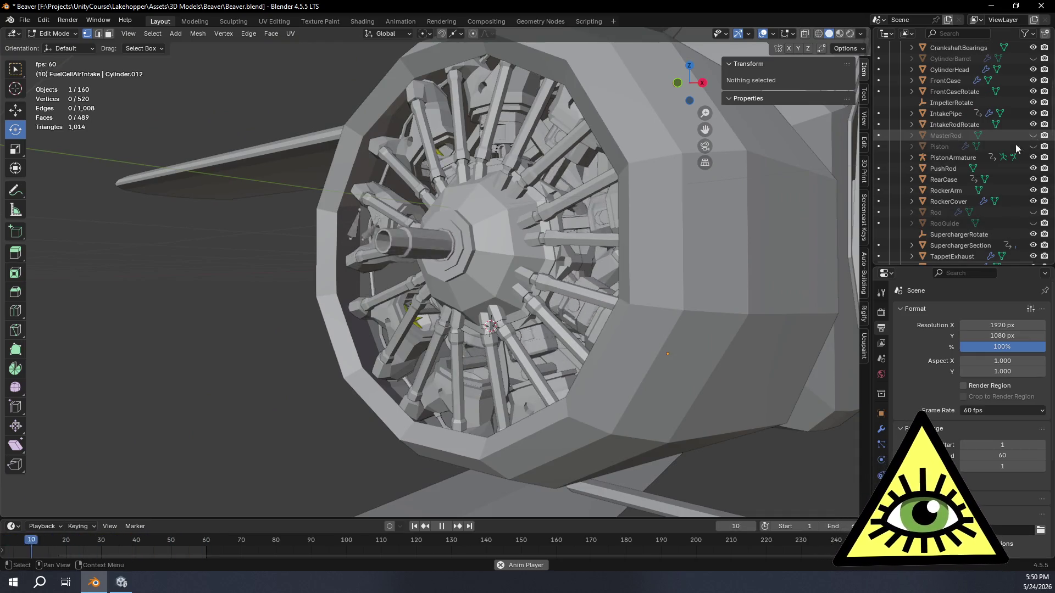
pyautogui.moveTo(701, 247); pyautogui.dragTo(824, 239, button='middle')
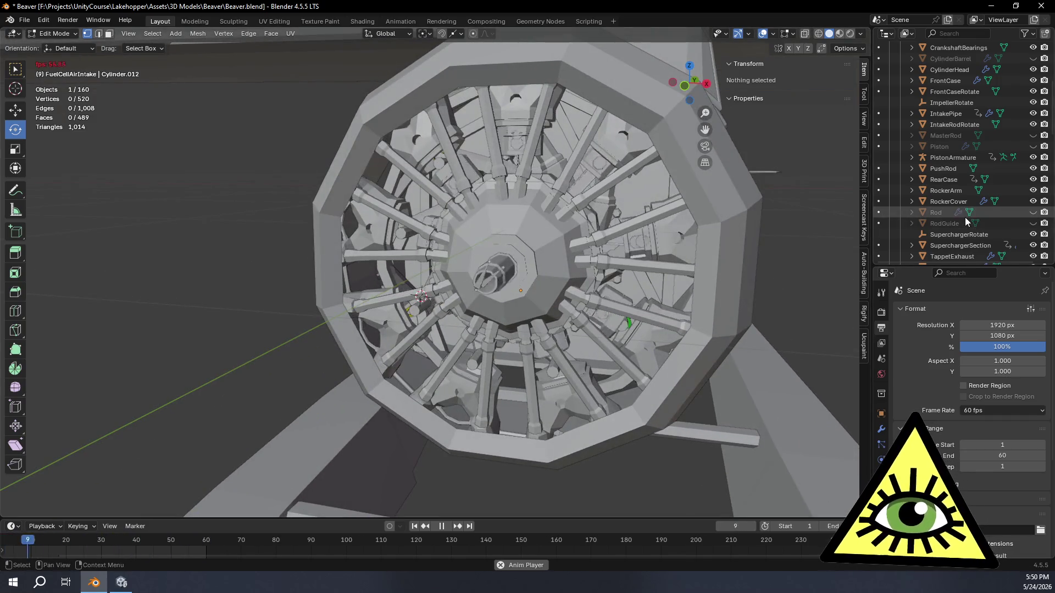
pyautogui.scroll(-4, 988, 189)
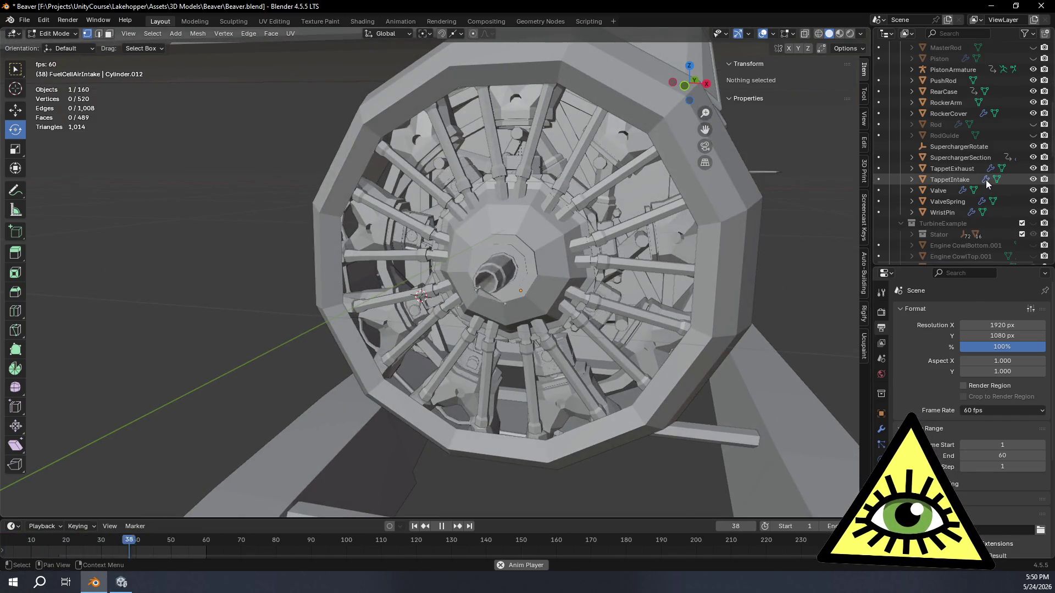
pyautogui.click(1033, 212)
pyautogui.moveTo(577, 297)
pyautogui.mouseDown(button='middle')
pyautogui.moveTo(606, 297)
pyautogui.moveTo(536, 297)
pyautogui.mouseUp(button='middle')
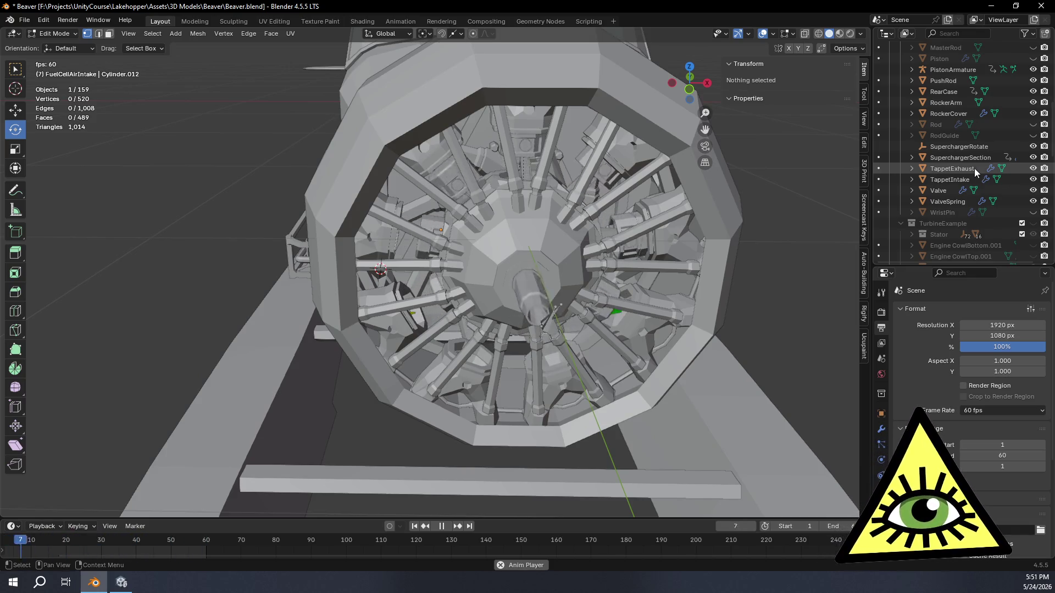
pyautogui.scroll(5, 980, 171)
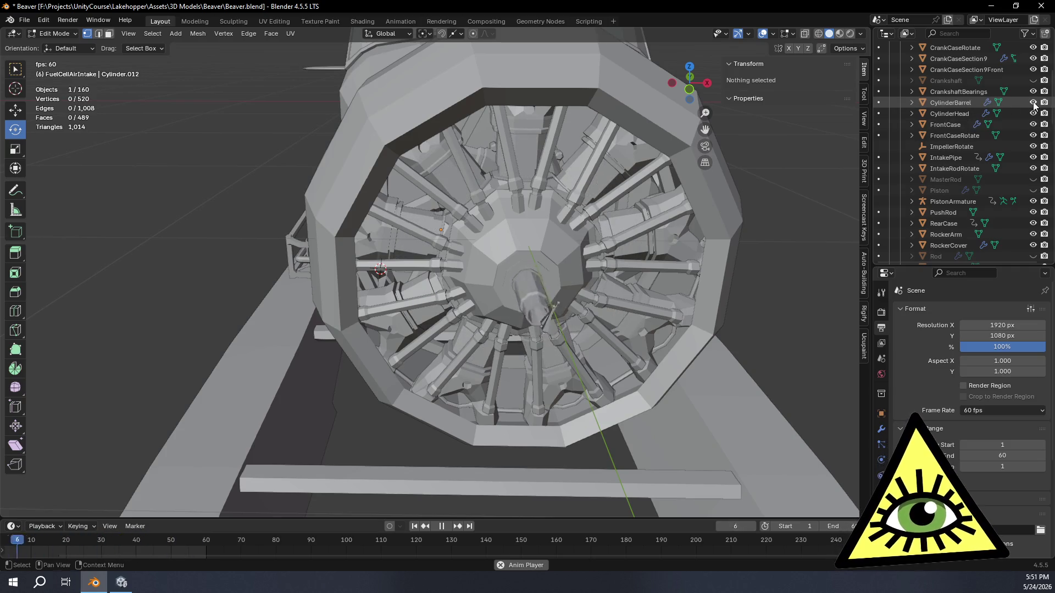
pyautogui.scroll(-3, 528, 248)
# - Hide CylinderBarrel and CylinderHead, toggle CycleShapes off and on, and re-edit the end frame toward 120
pyautogui.moveTo(528, 248)
pyautogui.mouseDown(button='middle')
pyautogui.moveTo(602, 241)
pyautogui.moveTo(603, 258)
pyautogui.moveTo(613, 247)
pyautogui.mouseUp(button='middle')
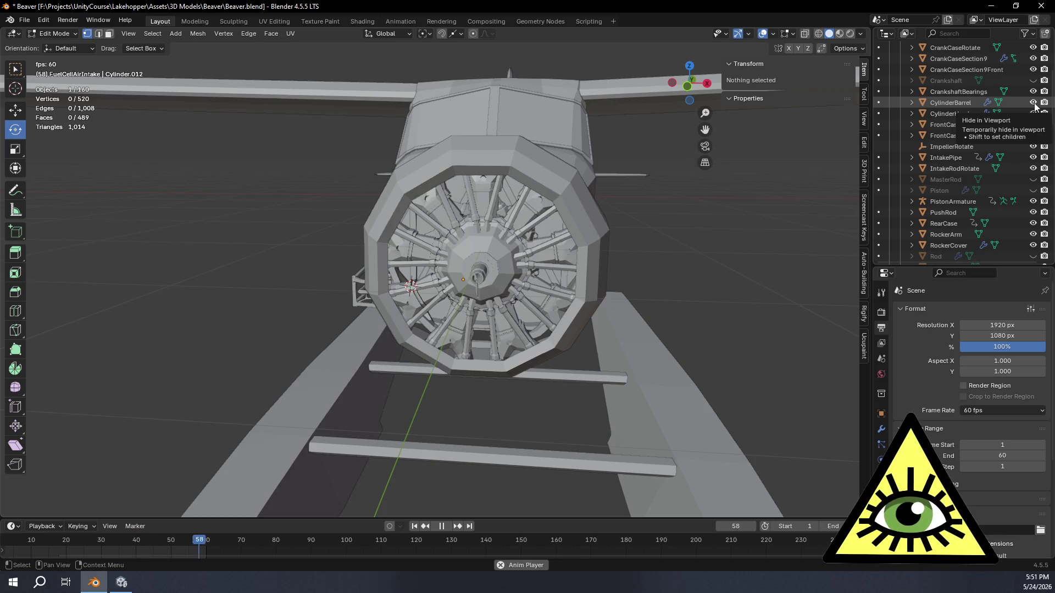
pyautogui.moveTo(1034, 103); pyautogui.dragTo(1034, 114)
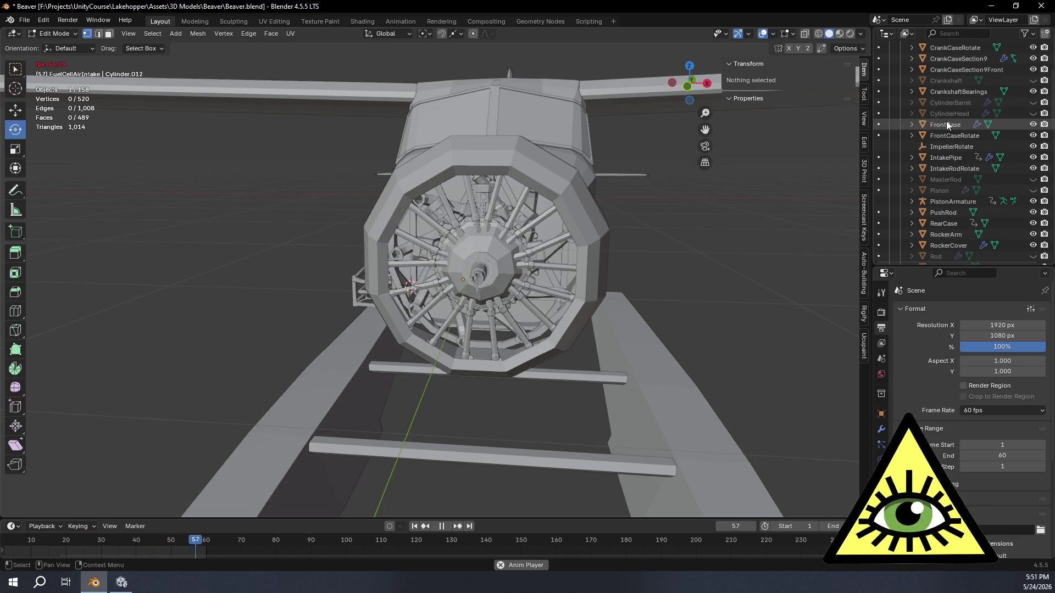
pyautogui.scroll(2, 669, 263)
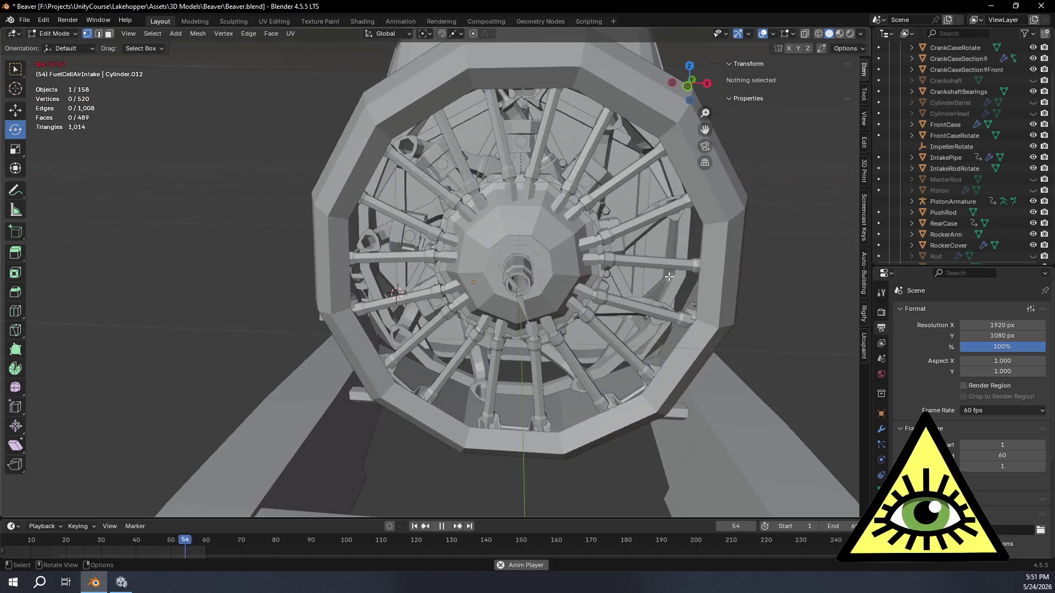
pyautogui.scroll(1, 667, 260)
pyautogui.scroll(1, 662, 257)
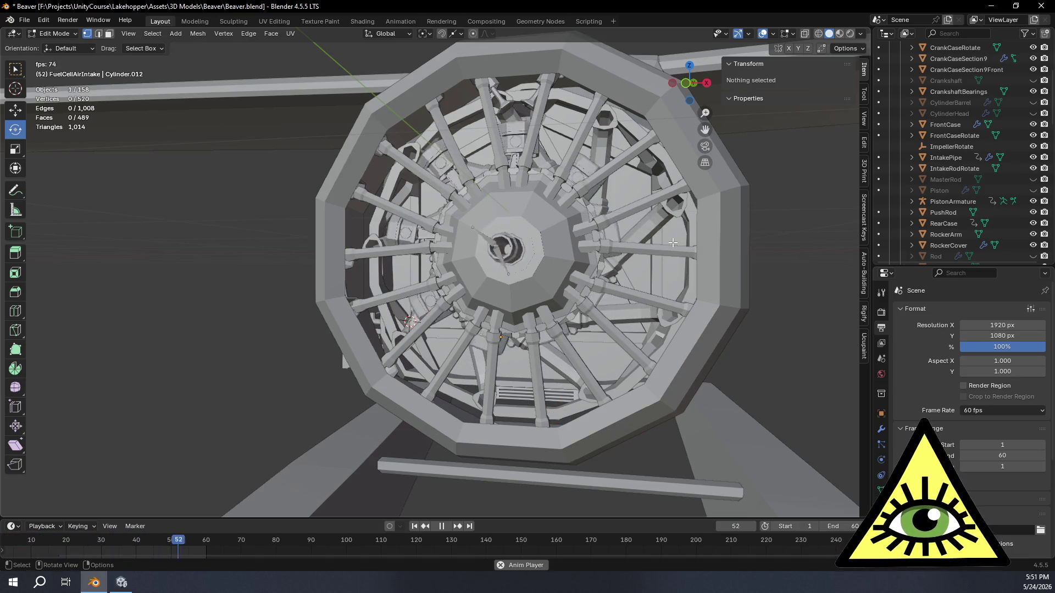
pyautogui.scroll(5, 1006, 149)
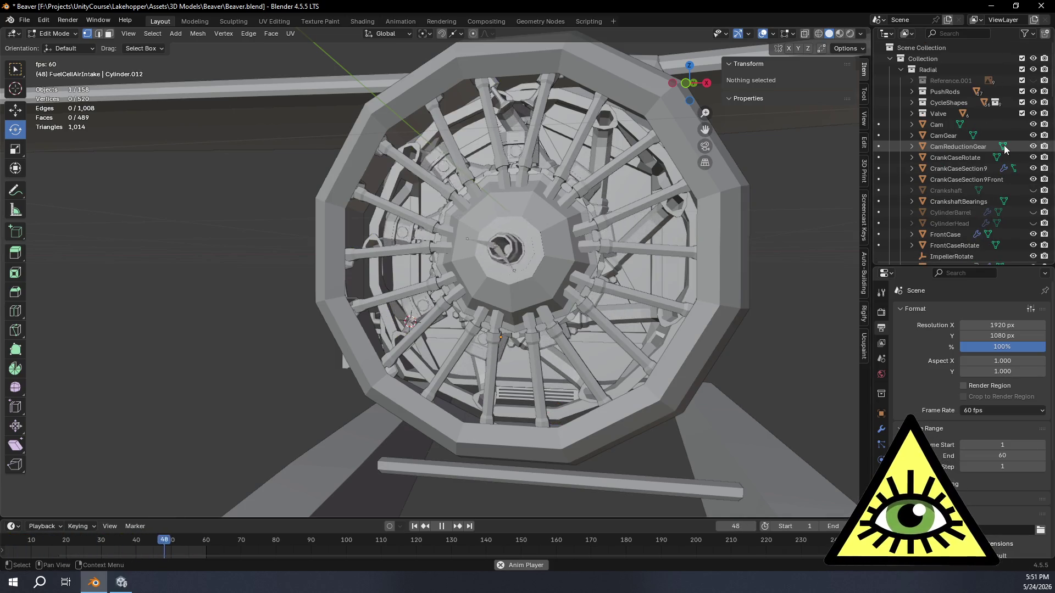
pyautogui.click(1036, 103)
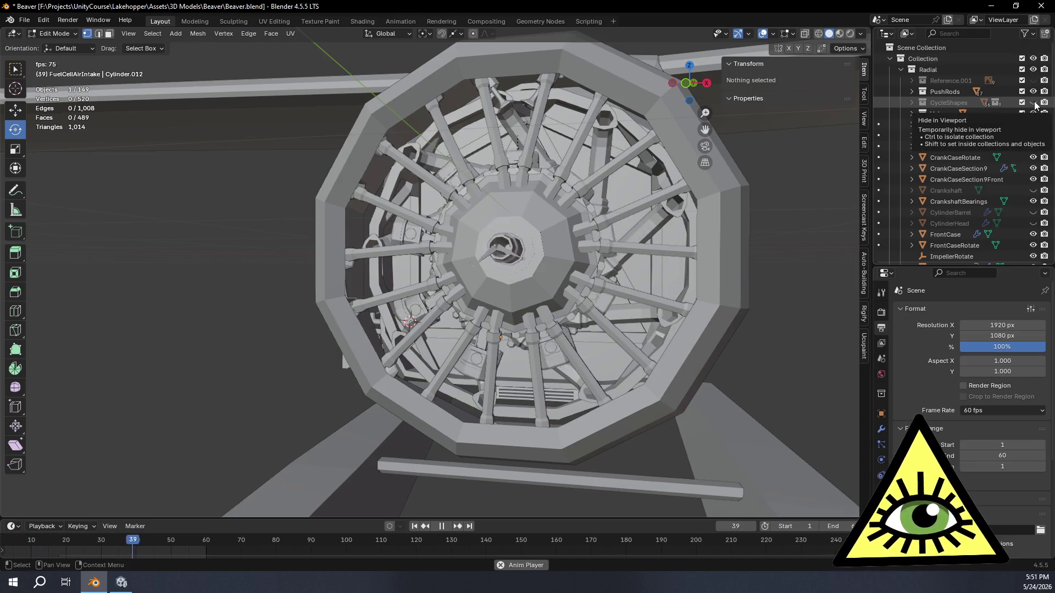
pyautogui.click(1035, 102)
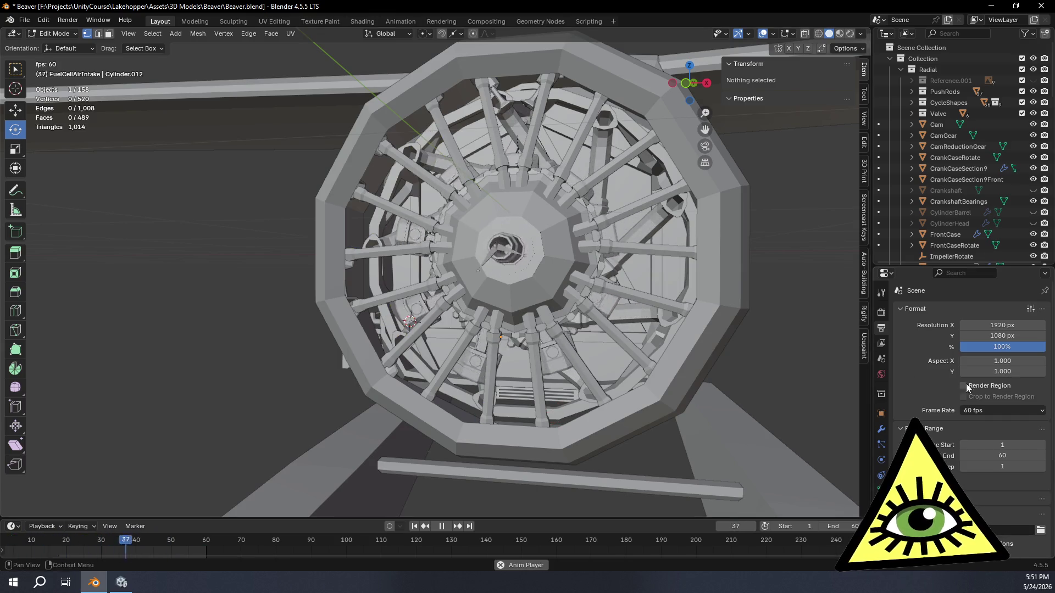
pyautogui.click(1016, 455)
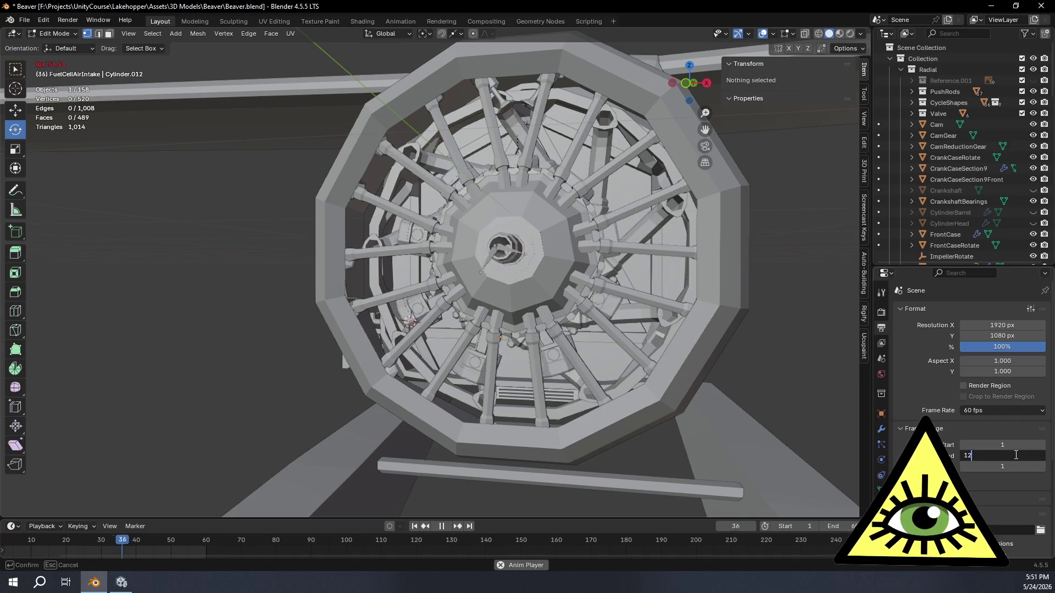
pyautogui.write('0')
pyautogui.press('Return')
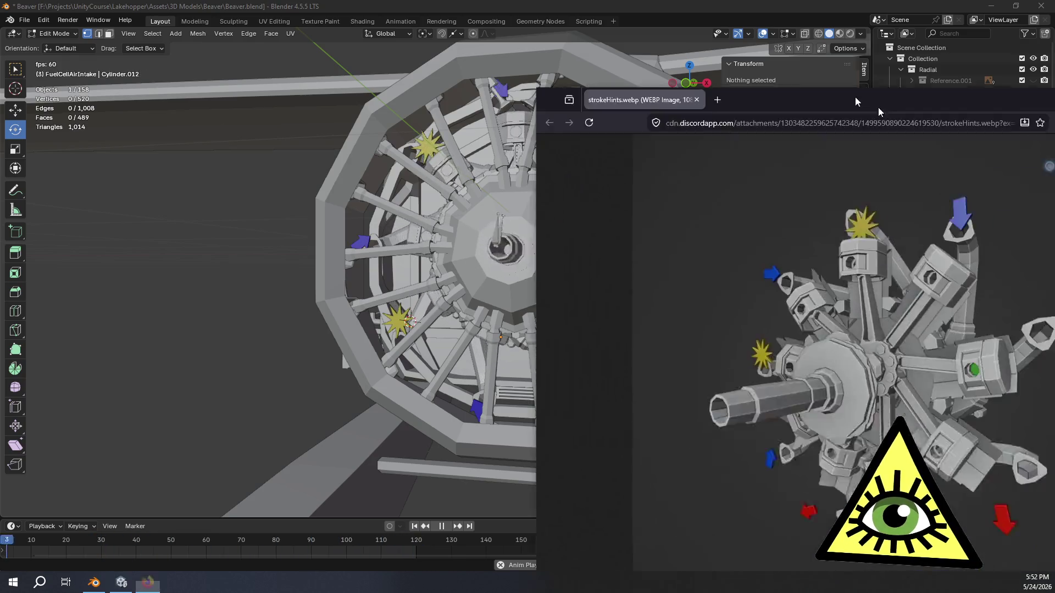
pyautogui.moveTo(854, 96); pyautogui.dragTo(555, 36)
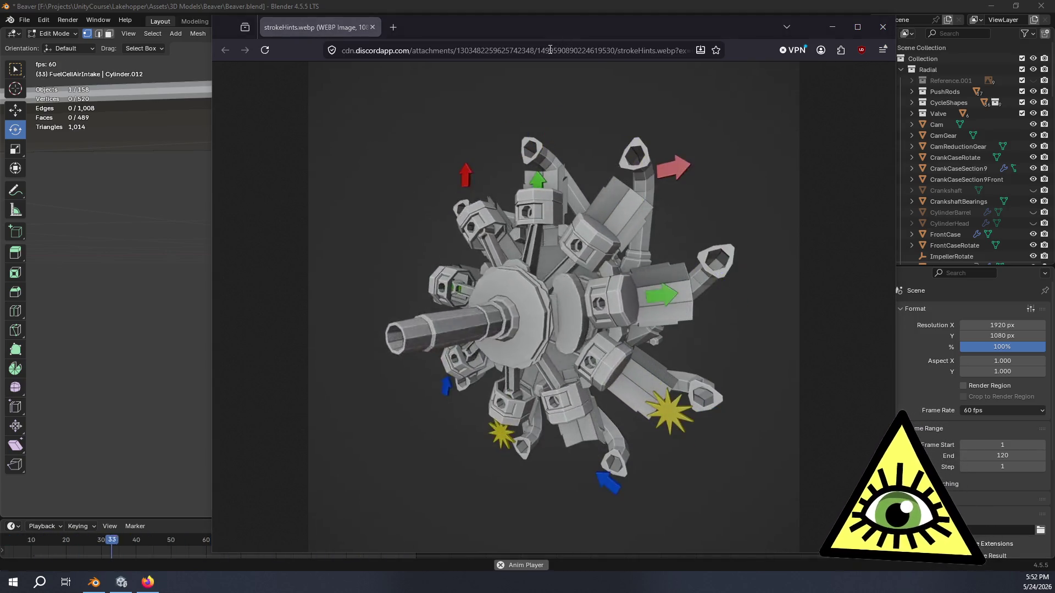
pyautogui.hotkey('alt', 'Tab')
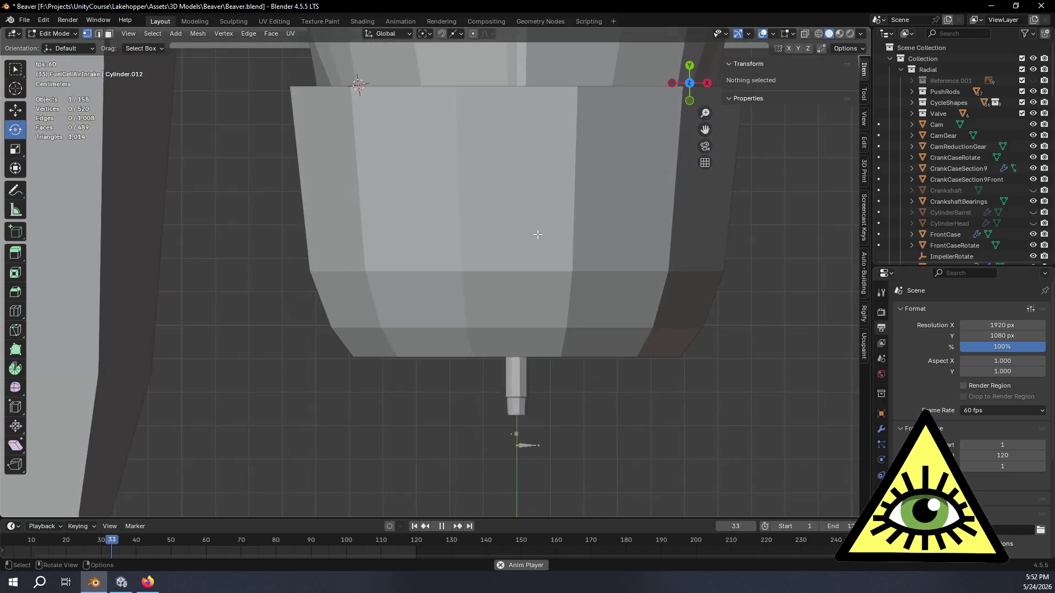
pyautogui.moveTo(446, 112)
pyautogui.mouseDown(button='middle')
pyautogui.moveTo(476, 136)
pyautogui.moveTo(502, 125)
pyautogui.mouseUp(button='middle')
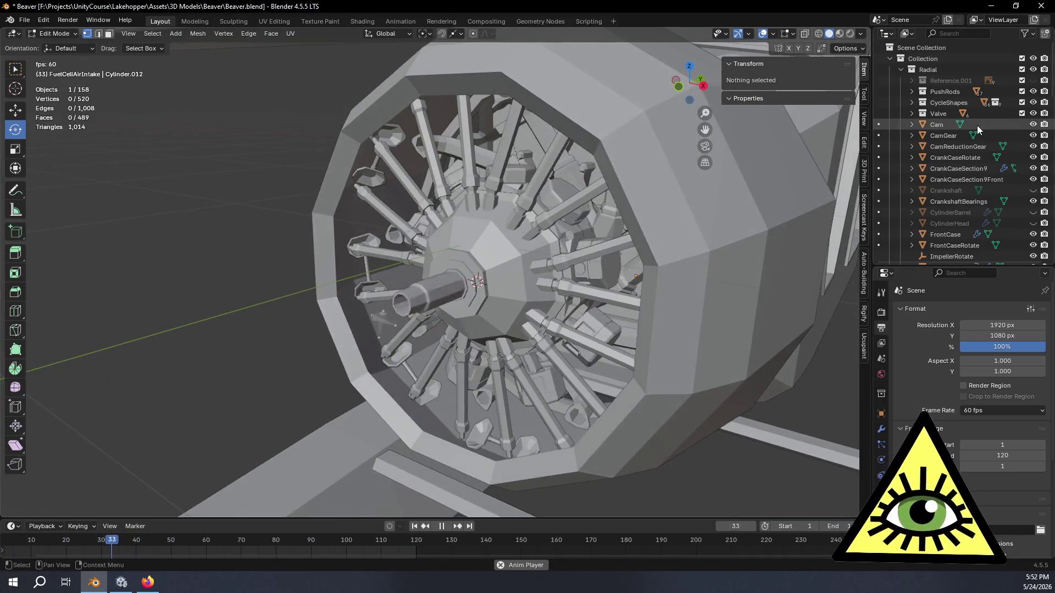
pyautogui.scroll(-3, 991, 162)
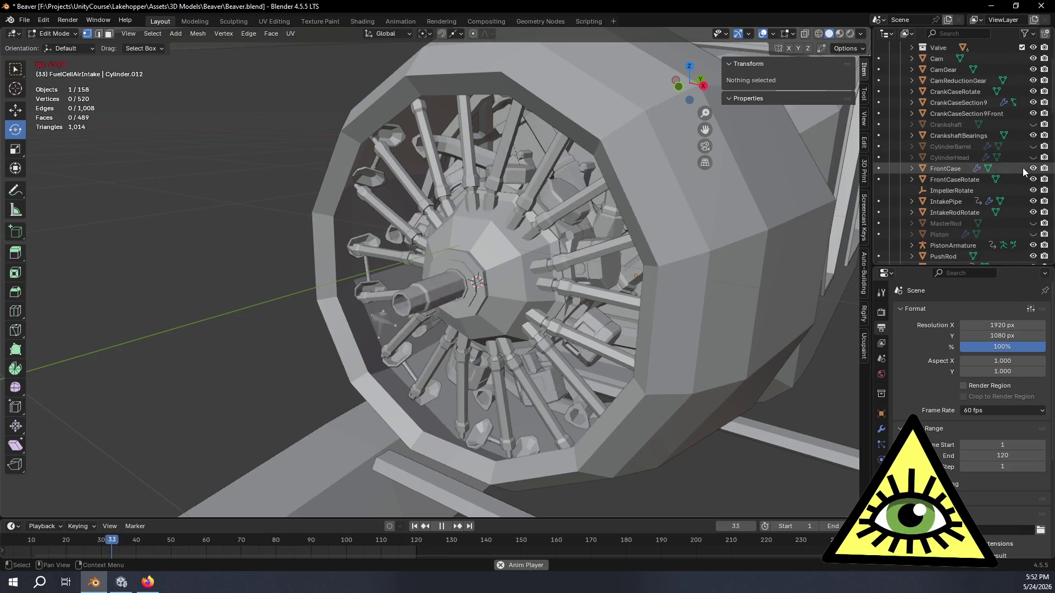
# - Hide the FrontCase and the TappetExhaust and TappetIntake parts of the radial engine
pyautogui.click(1032, 168)
pyautogui.scroll(-2, 1011, 180)
pyautogui.scroll(4, 1018, 165)
pyautogui.moveTo(1033, 80); pyautogui.dragTo(1033, 91)
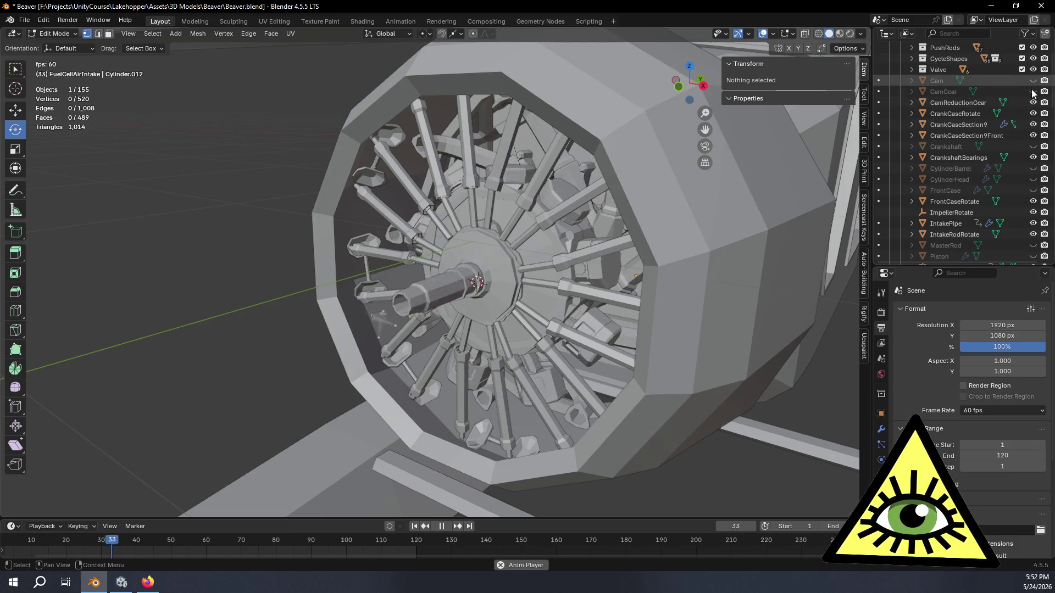
pyautogui.scroll(-2, 1012, 137)
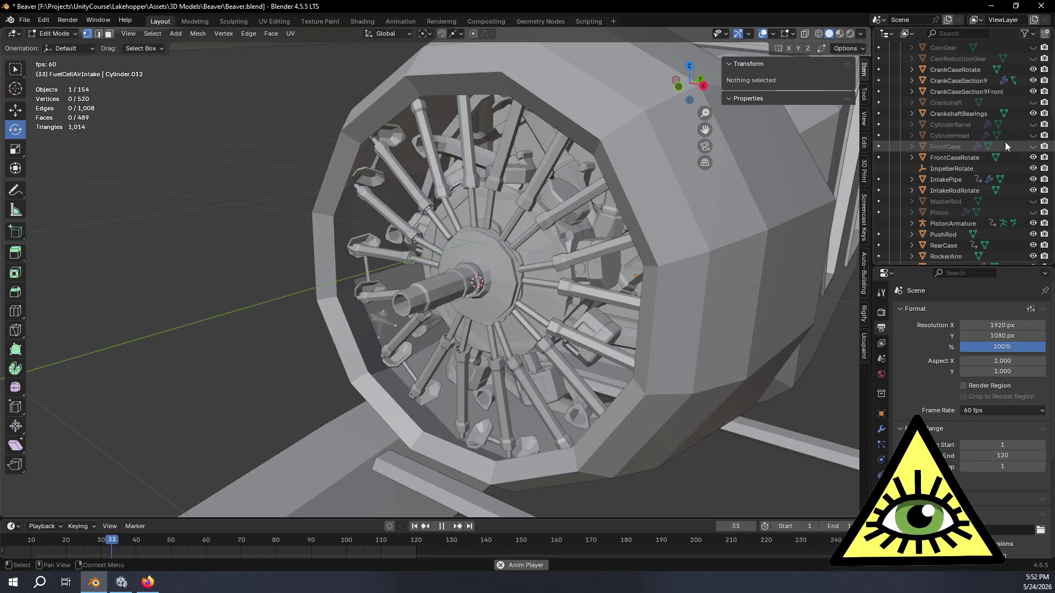
pyautogui.scroll(-2, 1004, 142)
pyautogui.scroll(-2, 1022, 200)
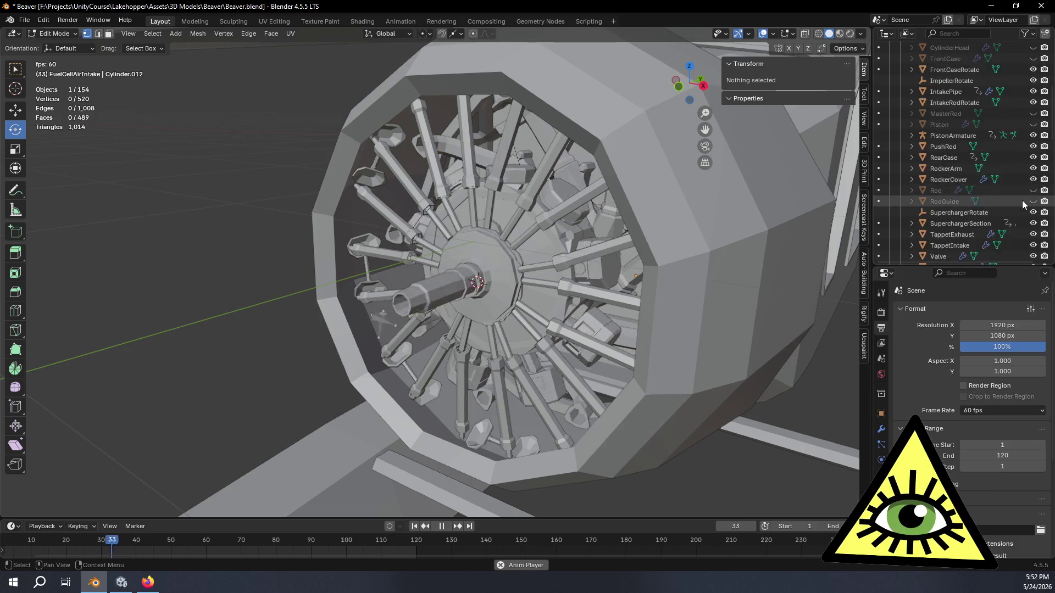
pyautogui.scroll(-2, 1024, 191)
pyautogui.scroll(-2, 1025, 186)
pyautogui.scroll(2, 1025, 187)
pyautogui.scroll(2, 1025, 181)
pyautogui.scroll(2, 1028, 178)
pyautogui.scroll(2, 1029, 174)
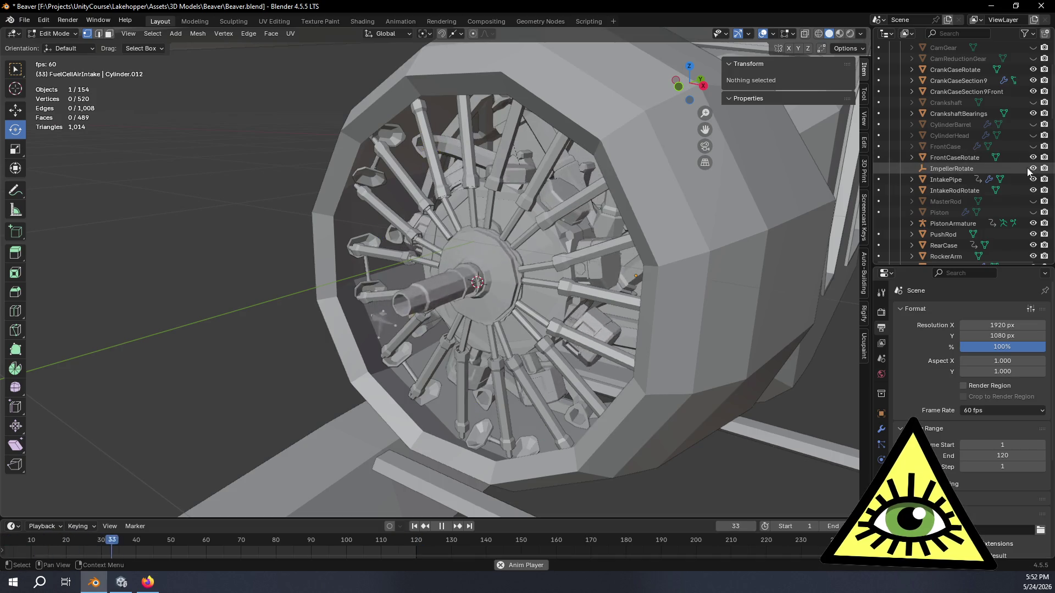
pyautogui.scroll(2, 1025, 183)
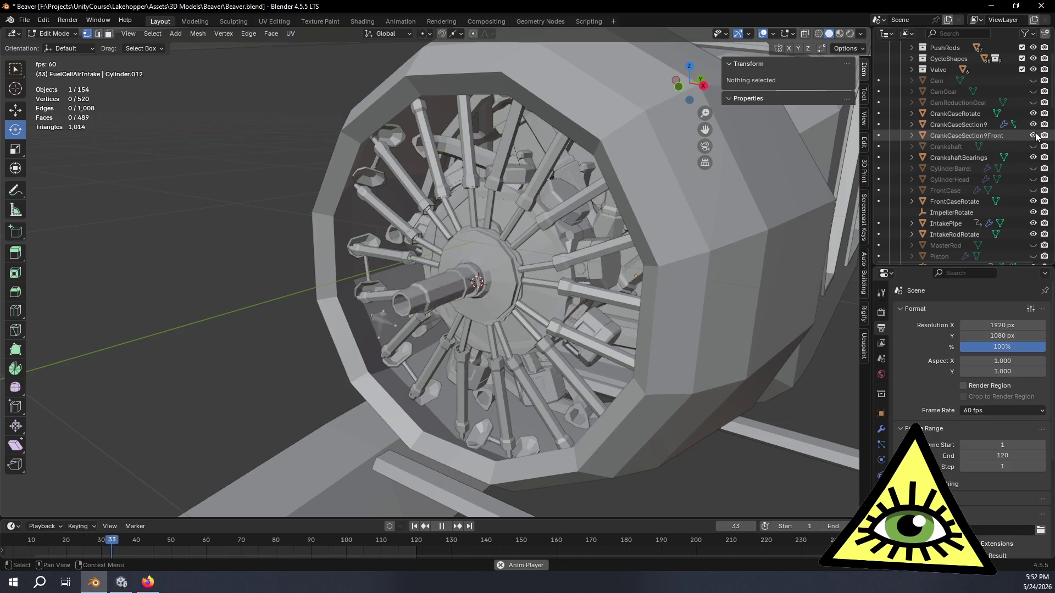
pyautogui.scroll(4, 495, 272)
pyautogui.moveTo(494, 272); pyautogui.dragTo(659, 248, button='middle')
pyautogui.scroll(-8, 1015, 223)
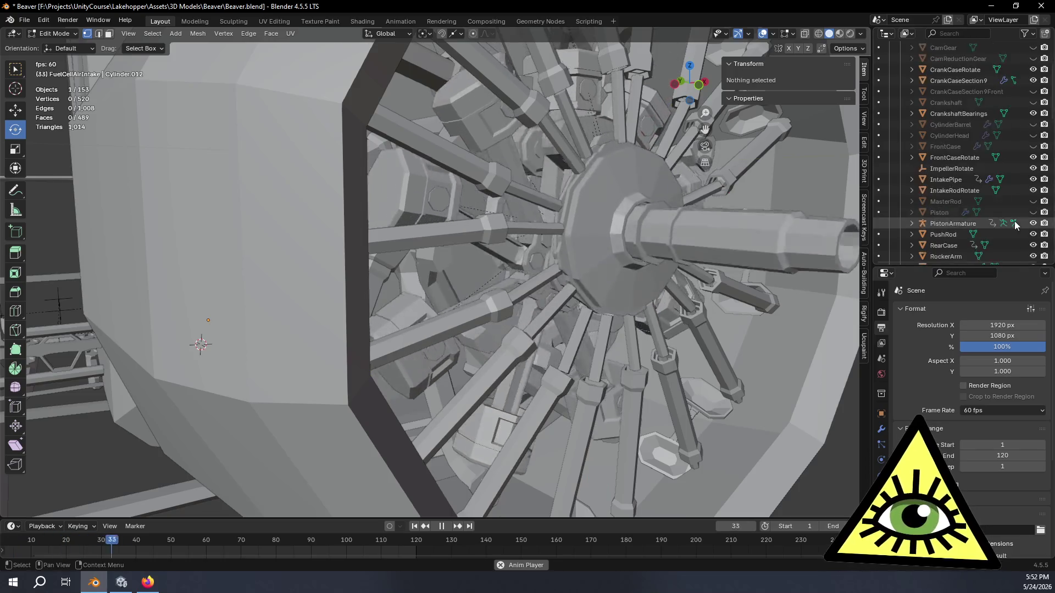
pyautogui.scroll(-2, 1015, 223)
pyautogui.click(1033, 168)
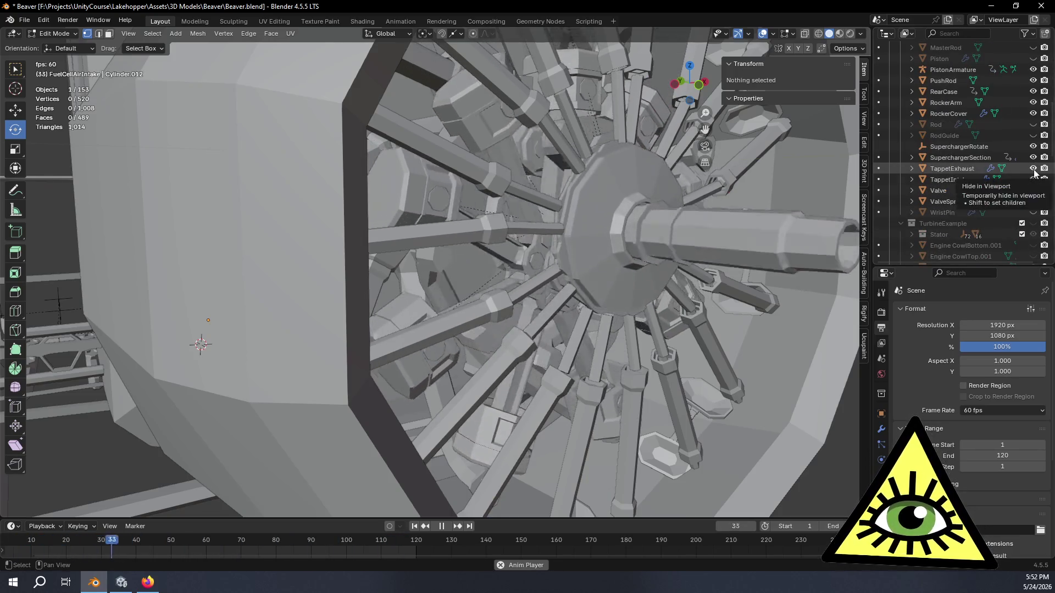
pyautogui.scroll(2, 993, 160)
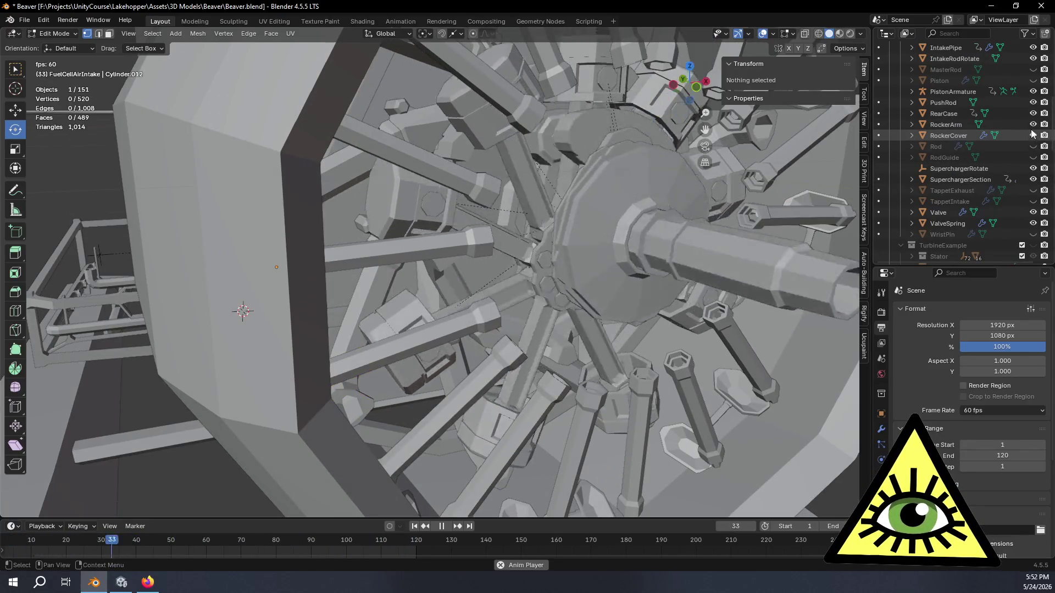
pyautogui.scroll(5, 1027, 107)
pyautogui.scroll(5, 1039, 109)
pyautogui.moveTo(627, 264); pyautogui.dragTo(710, 212, button='middle')
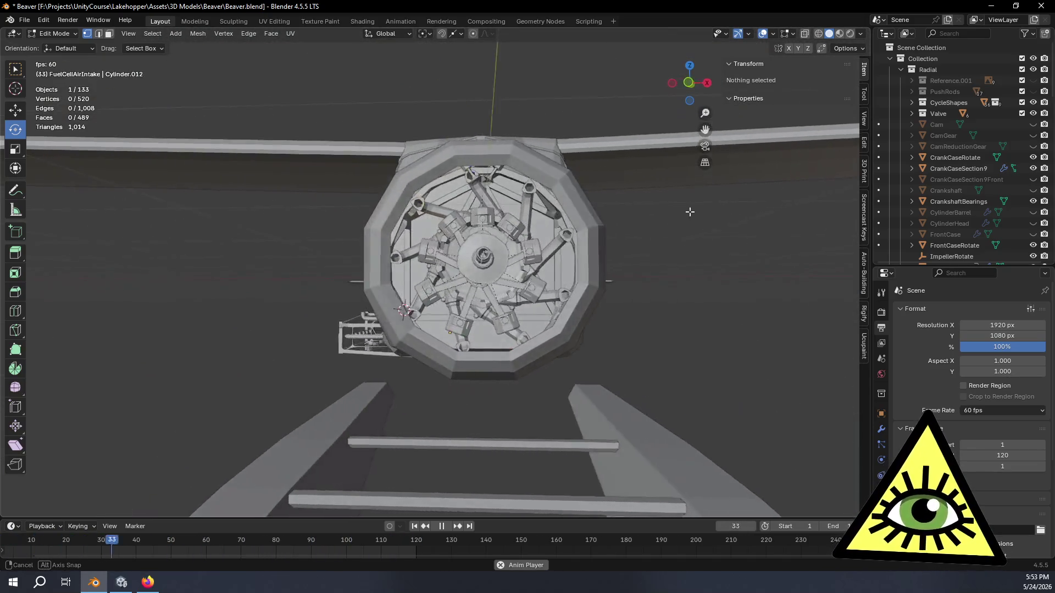
# - Unhide CylinderBarrel, CylinderHead, FrontCase and the PushRods collection
pyautogui.moveTo(710, 211)
pyautogui.mouseDown(button='middle')
pyautogui.moveTo(689, 167)
pyautogui.moveTo(757, 161)
pyautogui.moveTo(711, 248)
pyautogui.mouseUp(button='middle')
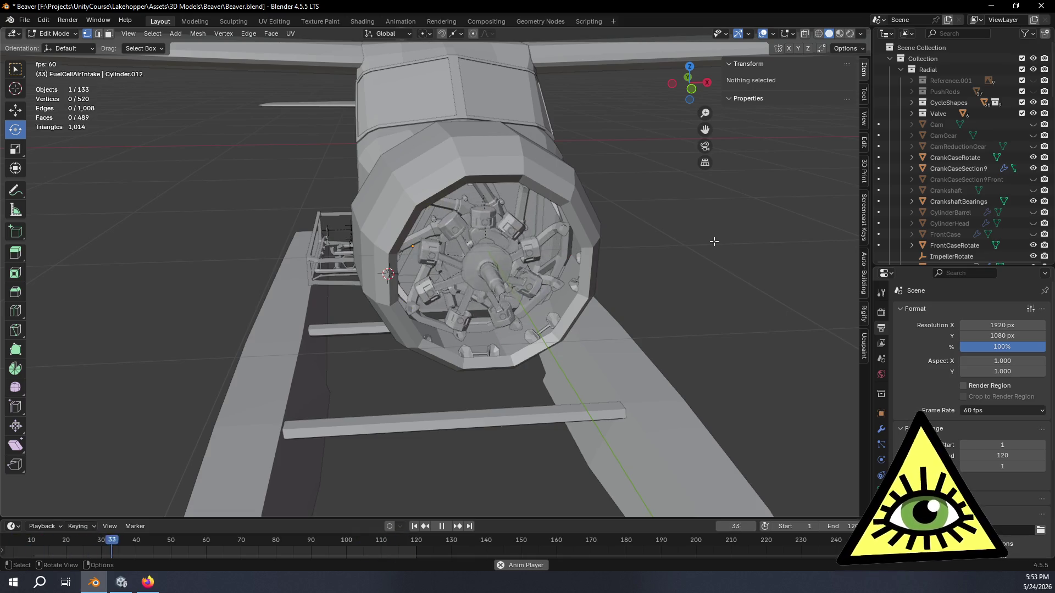
pyautogui.scroll(5, 620, 111)
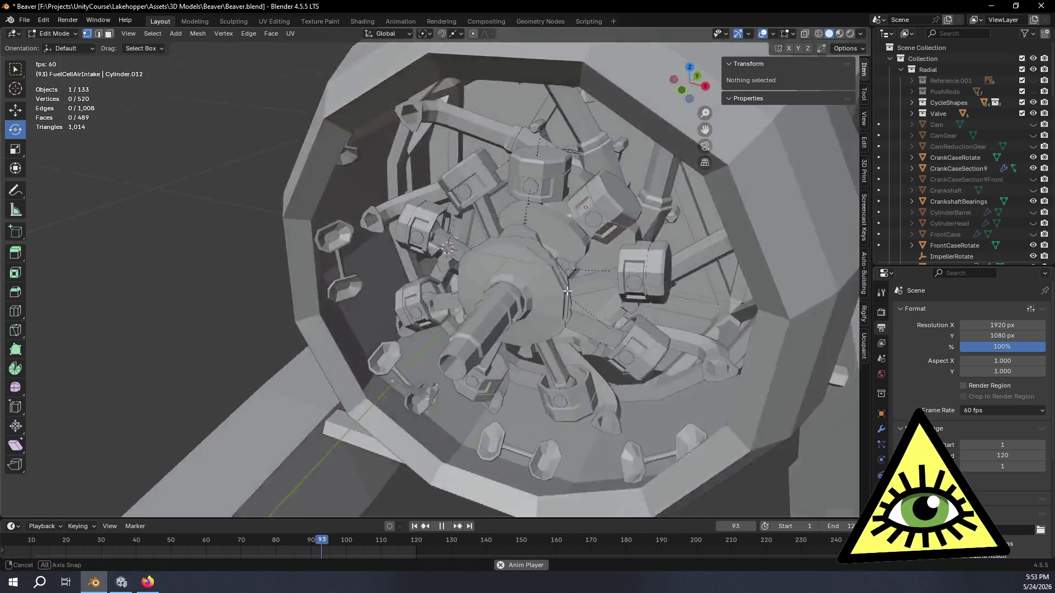
pyautogui.moveTo(577, 247)
pyautogui.mouseDown(button='middle')
pyautogui.moveTo(531, 266)
pyautogui.moveTo(600, 201)
pyautogui.moveTo(642, 284)
pyautogui.moveTo(627, 248)
pyautogui.mouseUp(button='middle')
pyautogui.scroll(-5, 643, 284)
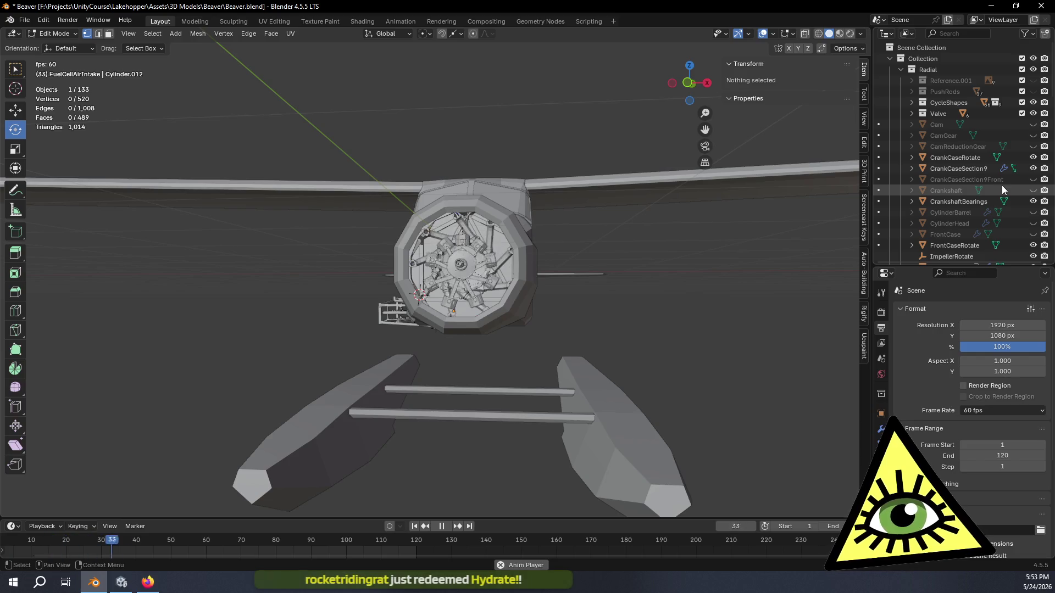
pyautogui.scroll(-3, 1002, 186)
pyautogui.click(1033, 168)
pyautogui.click(1033, 179)
pyautogui.scroll(5, 669, 275)
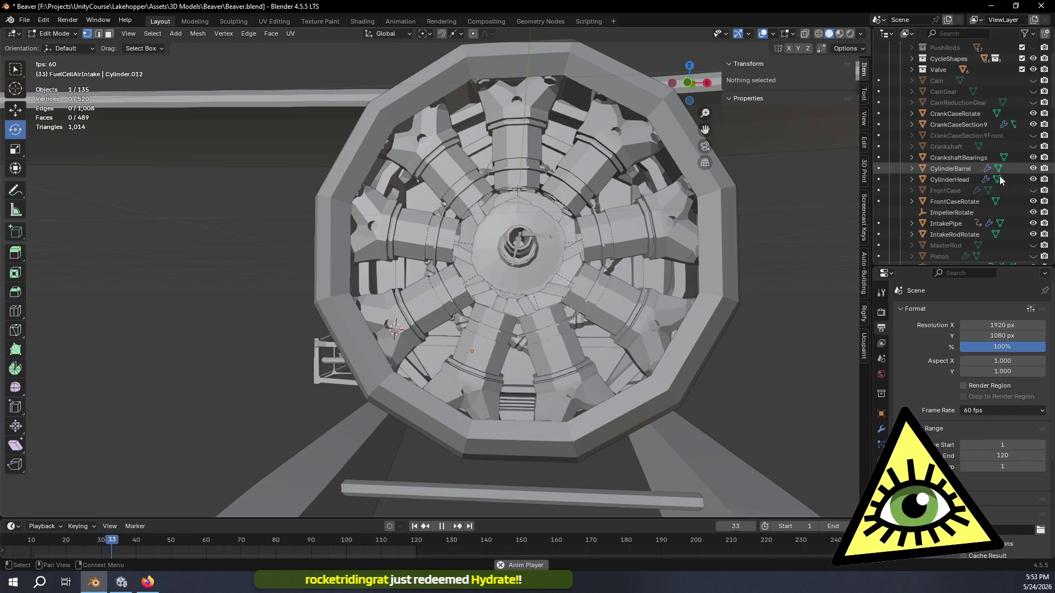
pyautogui.click(1033, 191)
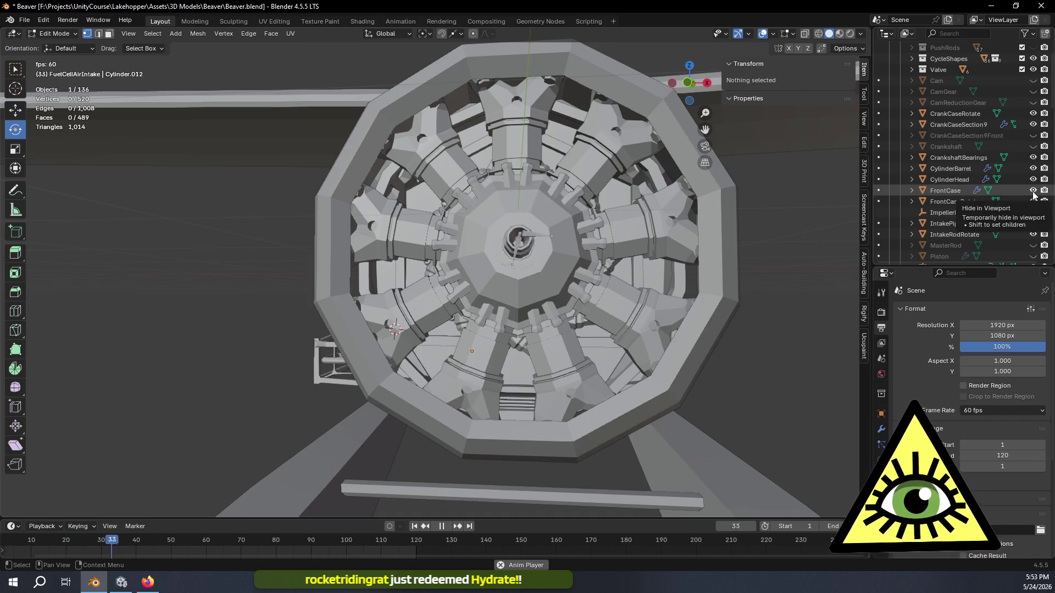
pyautogui.click(1032, 47)
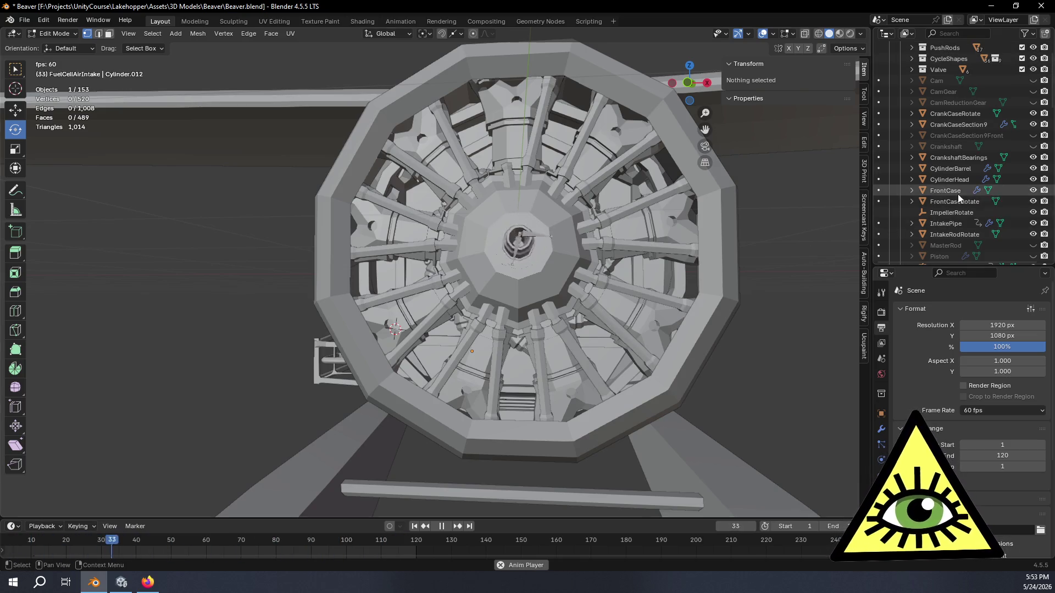
pyautogui.scroll(-5, 1022, 202)
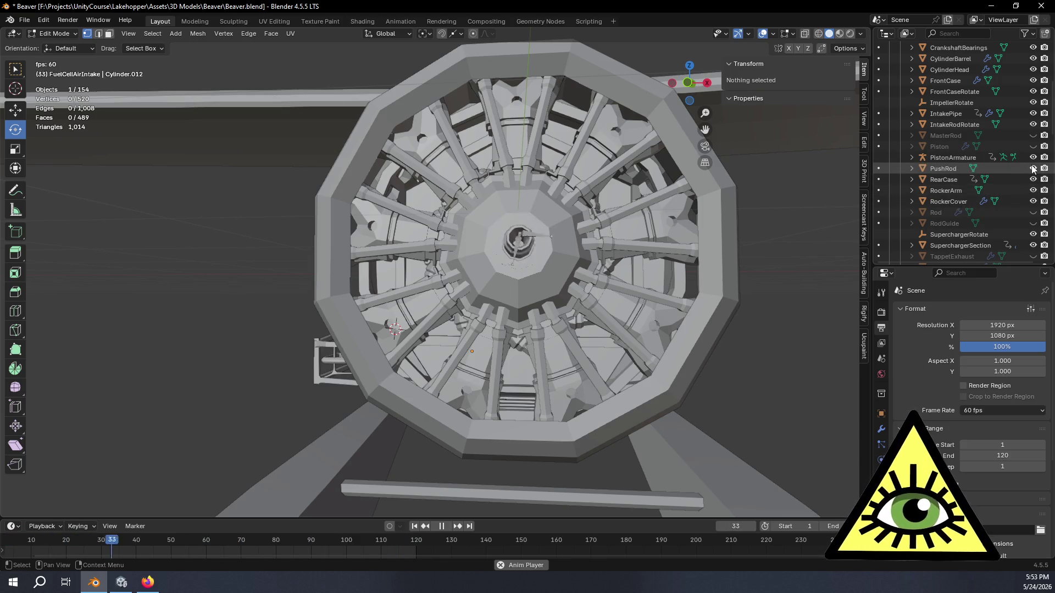
pyautogui.scroll(-5, 591, 238)
pyautogui.moveTo(591, 238); pyautogui.dragTo(606, 268, button='middle')
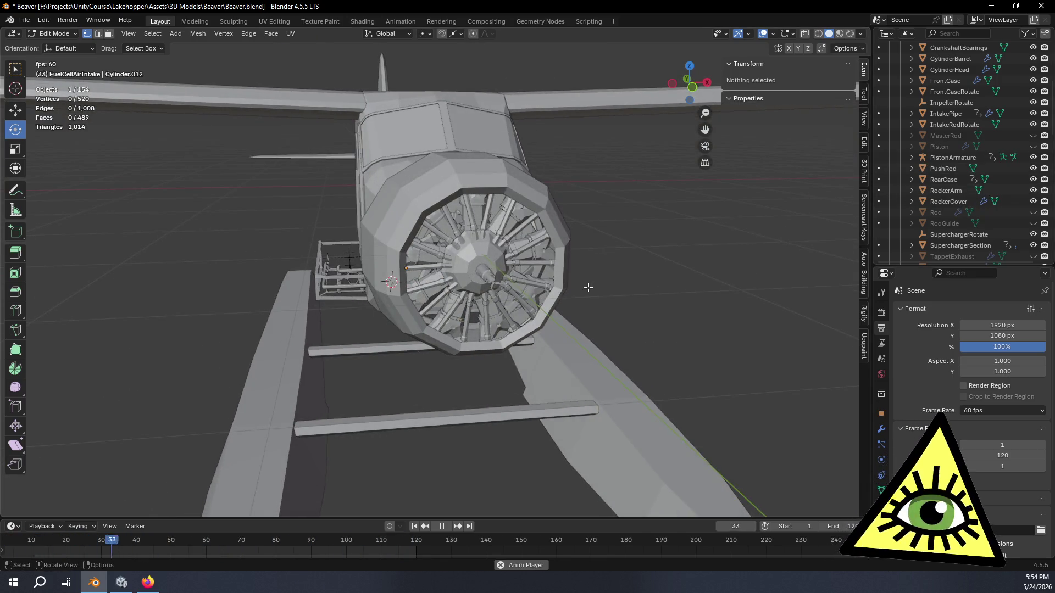
pyautogui.scroll(3, 941, 167)
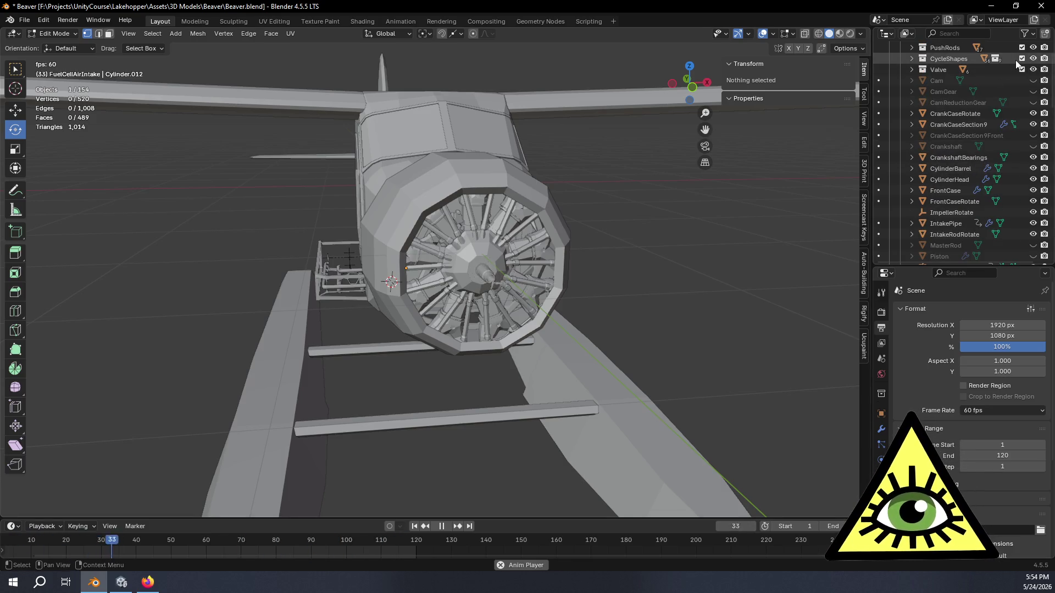
pyautogui.scroll(4, 1020, 94)
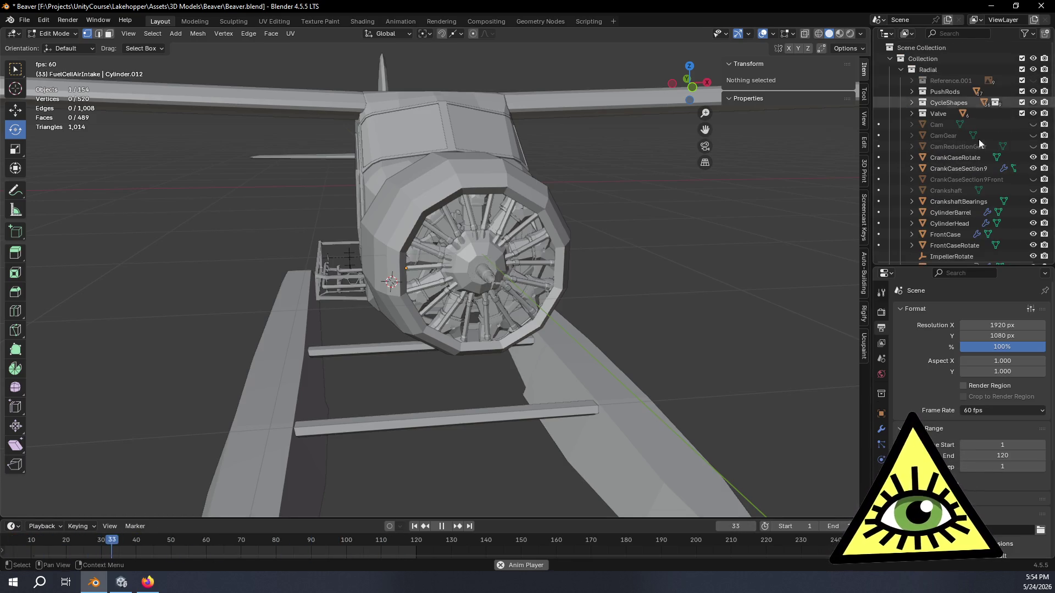
# - Stop playback, hide and collapse the Radial collection, and show the TurbineExample engine
pyautogui.press('space')
pyautogui.click(1033, 70)
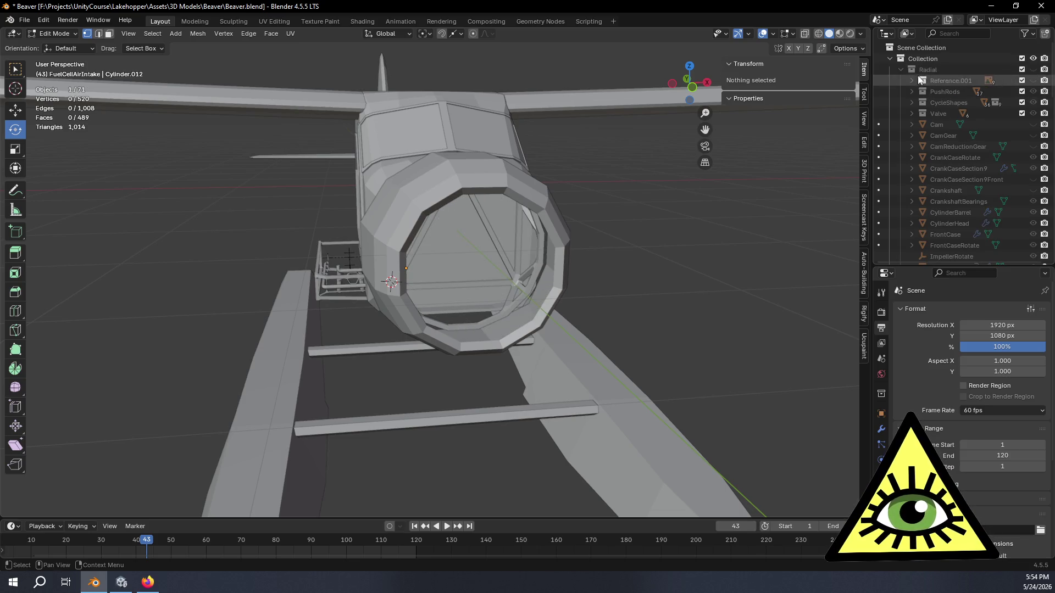
pyautogui.click(901, 70)
pyautogui.click(1033, 81)
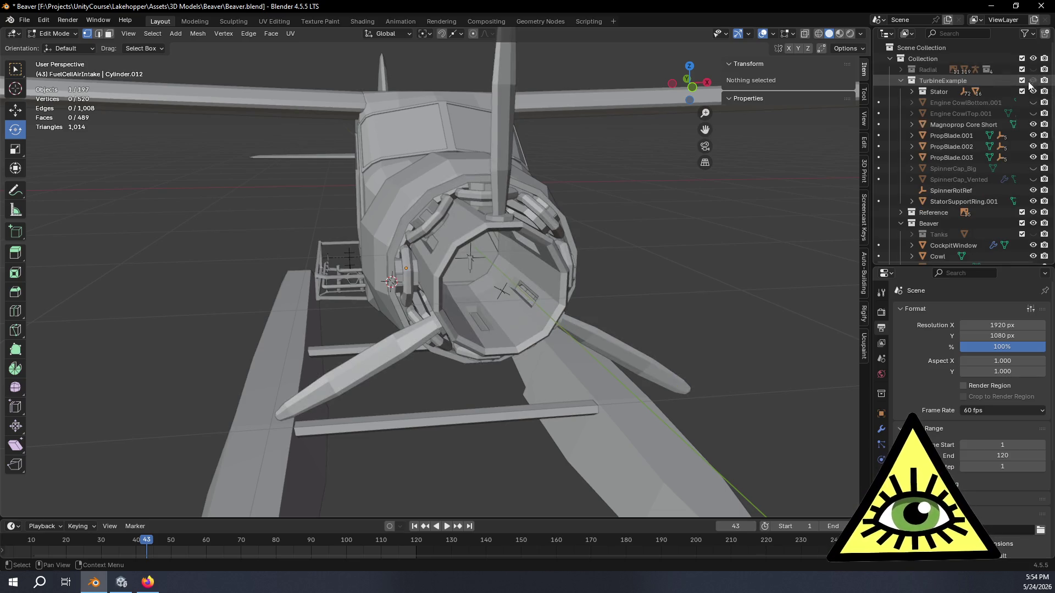
pyautogui.moveTo(824, 163)
pyautogui.mouseDown(button='middle')
pyautogui.moveTo(660, 218)
pyautogui.moveTo(656, 244)
pyautogui.moveTo(628, 229)
pyautogui.mouseUp(button='middle')
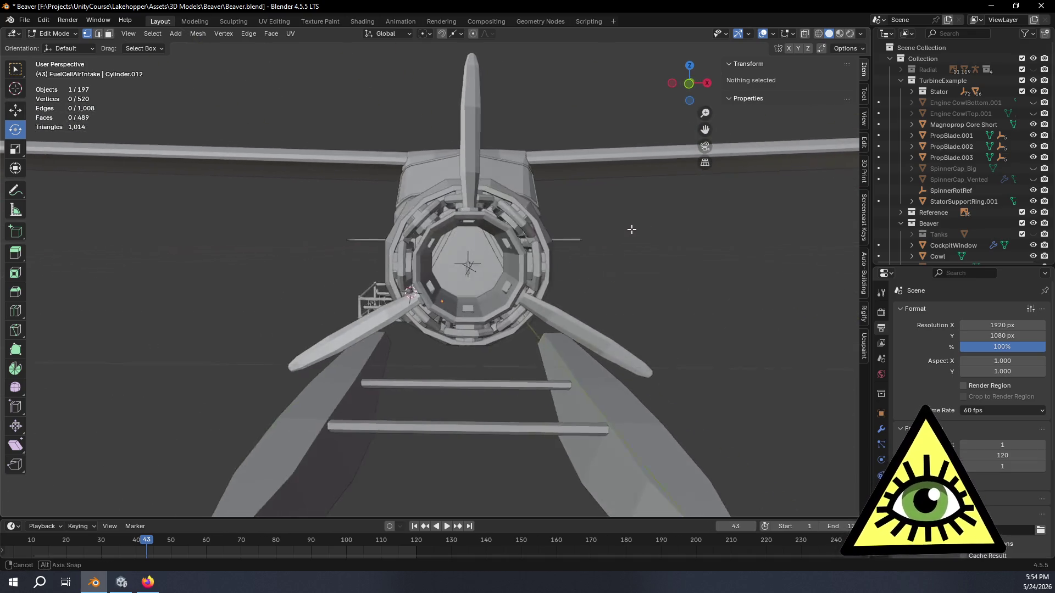
pyautogui.scroll(2, 620, 239)
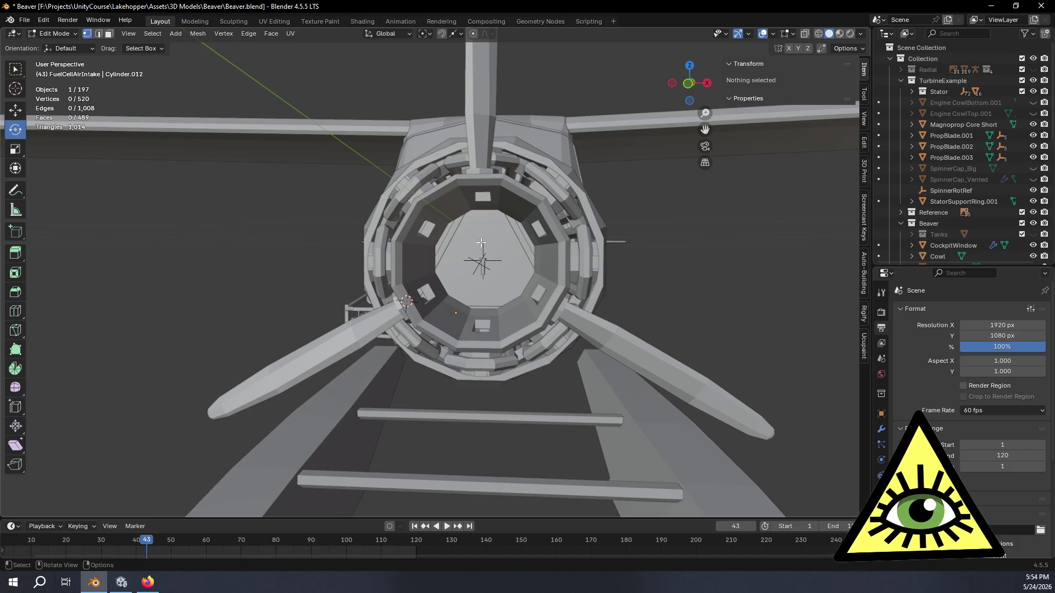
pyautogui.moveTo(482, 243); pyautogui.dragTo(552, 270, button='middle')
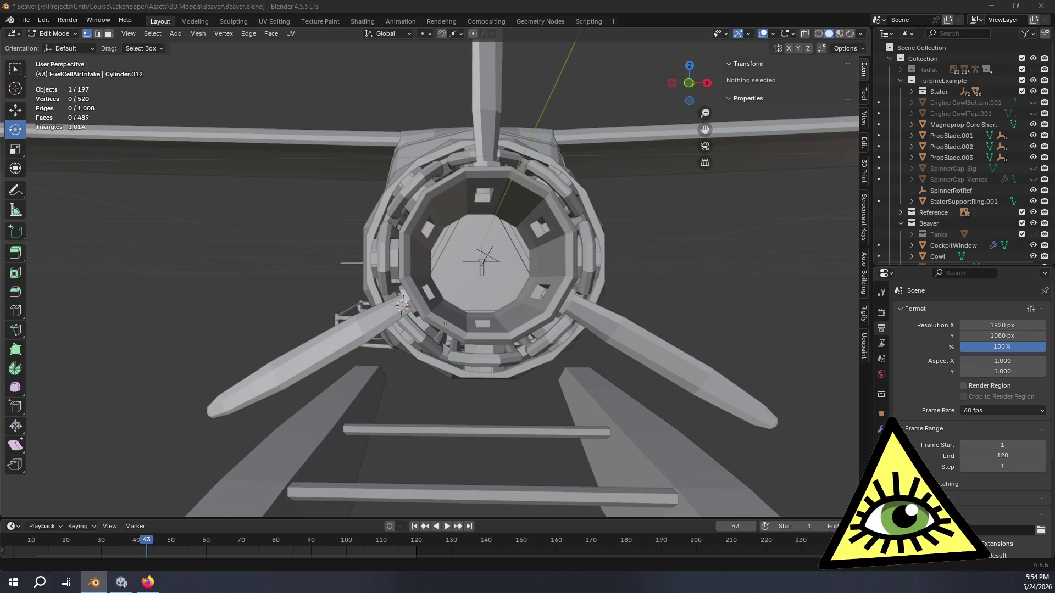
pyautogui.moveTo(495, 330); pyautogui.dragTo(594, 346, button='middle')
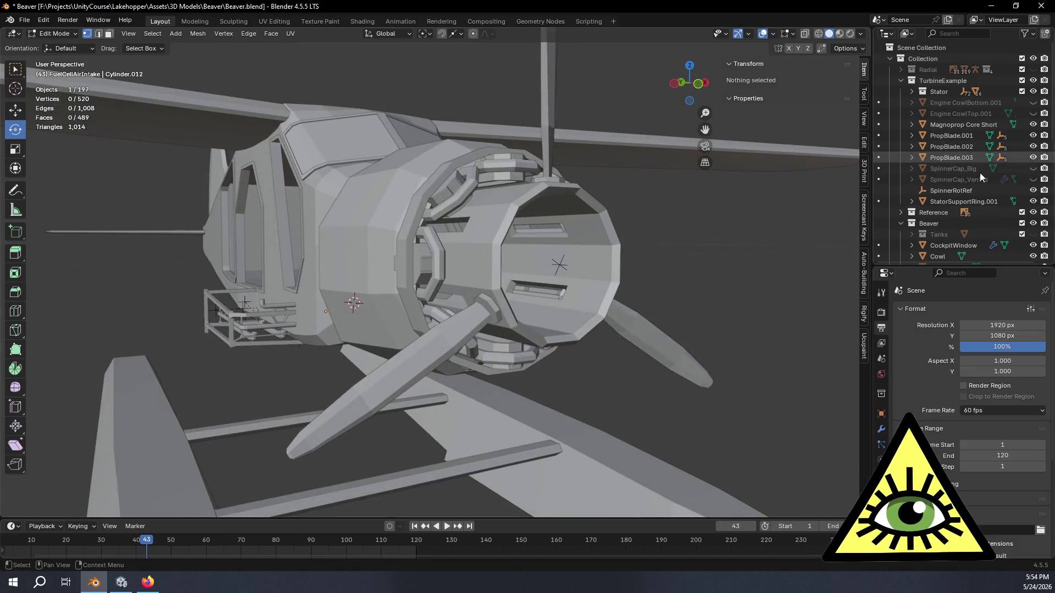
pyautogui.scroll(-5, 982, 203)
# - Swap the short Cowl for CowlLong and inspect it, then switch to the motor reference browser
pyautogui.click(1033, 146)
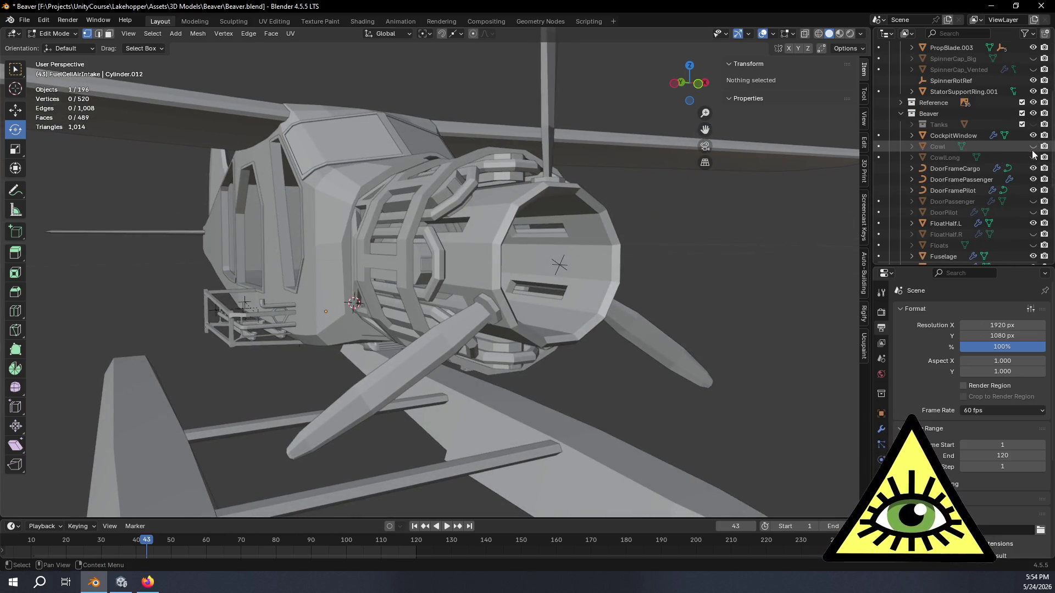
pyautogui.moveTo(528, 297)
pyautogui.mouseDown(button='middle')
pyautogui.moveTo(607, 258)
pyautogui.moveTo(743, 236)
pyautogui.mouseUp(button='middle')
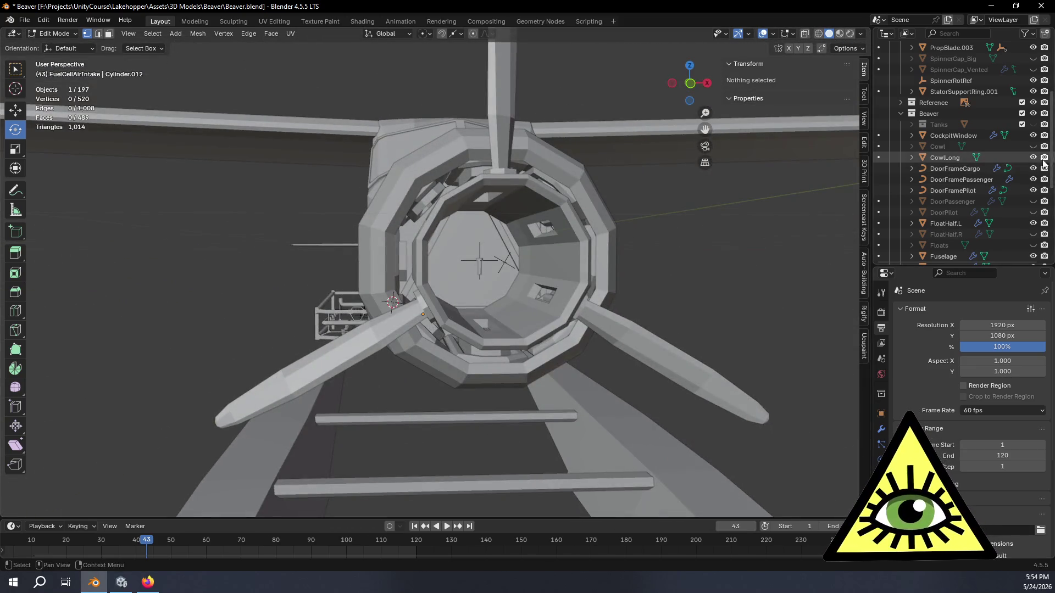
pyautogui.moveTo(667, 253)
pyautogui.mouseDown(button='middle')
pyautogui.moveTo(728, 268)
pyautogui.moveTo(709, 264)
pyautogui.mouseUp(button='middle')
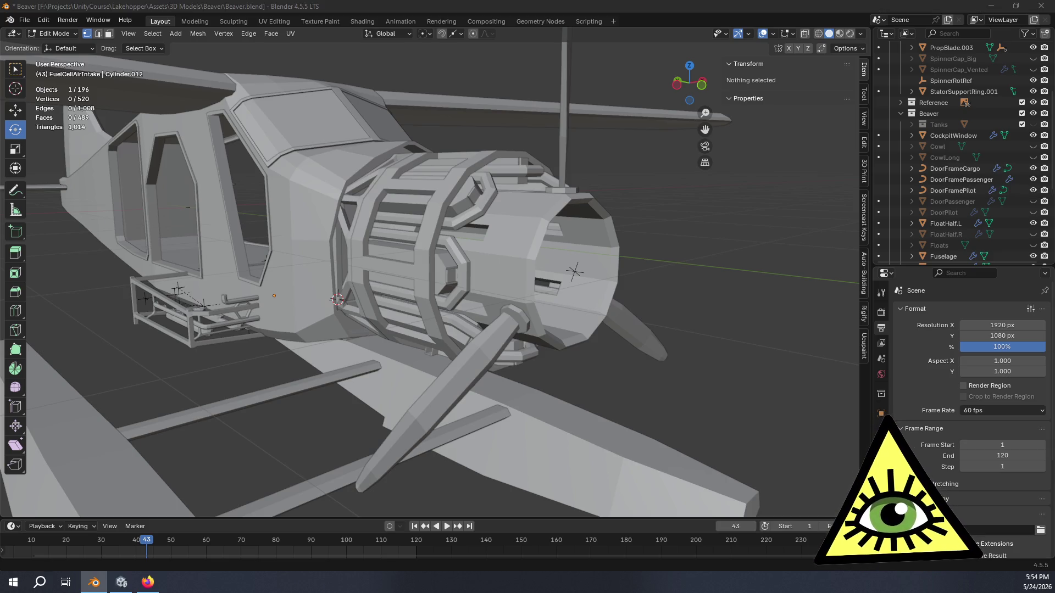
pyautogui.hotkey('alt', 'Tab')
pyautogui.moveTo(798, 105); pyautogui.dragTo(663, 86)
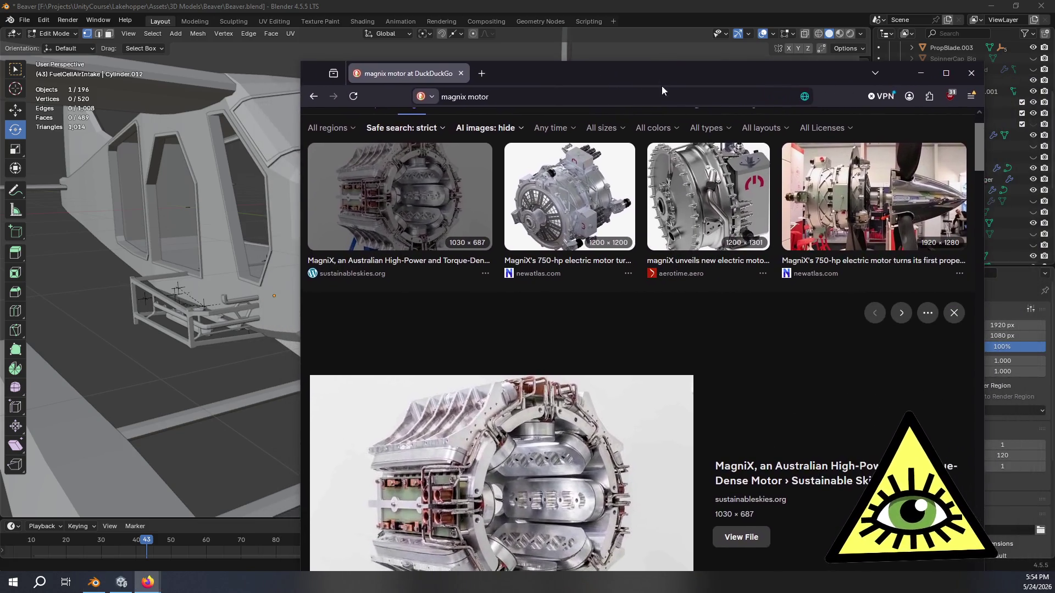
pyautogui.scroll(-1, 696, 270)
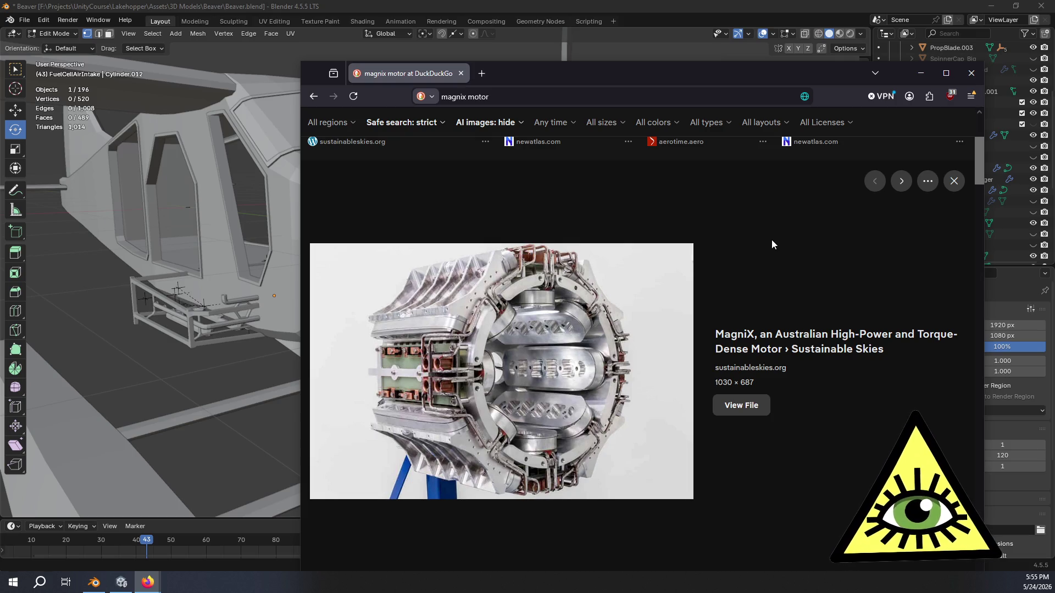
pyautogui.scroll(2, 773, 240)
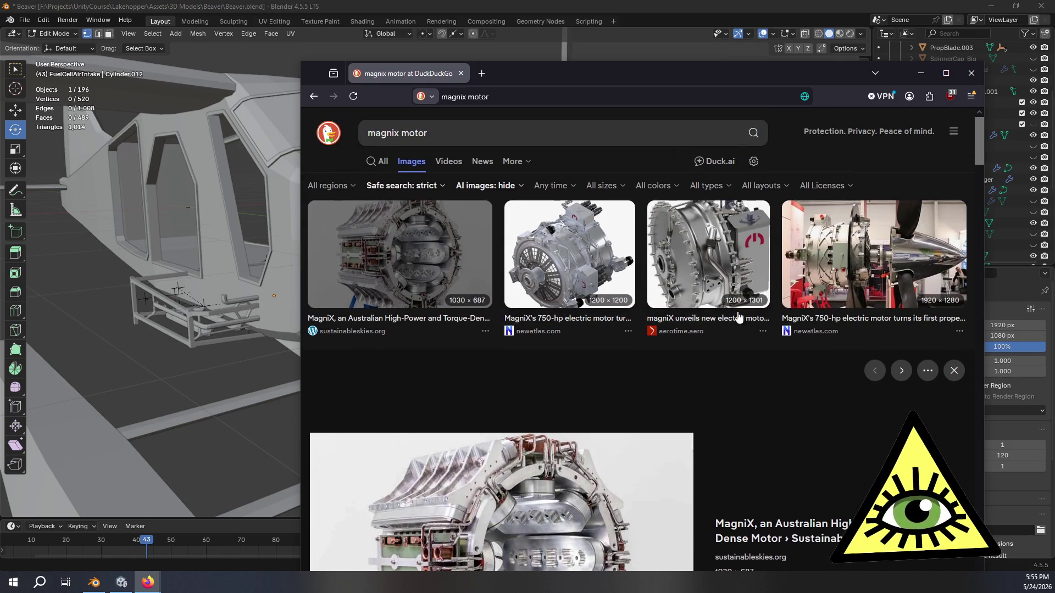
pyautogui.scroll(-1, 774, 370)
pyautogui.scroll(-2, 787, 304)
pyautogui.scroll(-1, 800, 338)
pyautogui.scroll(1, 800, 336)
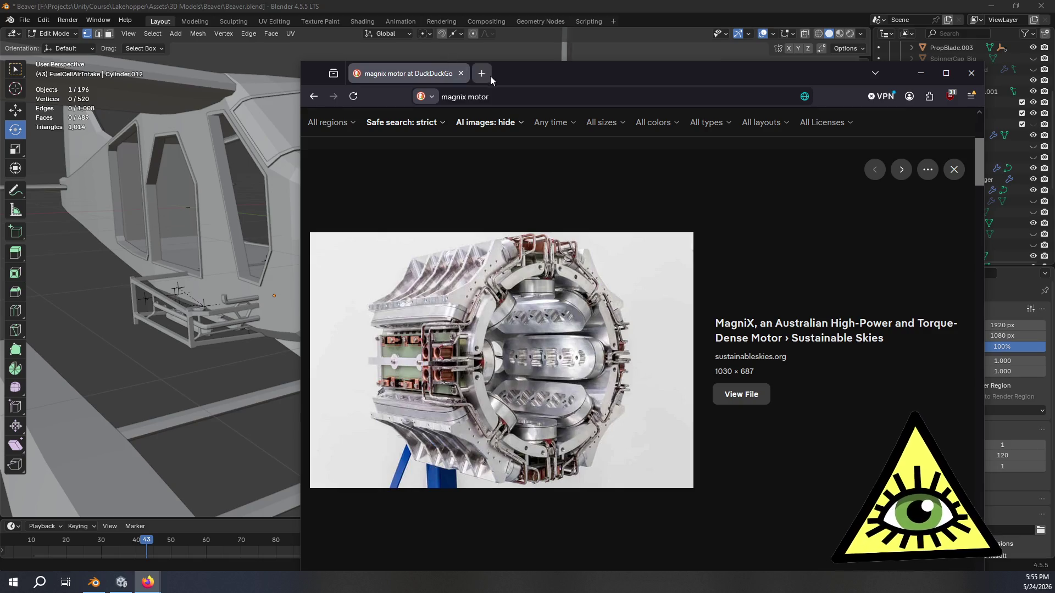
# - Move the MagniX image-results browser aside and return to orbiting the engine
pyautogui.moveTo(513, 74)
pyautogui.mouseDown()
pyautogui.moveTo(911, 57)
pyautogui.moveTo(815, 50)
pyautogui.moveTo(823, 36)
pyautogui.mouseUp()
pyautogui.moveTo(455, 294)
pyautogui.mouseDown(button='middle')
pyautogui.moveTo(354, 276)
pyautogui.moveTo(528, 280)
pyautogui.moveTo(612, 306)
pyautogui.moveTo(617, 332)
pyautogui.moveTo(572, 358)
pyautogui.moveTo(496, 344)
pyautogui.moveTo(375, 259)
pyautogui.moveTo(494, 280)
pyautogui.mouseUp(button='middle')
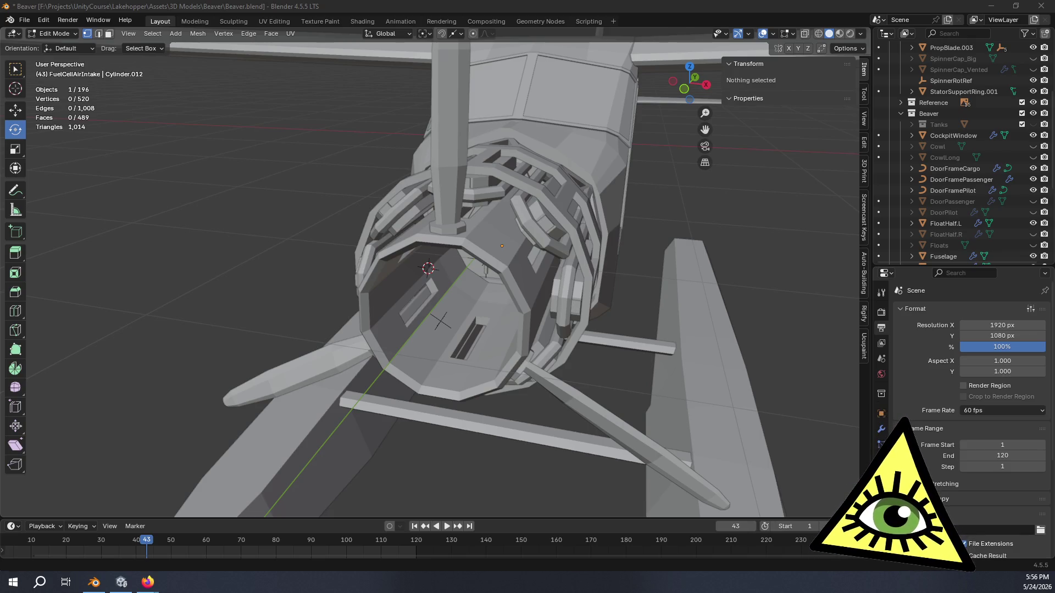
pyautogui.hotkey('alt', 'Tab')
pyautogui.moveTo(742, 51); pyautogui.dragTo(696, 65)
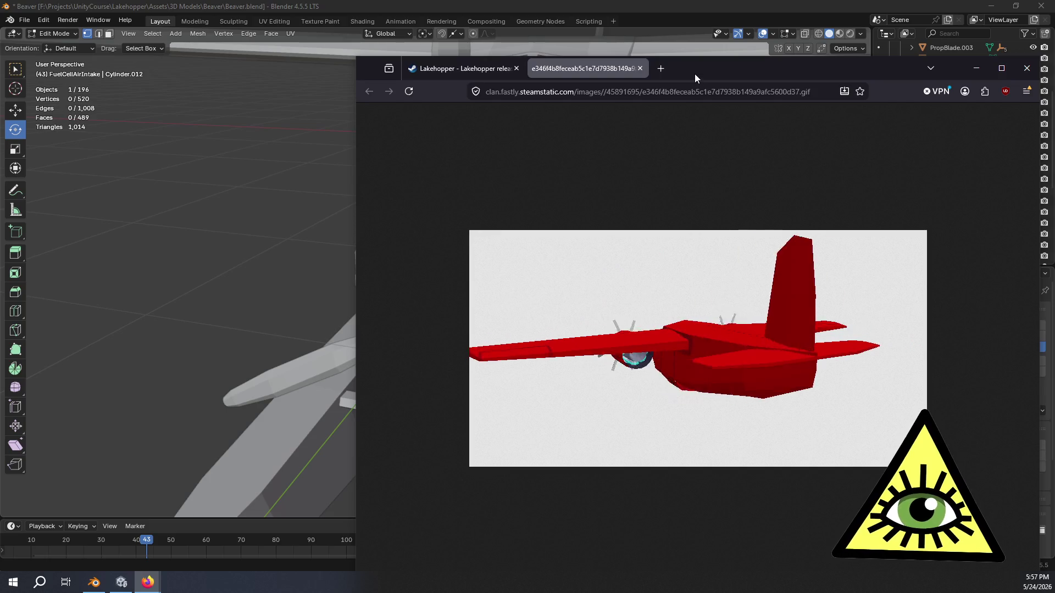
pyautogui.hotkey('alt', 'Tab')
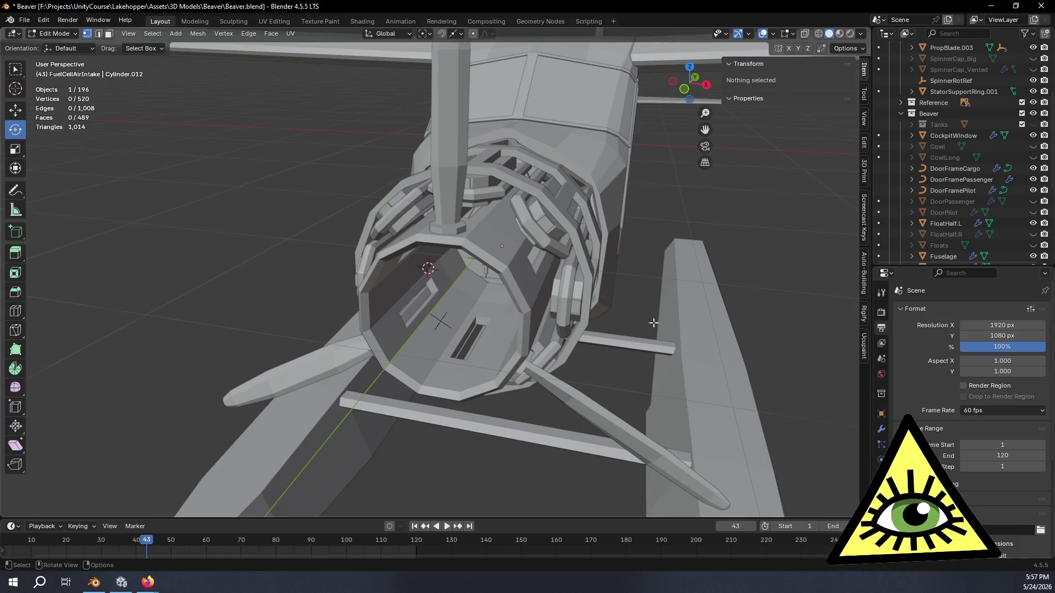
# - View the plane from the front, bring up the MagniX results for comparison, then return to Blender
pyautogui.moveTo(495, 306); pyautogui.dragTo(612, 304, button='middle')
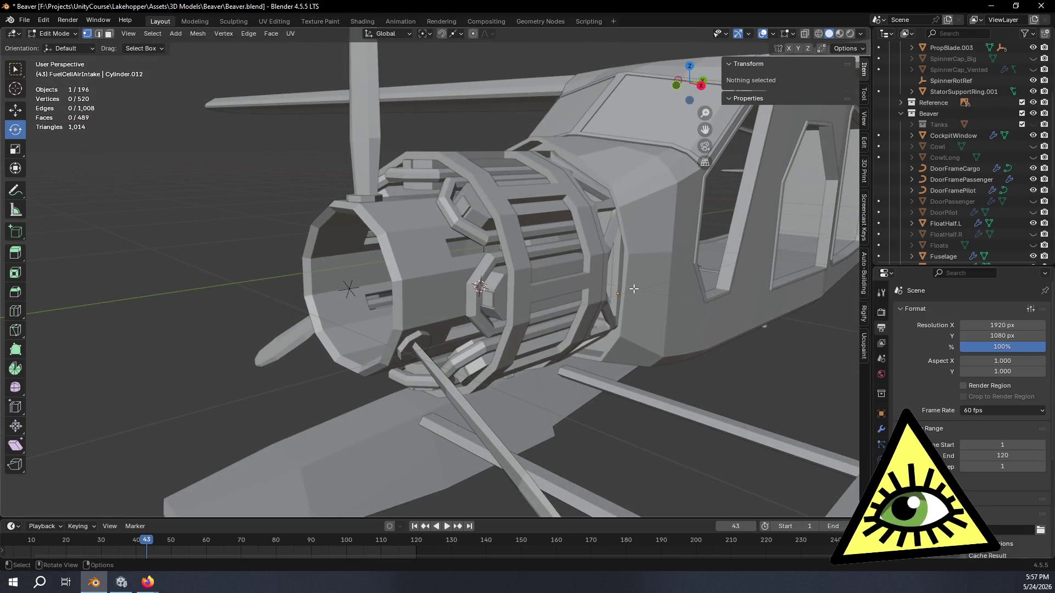
pyautogui.scroll(-4, 640, 283)
pyautogui.moveTo(640, 283)
pyautogui.mouseDown(button='middle')
pyautogui.moveTo(682, 313)
pyautogui.moveTo(564, 373)
pyautogui.mouseUp(button='middle')
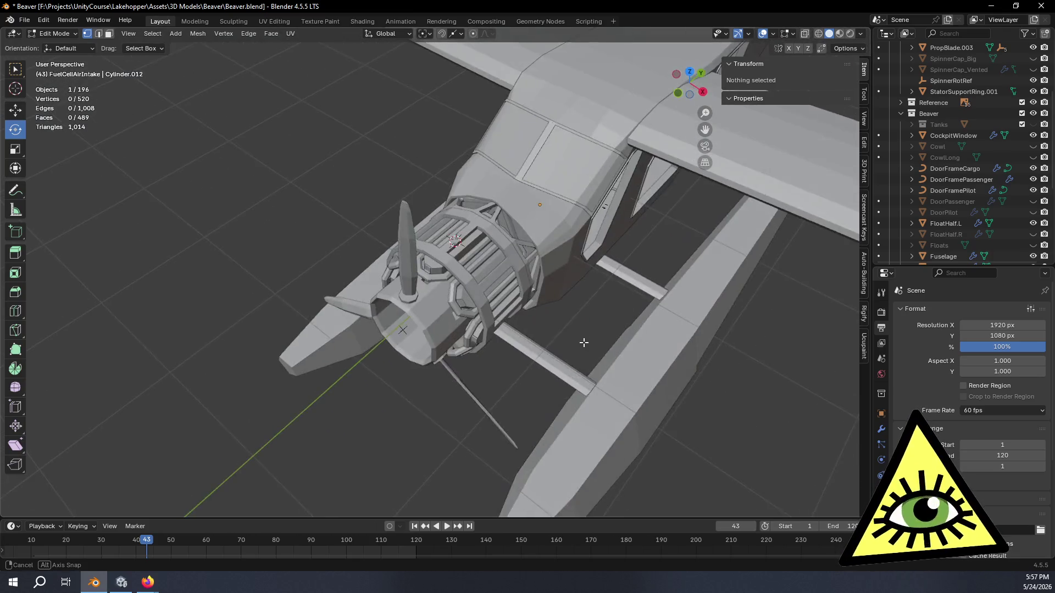
pyautogui.moveTo(563, 373)
pyautogui.mouseDown(button='middle')
pyautogui.moveTo(647, 272)
pyautogui.moveTo(563, 244)
pyautogui.moveTo(638, 231)
pyautogui.mouseUp(button='middle')
pyautogui.scroll(3, 555, 268)
pyautogui.scroll(-3, 638, 231)
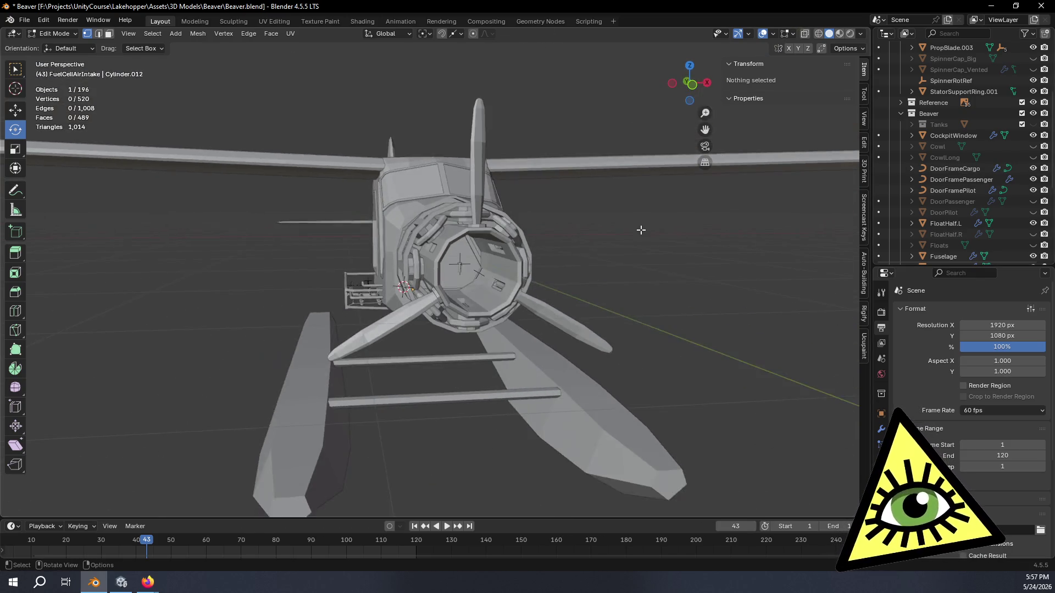
pyautogui.scroll(1, 629, 253)
pyautogui.scroll(2, 642, 255)
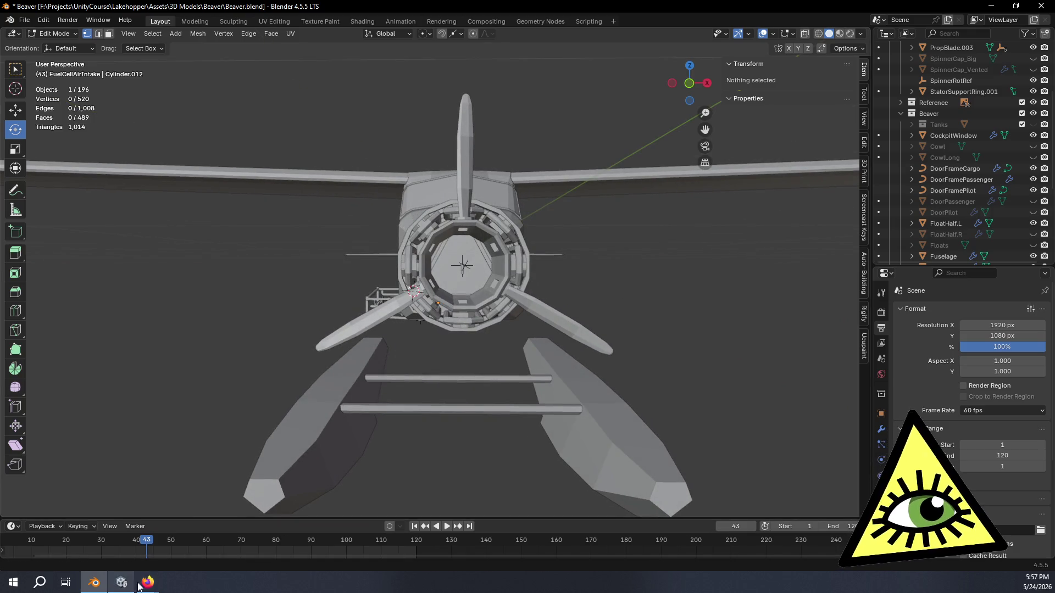
pyautogui.moveTo(147, 583)
pyautogui.click(189, 557)
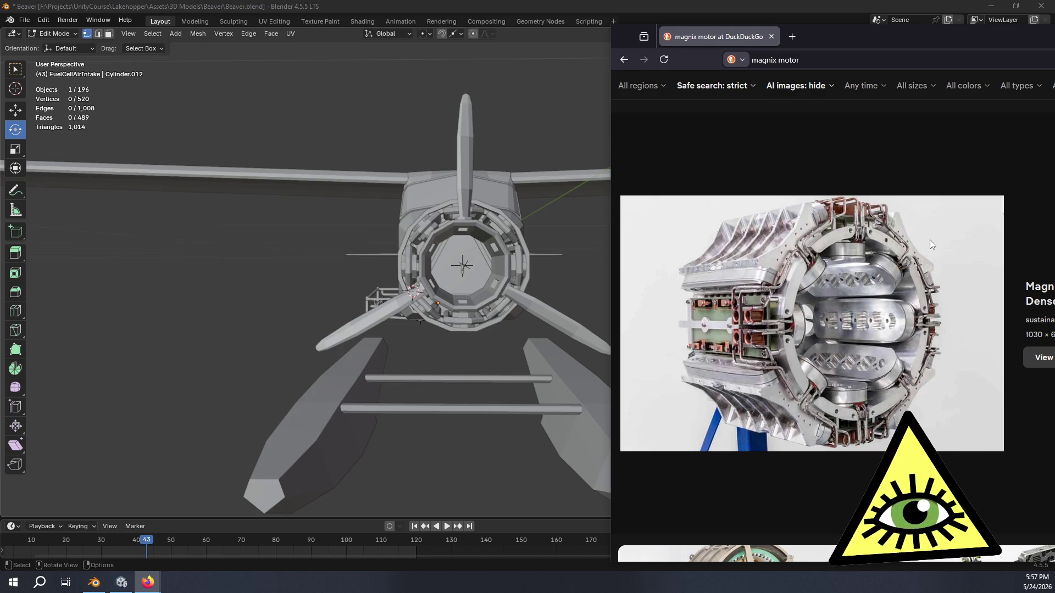
pyautogui.hotkey('alt', 'Tab')
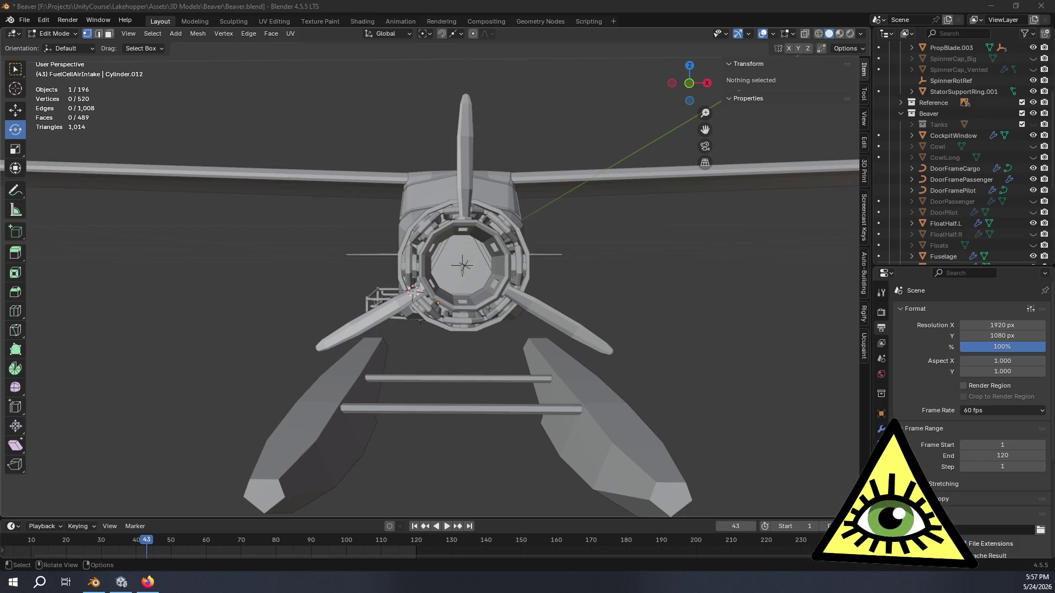
# - Browse more MagniX motor images over the model, then close the Firefox search window
pyautogui.hotkey('alt', 'Tab')
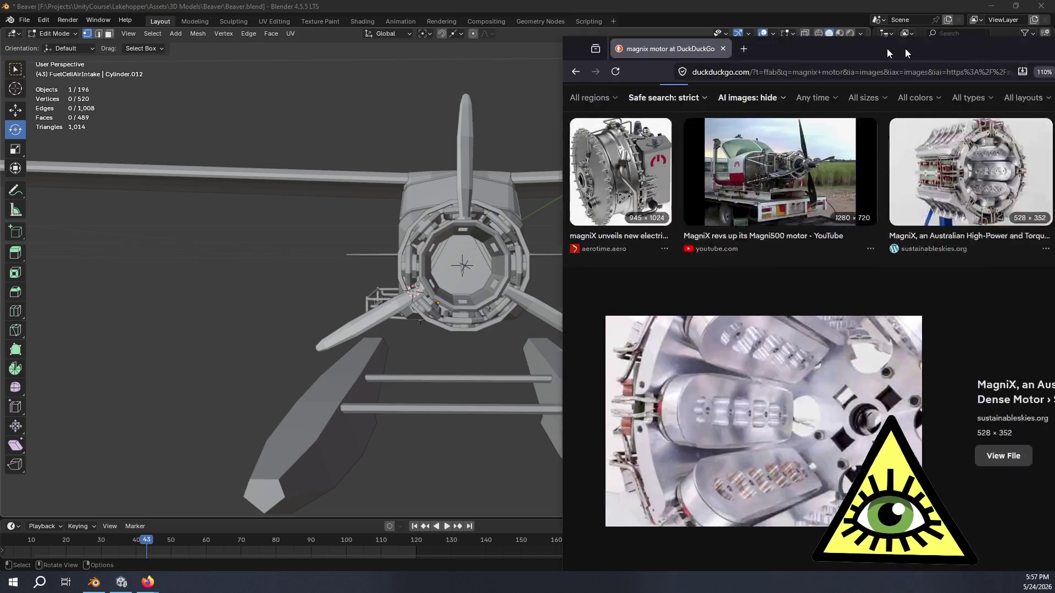
pyautogui.moveTo(603, 14); pyautogui.dragTo(614, 23)
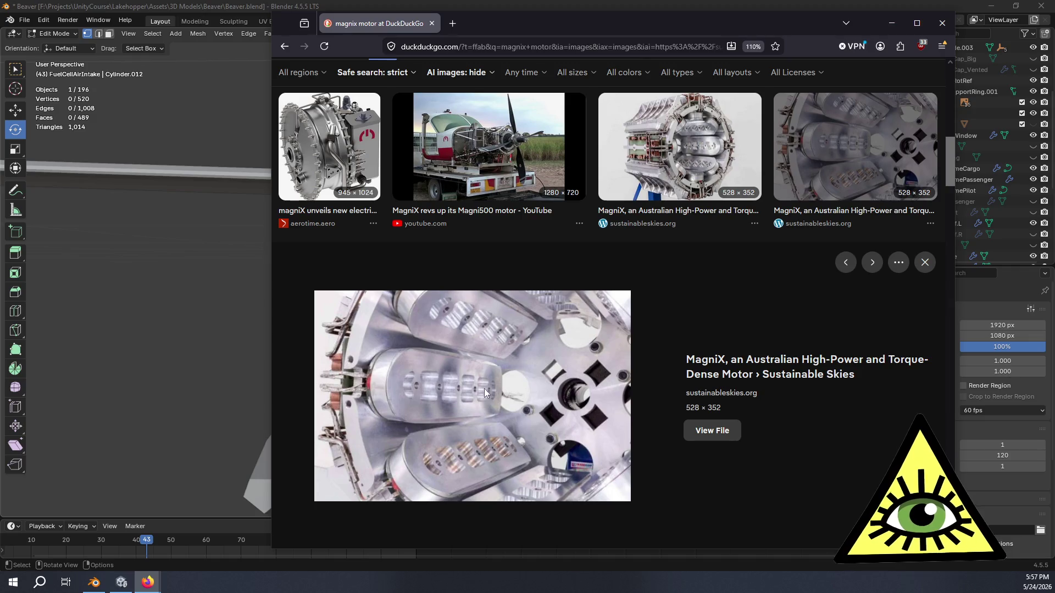
pyautogui.scroll(5, 540, 384)
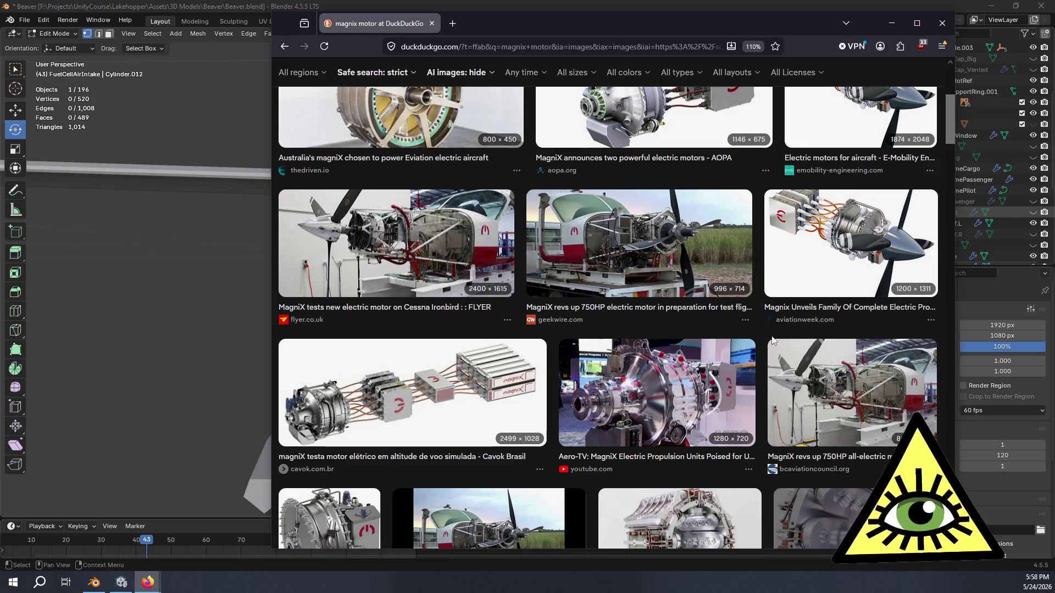
pyautogui.scroll(2, 767, 338)
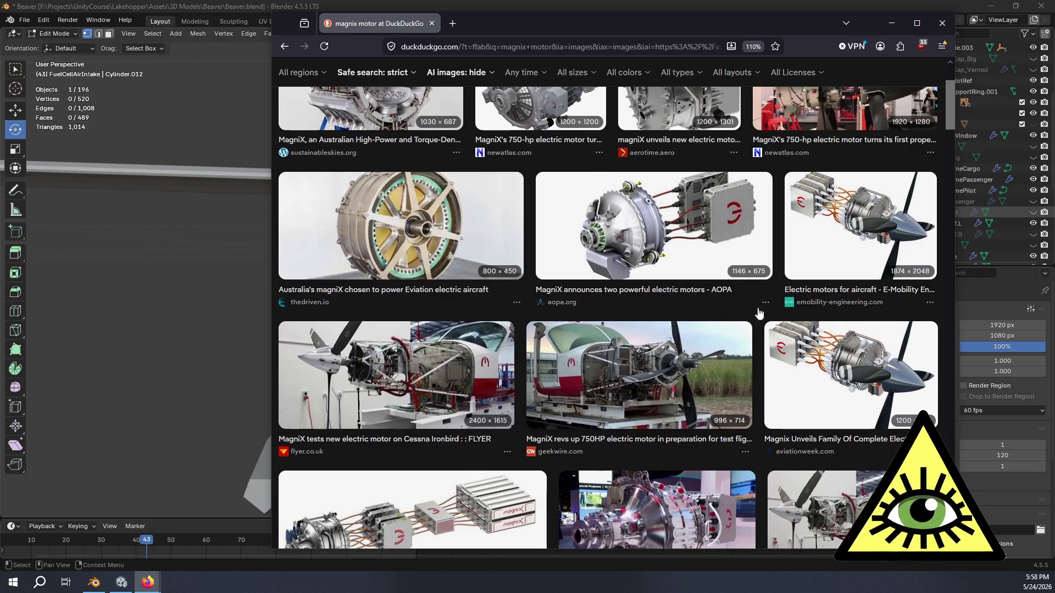
pyautogui.scroll(1, 777, 302)
pyautogui.scroll(1, 775, 303)
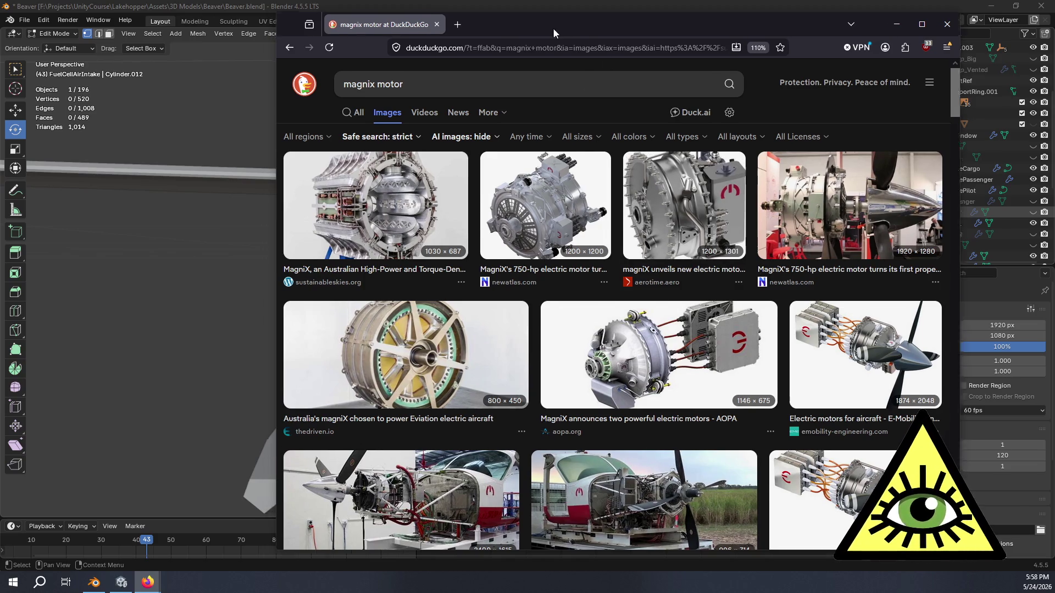
pyautogui.moveTo(554, 28); pyautogui.dragTo(586, 40)
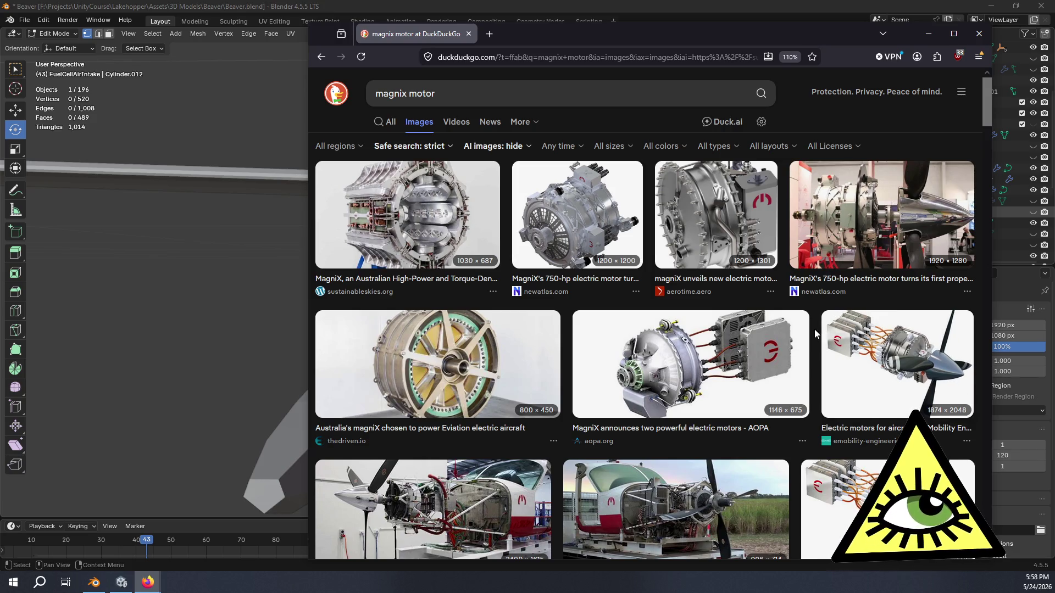
pyautogui.scroll(-5, 814, 328)
pyautogui.scroll(-5, 817, 331)
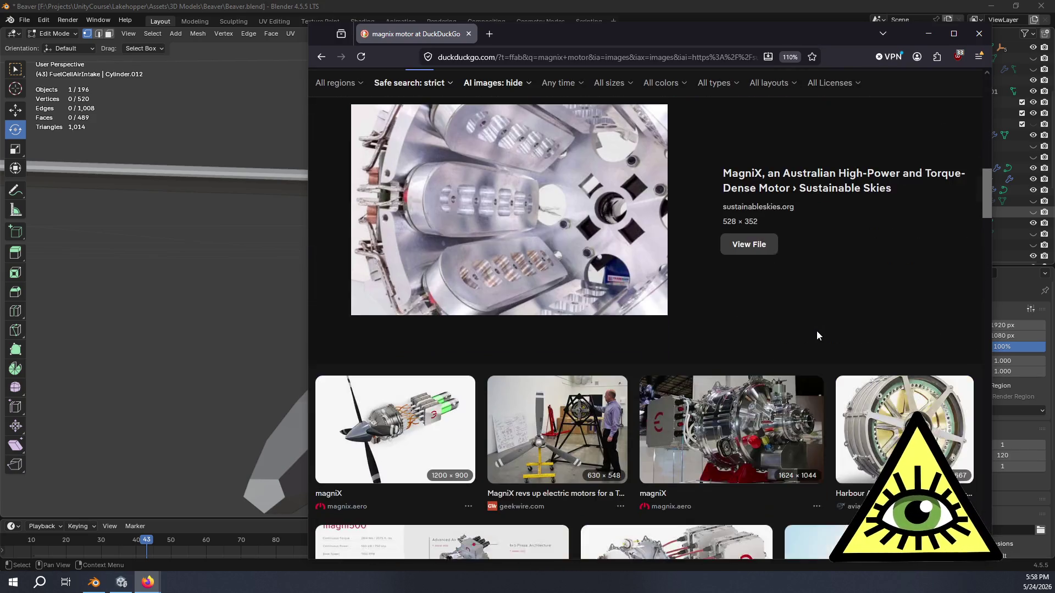
pyautogui.scroll(-3, 816, 331)
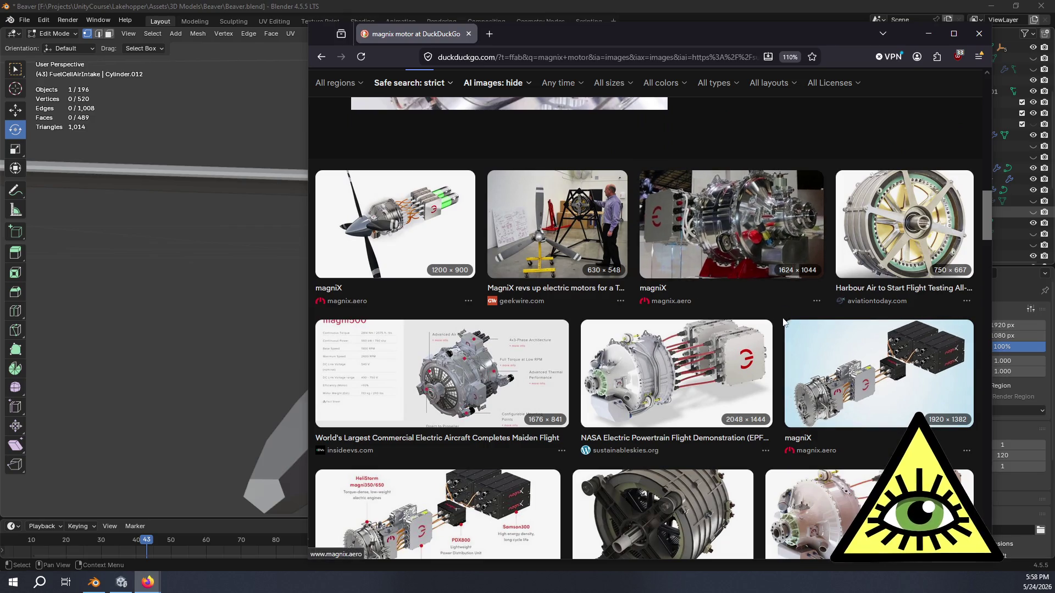
pyautogui.scroll(-4, 777, 330)
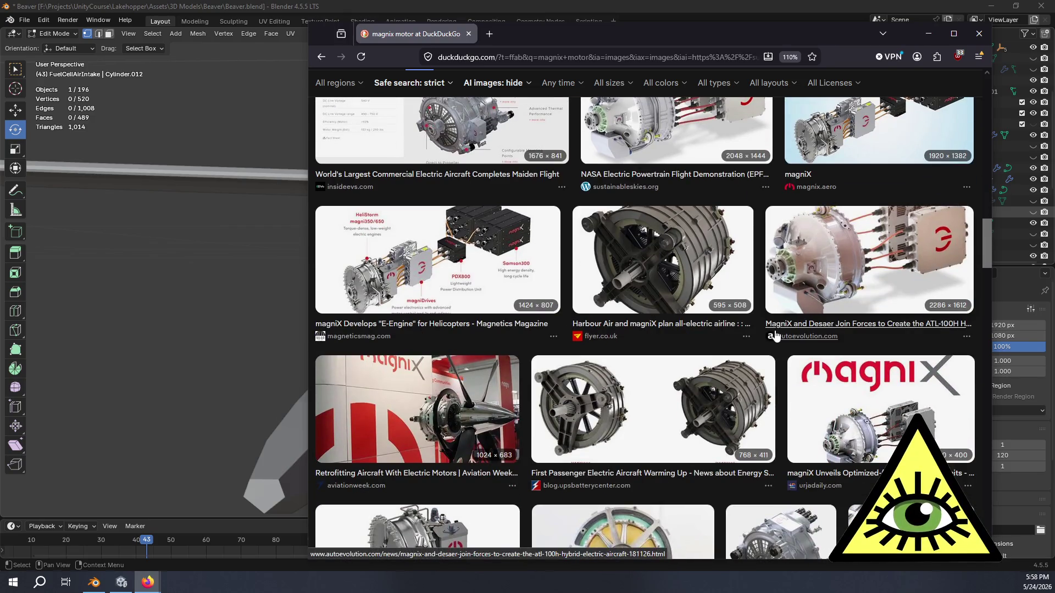
pyautogui.scroll(-2, 775, 338)
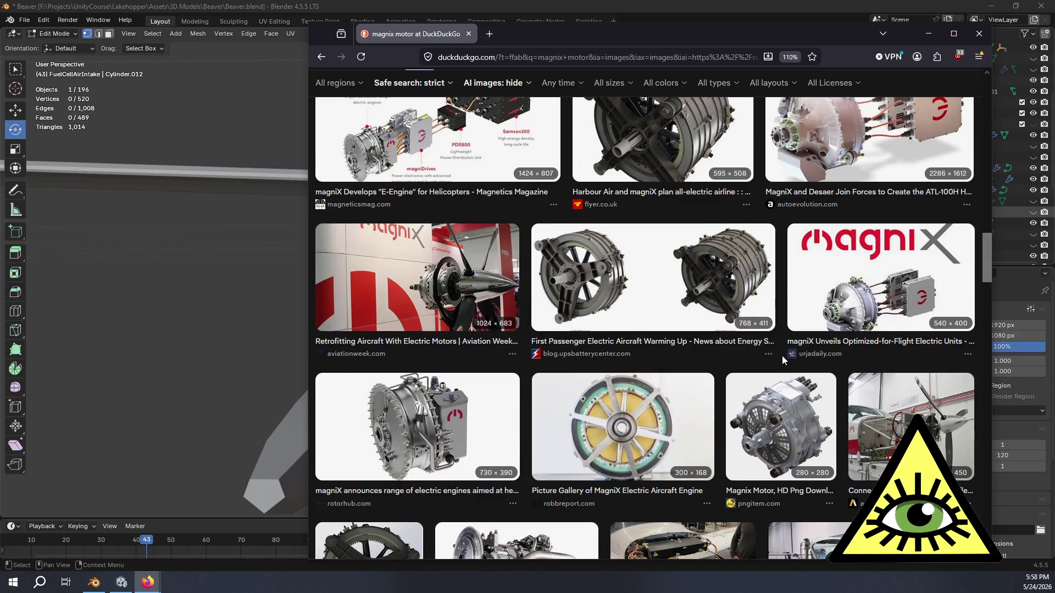
pyautogui.scroll(2, 781, 354)
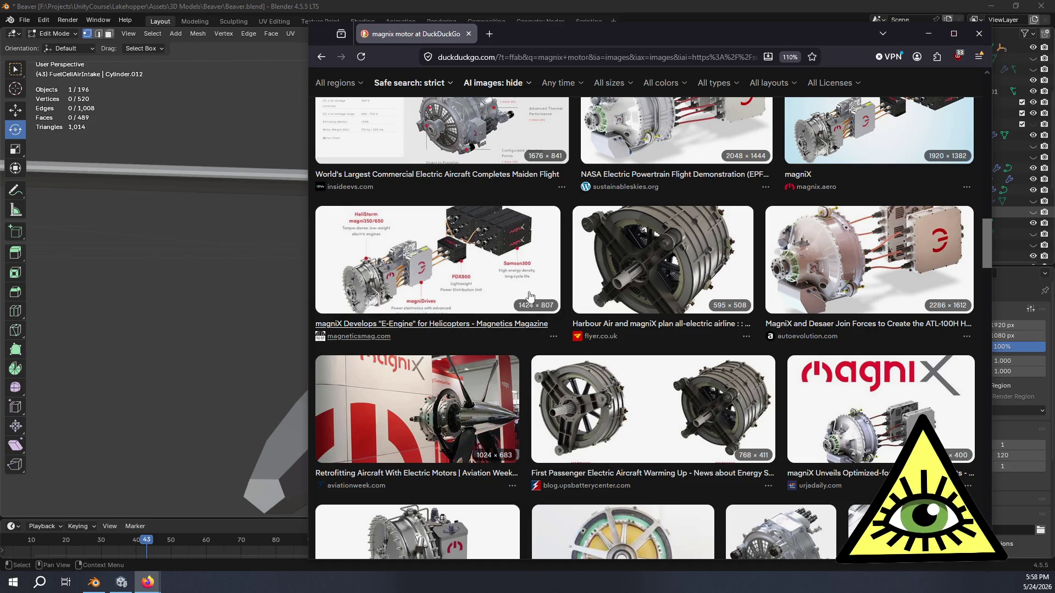
pyautogui.click(467, 34)
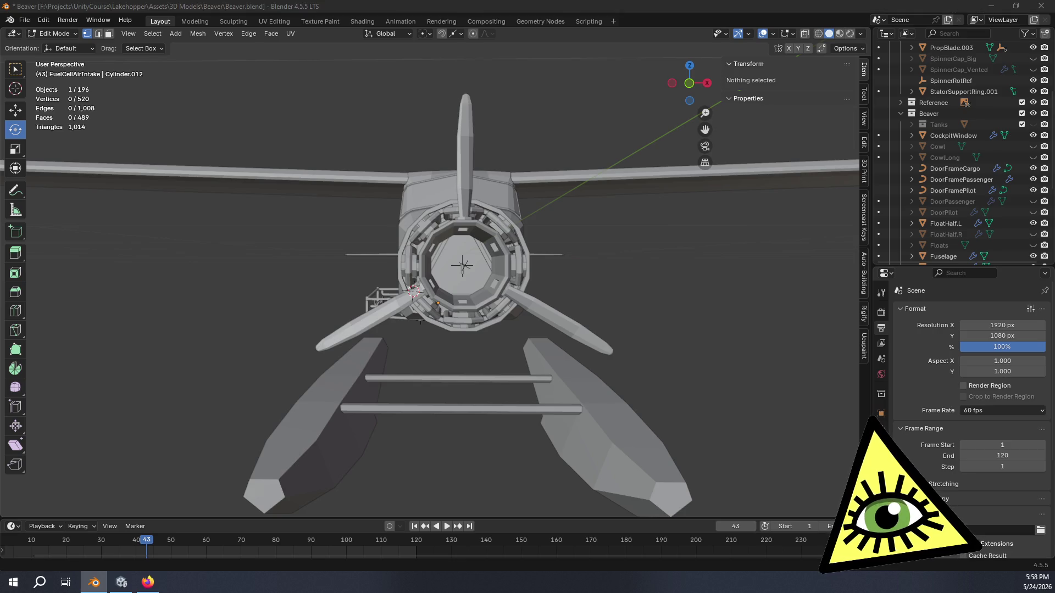
# - Orbit around the seaplane from three-quarter, underside and frontal angles to inspect it
pyautogui.moveTo(419, 321); pyautogui.dragTo(586, 317, button='middle')
pyautogui.moveTo(522, 314)
pyautogui.mouseDown(button='middle')
pyautogui.moveTo(475, 351)
pyautogui.moveTo(604, 350)
pyautogui.mouseUp(button='middle')
pyautogui.moveTo(773, 349); pyautogui.dragTo(595, 359, button='middle')
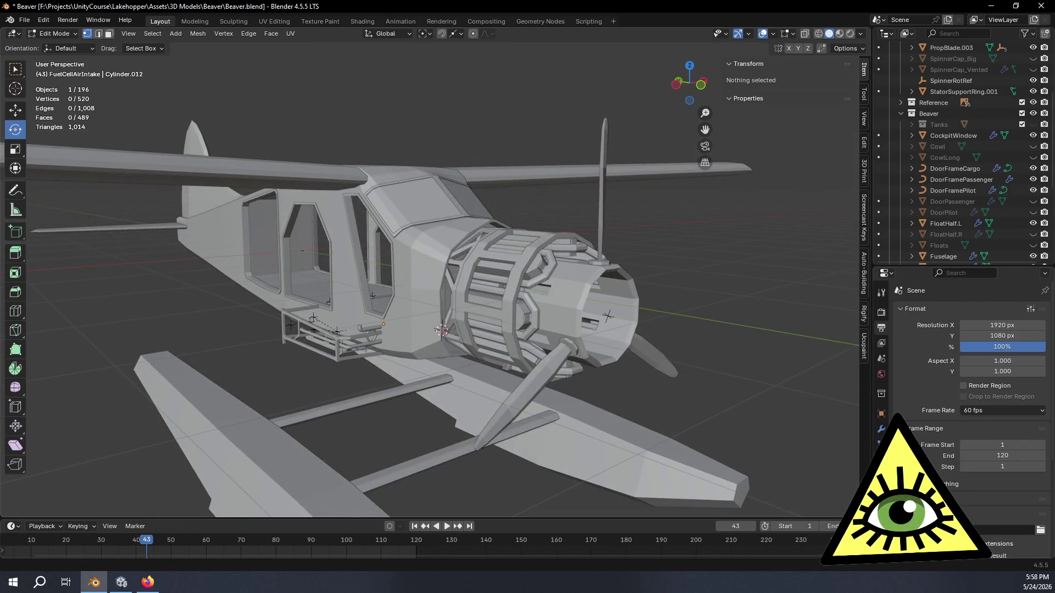
pyautogui.moveTo(825, 301)
pyautogui.mouseDown(button='middle')
pyautogui.moveTo(860, 221)
pyautogui.moveTo(525, 333)
pyautogui.moveTo(532, 282)
pyautogui.moveTo(597, 297)
pyautogui.mouseUp(button='middle')
pyautogui.scroll(3, 950, 209)
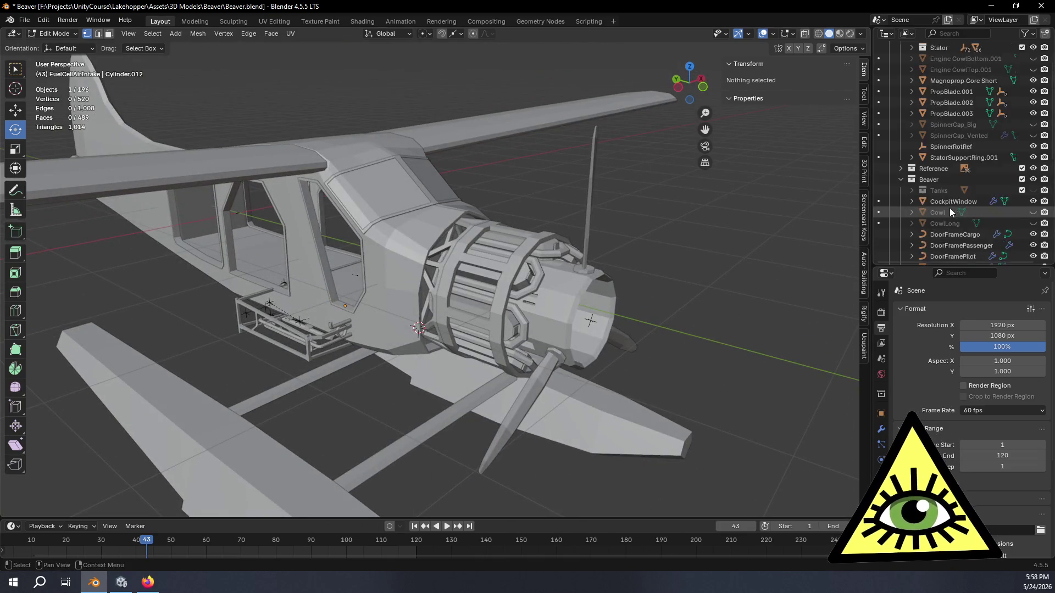
pyautogui.scroll(2, 949, 208)
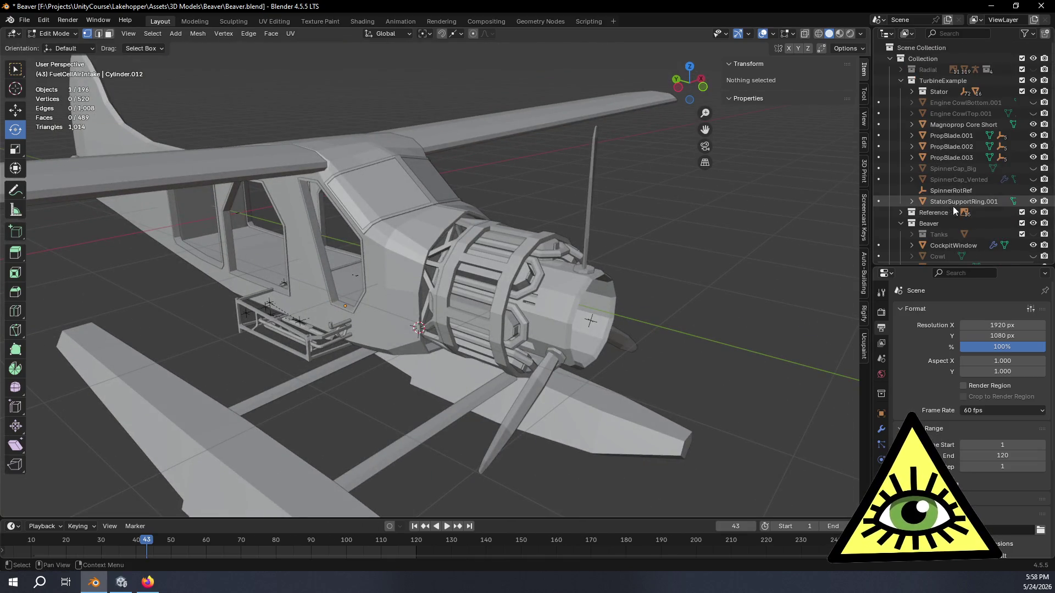
# - Hide the TurbineExample engine collection and inspect the nose frame from the side and underside
pyautogui.click(1033, 80)
pyautogui.moveTo(626, 247)
pyautogui.mouseDown(button='middle')
pyautogui.moveTo(554, 249)
pyautogui.moveTo(778, 195)
pyautogui.mouseUp(button='middle')
pyautogui.moveTo(466, 216)
pyautogui.mouseDown(button='middle')
pyautogui.moveTo(427, 298)
pyautogui.moveTo(448, 248)
pyautogui.mouseUp(button='middle')
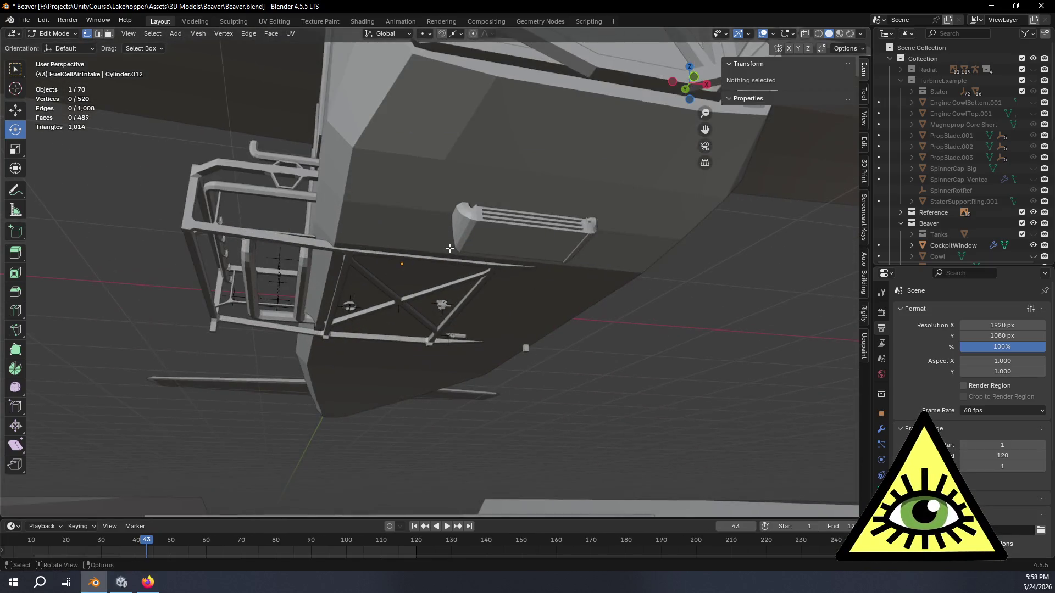
# - Make the scene see-through with X-ray and hide the Beaver fuselage collection
pyautogui.hotkey('alt', 'z')
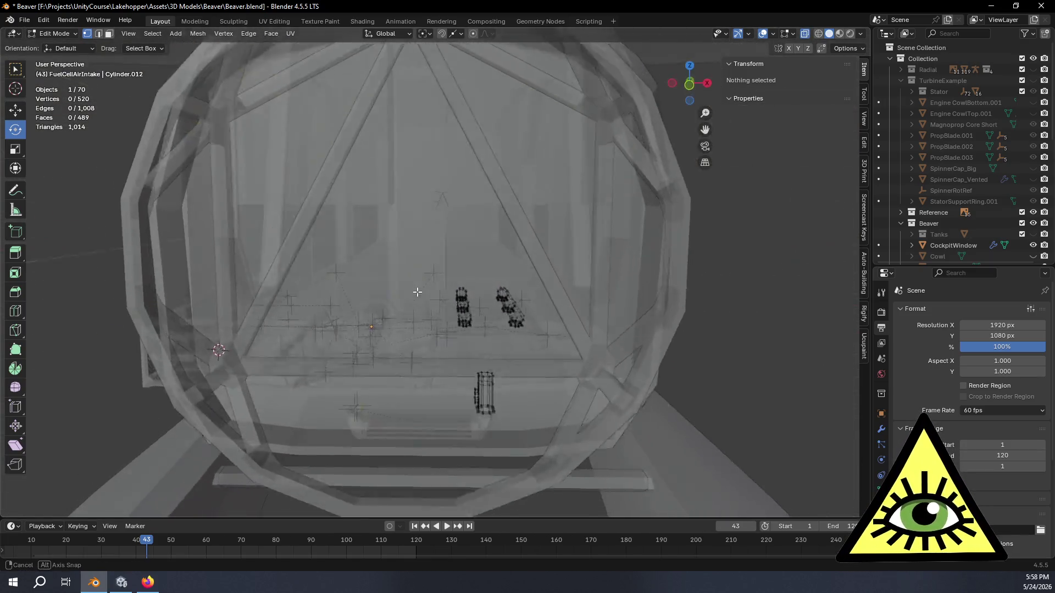
pyautogui.moveTo(450, 248)
pyautogui.mouseDown(button='middle')
pyautogui.moveTo(575, 397)
pyautogui.moveTo(836, 266)
pyautogui.mouseUp(button='middle')
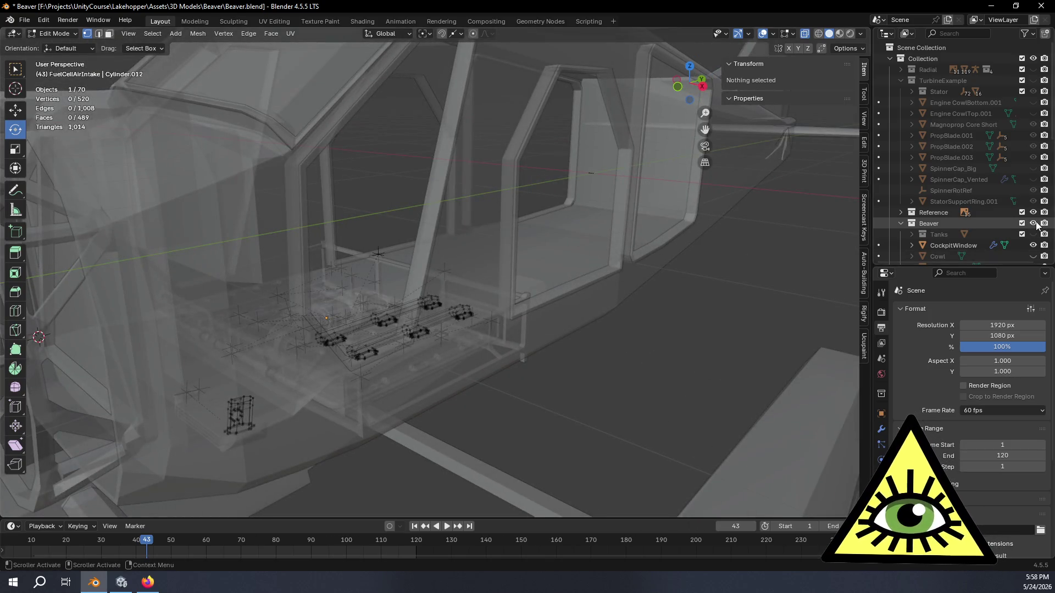
pyautogui.click(1034, 223)
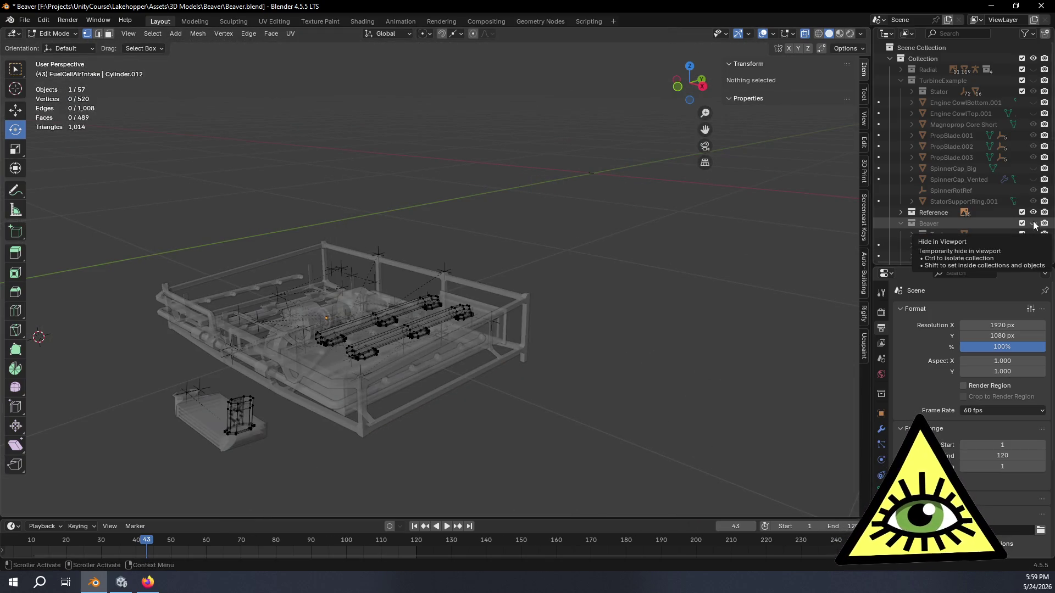
pyautogui.scroll(-2, 939, 227)
pyautogui.moveTo(495, 288)
pyautogui.mouseDown(button='middle')
pyautogui.moveTo(405, 277)
pyautogui.moveTo(461, 249)
pyautogui.moveTo(483, 222)
pyautogui.moveTo(510, 239)
pyautogui.mouseUp(button='middle')
pyautogui.scroll(3, 404, 277)
pyautogui.scroll(3, 405, 277)
pyautogui.scroll(-2, 428, 264)
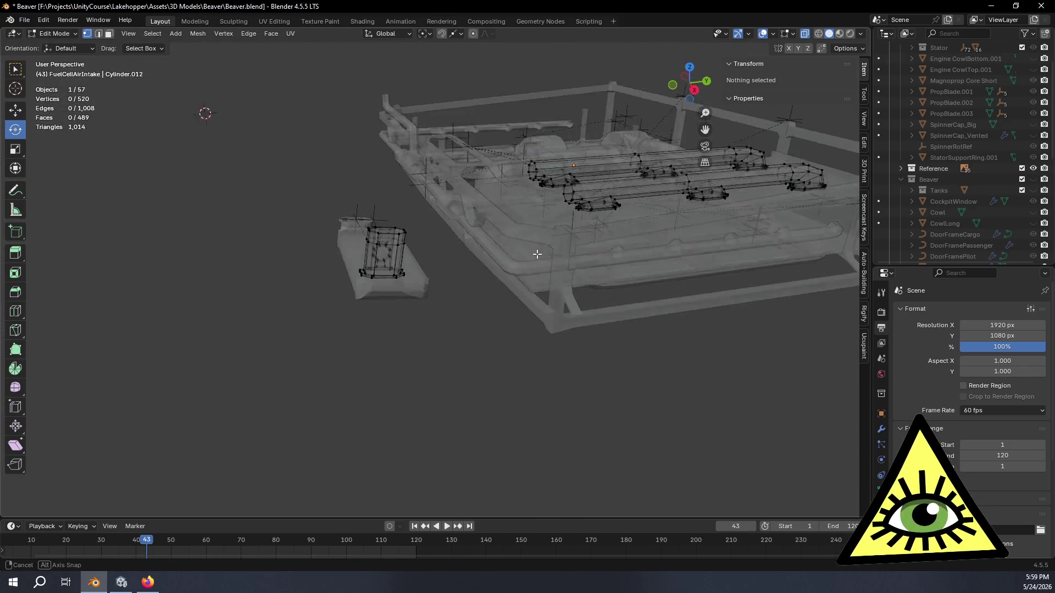
# - Snap to a top-down orthographic view over the frame and fuel tanks
pyautogui.moveTo(510, 240)
pyautogui.mouseDown(button='middle')
pyautogui.moveTo(442, 333)
pyautogui.moveTo(504, 263)
pyautogui.mouseUp(button='middle')
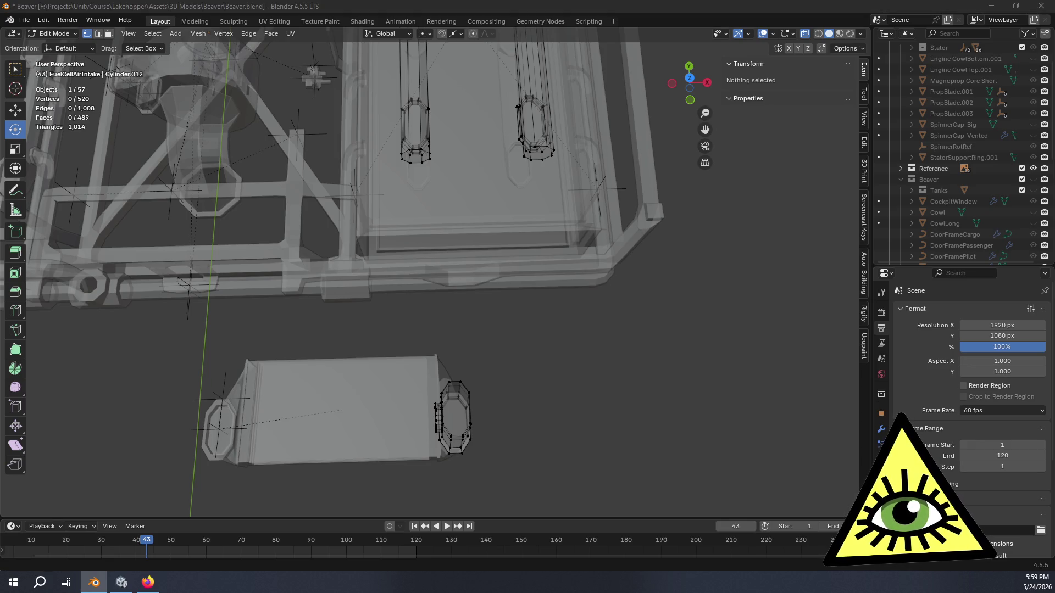
pyautogui.moveTo(683, 85); pyautogui.dragTo(689, 94)
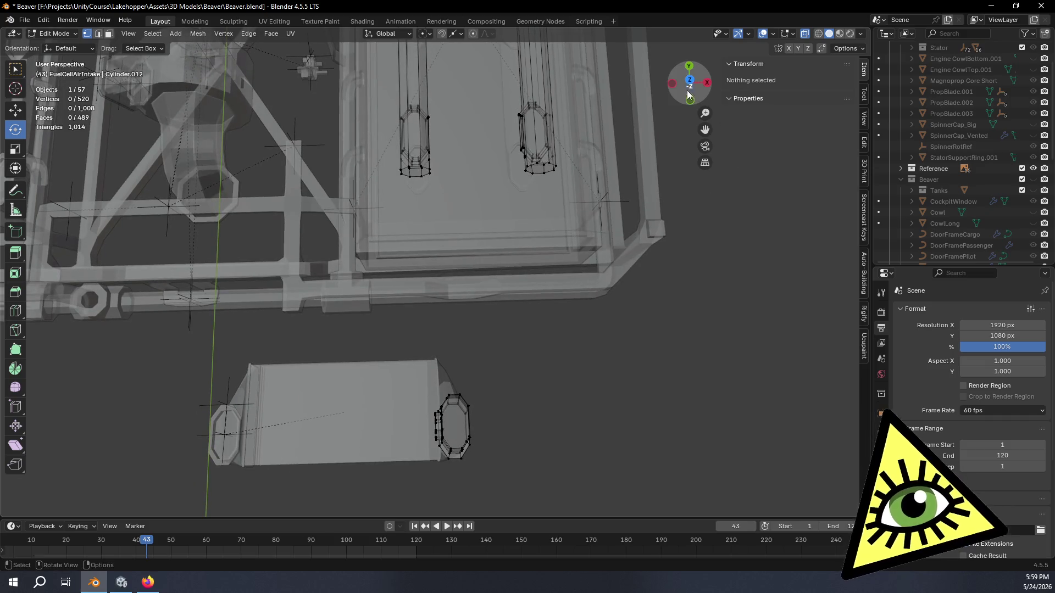
pyautogui.click(690, 81)
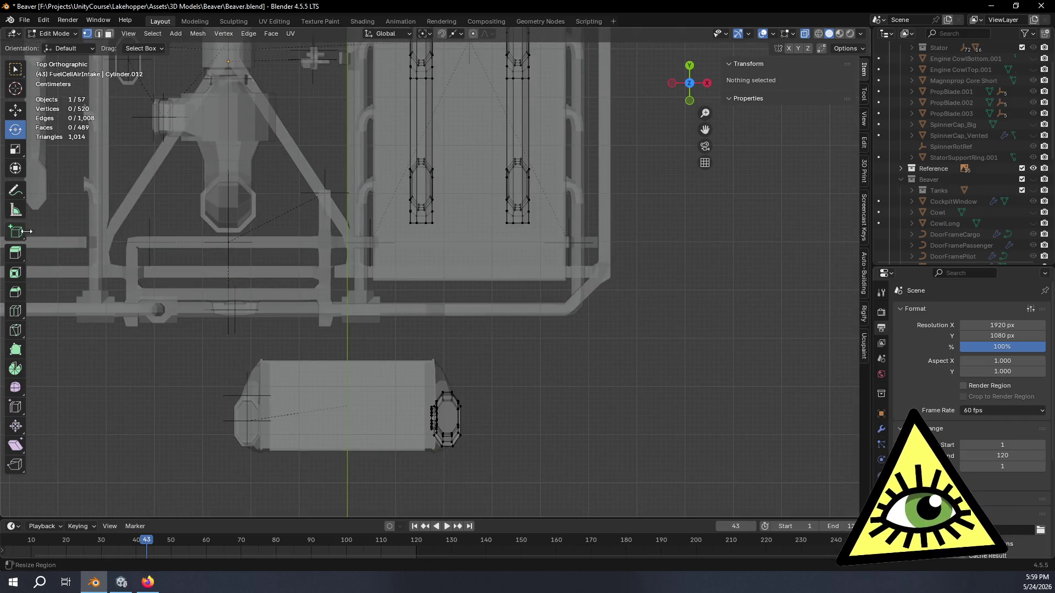
pyautogui.hotkey('shift', 'space')
pyautogui.press('d')
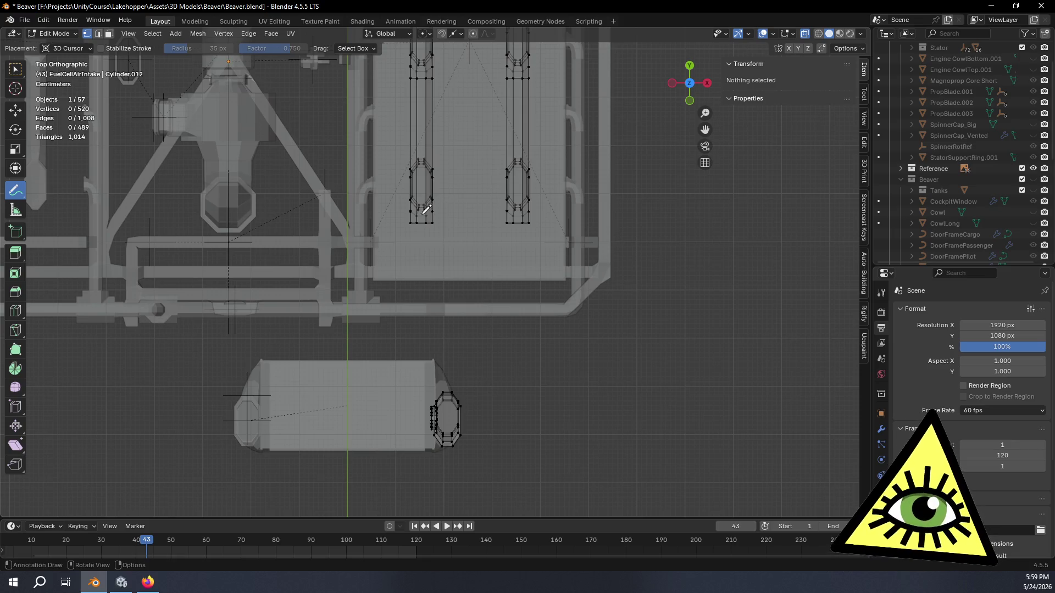
# - Sketch fuel lines from both tanks toward the intake, then erase that first attempt
pyautogui.moveTo(417, 224); pyautogui.dragTo(431, 241)
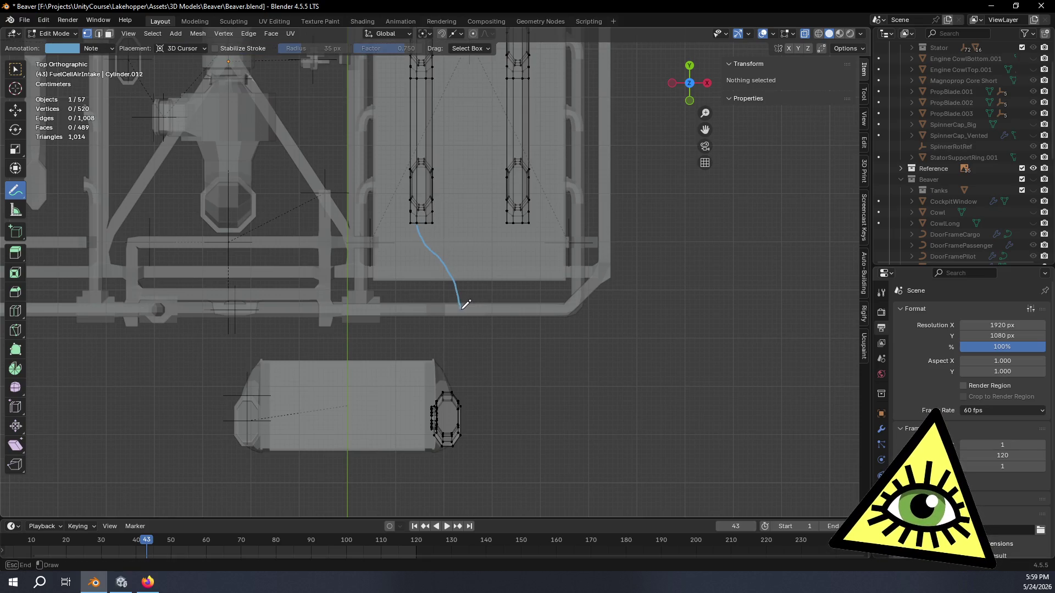
pyautogui.moveTo(518, 222); pyautogui.dragTo(469, 322)
pyautogui.moveTo(449, 410); pyautogui.dragTo(445, 425)
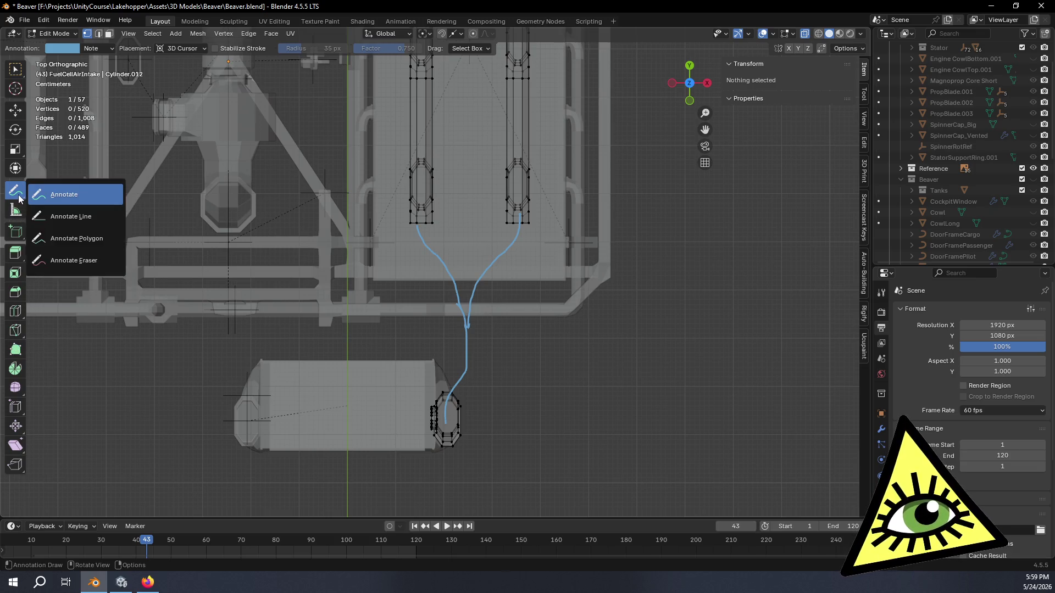
pyautogui.moveTo(19, 198); pyautogui.dragTo(56, 263)
pyautogui.moveTo(404, 354); pyautogui.dragTo(457, 240)
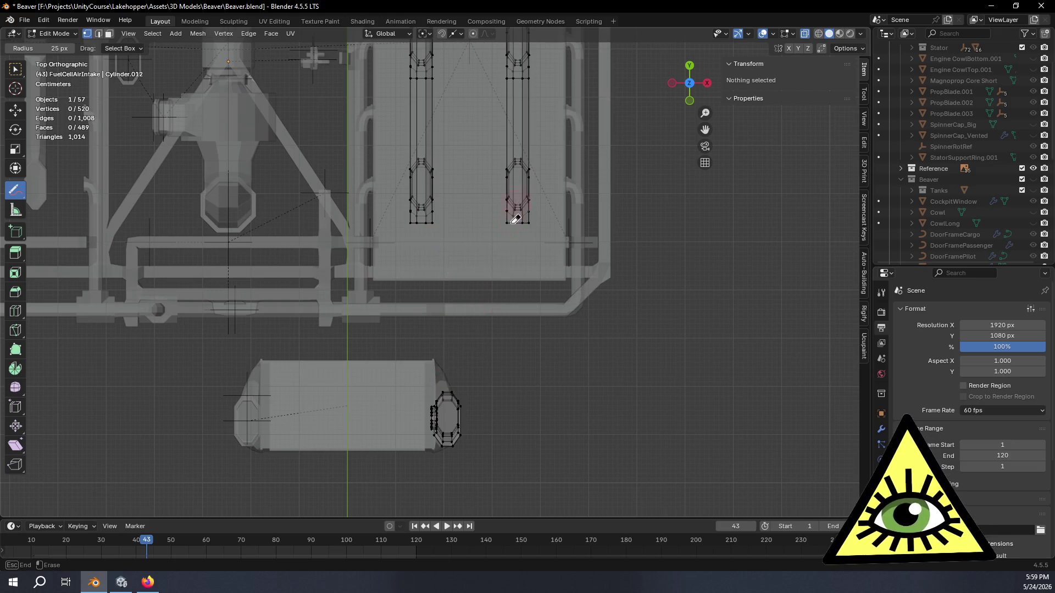
pyautogui.moveTo(458, 240); pyautogui.dragTo(486, 272)
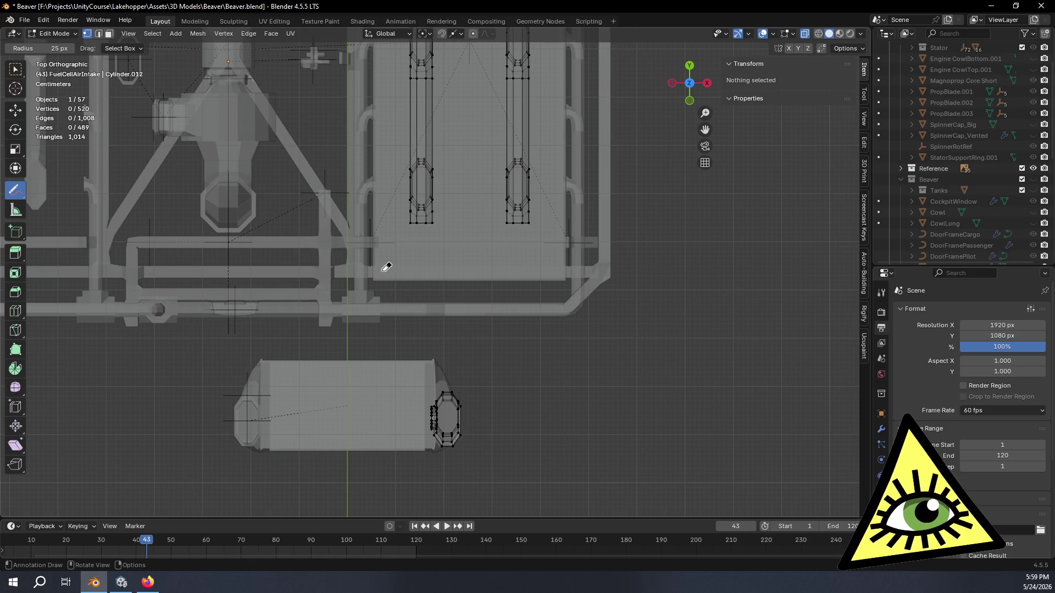
# - Redraw lines from the left and right tanks to the fuel cell, then erase them again
pyautogui.click(14, 190)
pyautogui.click(48, 195)
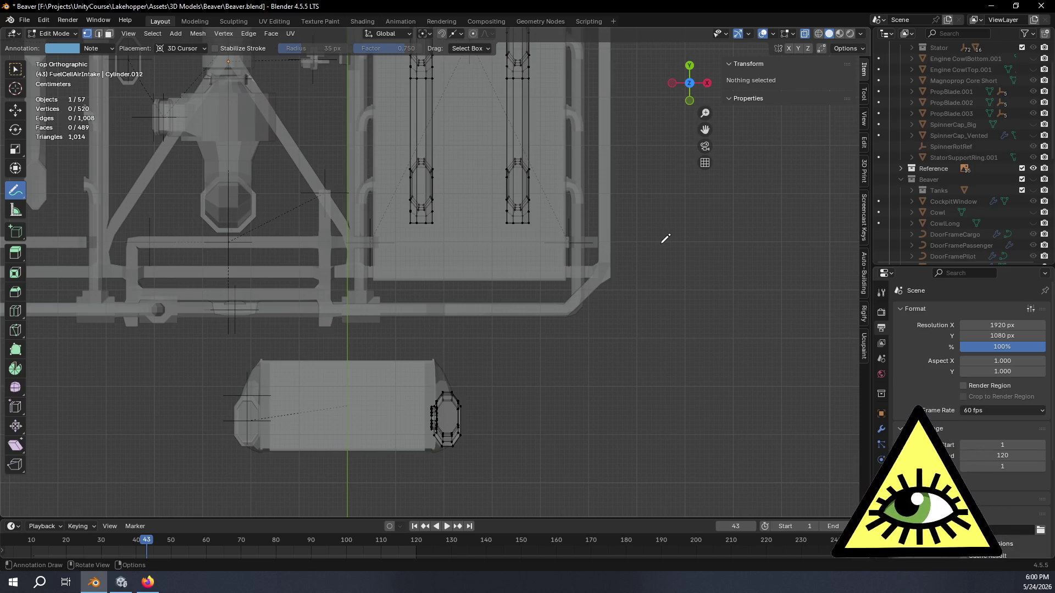
pyautogui.keyDown('ctrl'); pyautogui.hscroll(-2, 666, 240); pyautogui.keyUp('ctrl')
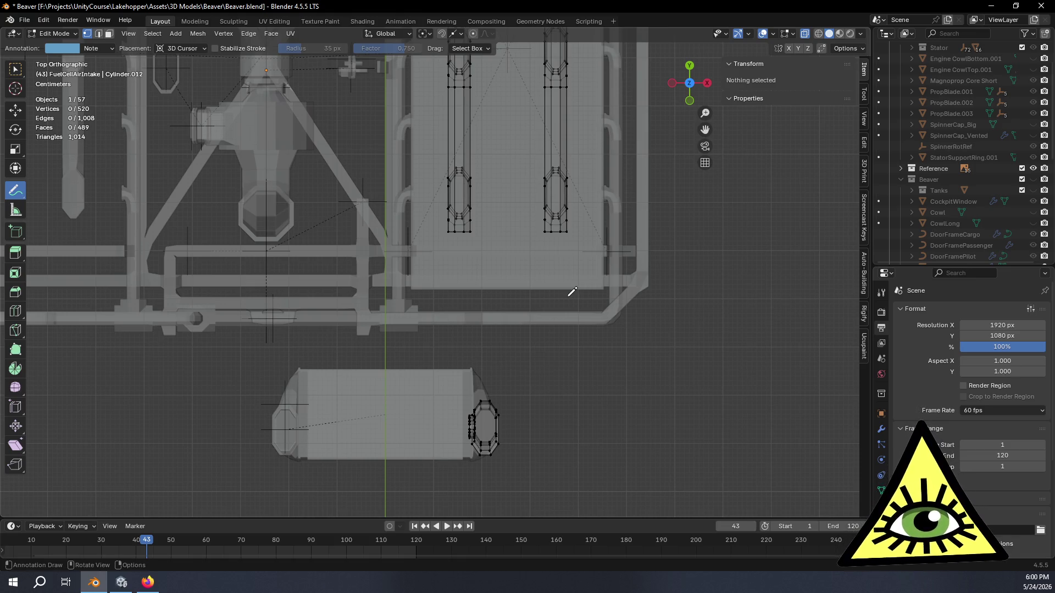
pyautogui.keyDown('ctrl'); pyautogui.hscroll(2, 537, 295); pyautogui.keyUp('ctrl')
pyautogui.moveTo(432, 233); pyautogui.dragTo(460, 434)
pyautogui.moveTo(528, 234); pyautogui.dragTo(433, 333)
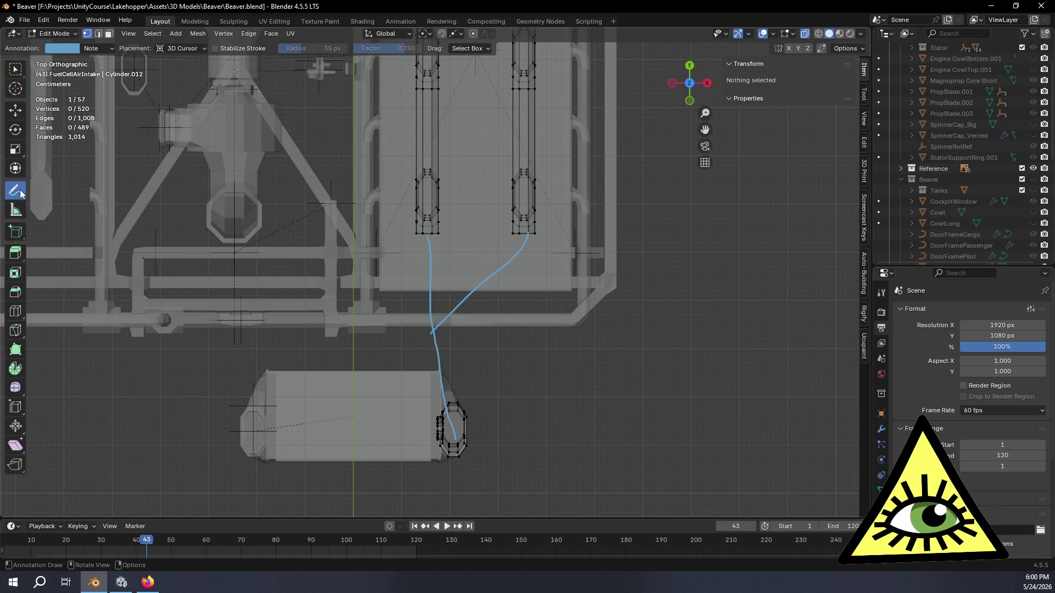
pyautogui.moveTo(18, 194); pyautogui.dragTo(71, 257)
pyautogui.moveTo(419, 228); pyautogui.dragTo(459, 319)
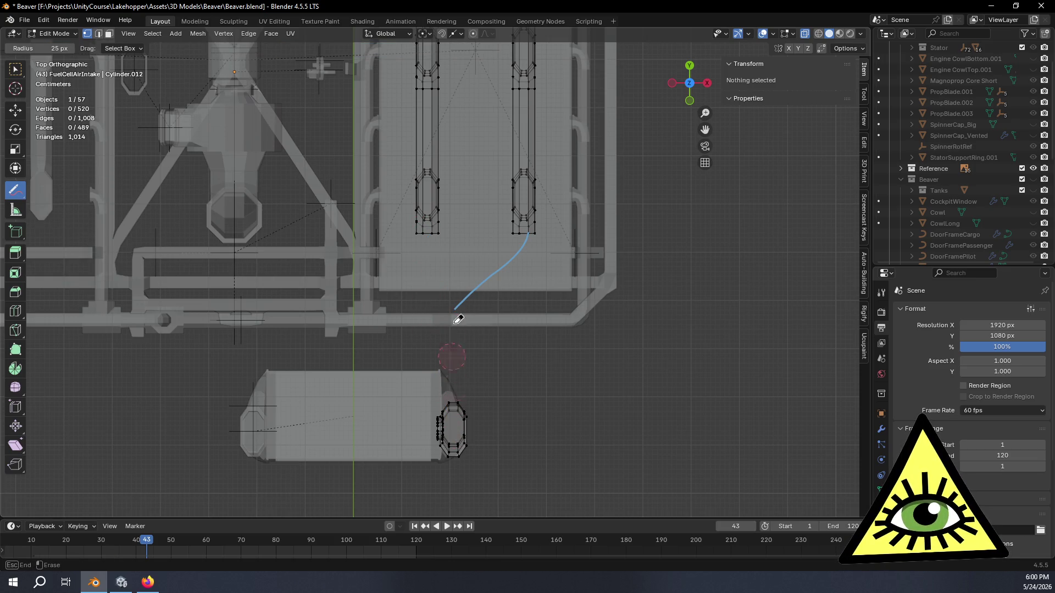
pyautogui.moveTo(458, 319); pyautogui.dragTo(484, 294)
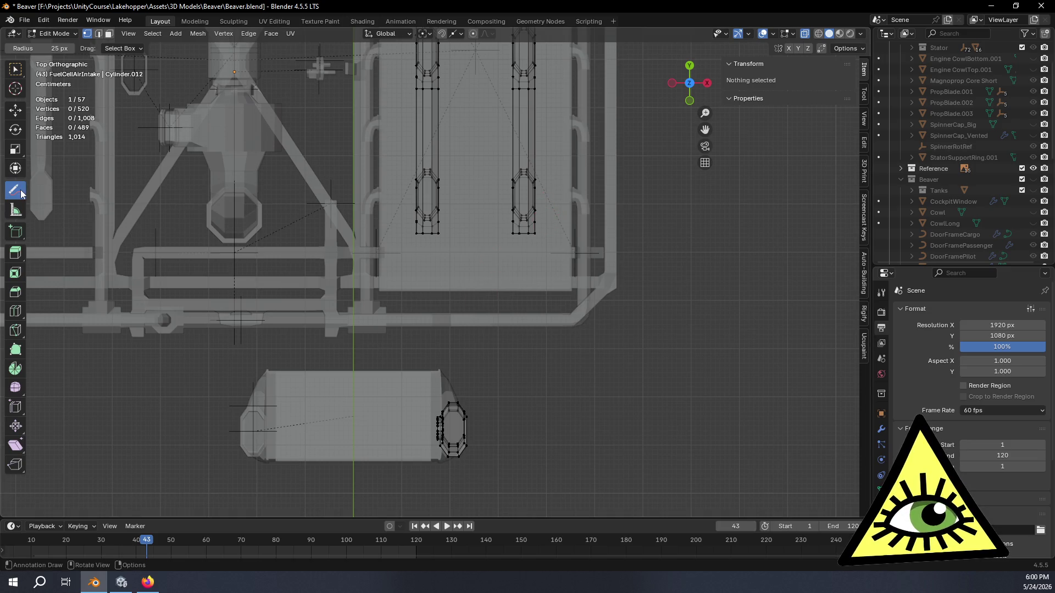
# - Draw a third set of tank-to-intake lines and erase every leftover annotation mark
pyautogui.moveTo(22, 194); pyautogui.dragTo(53, 193)
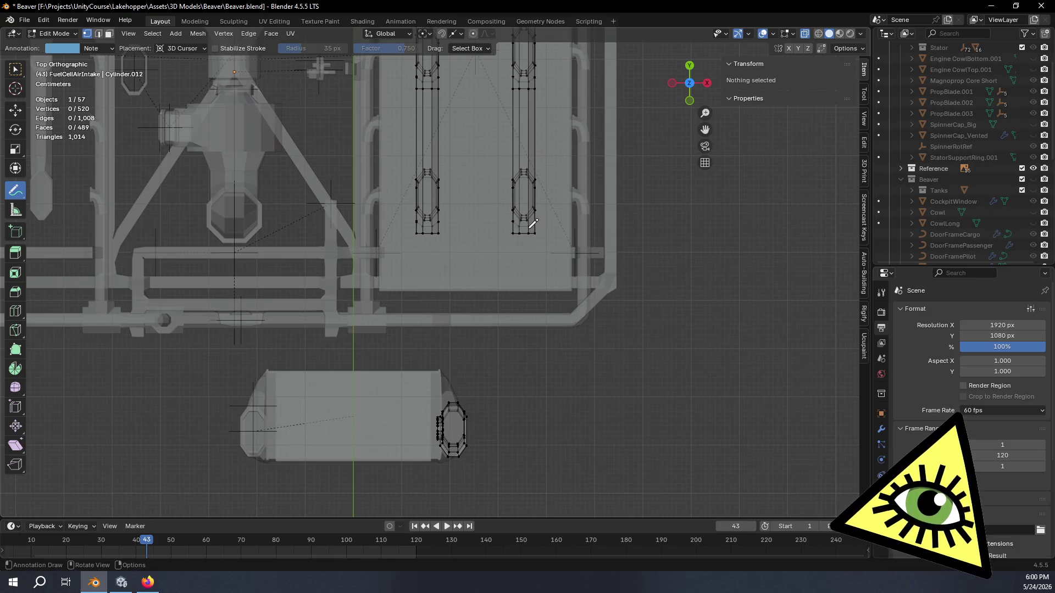
pyautogui.moveTo(525, 234); pyautogui.dragTo(538, 327)
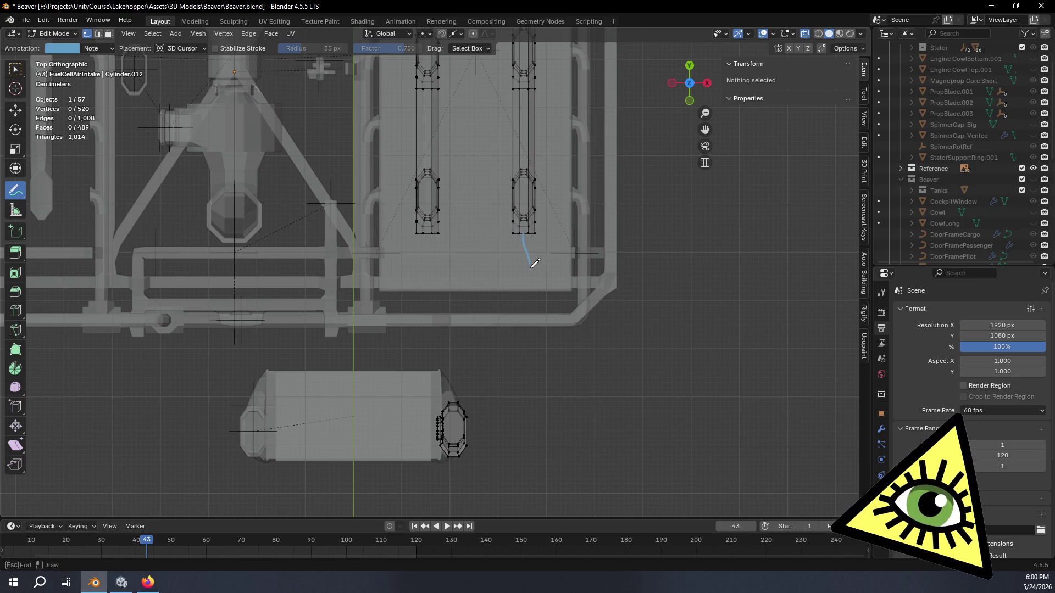
pyautogui.moveTo(521, 387); pyautogui.dragTo(450, 432)
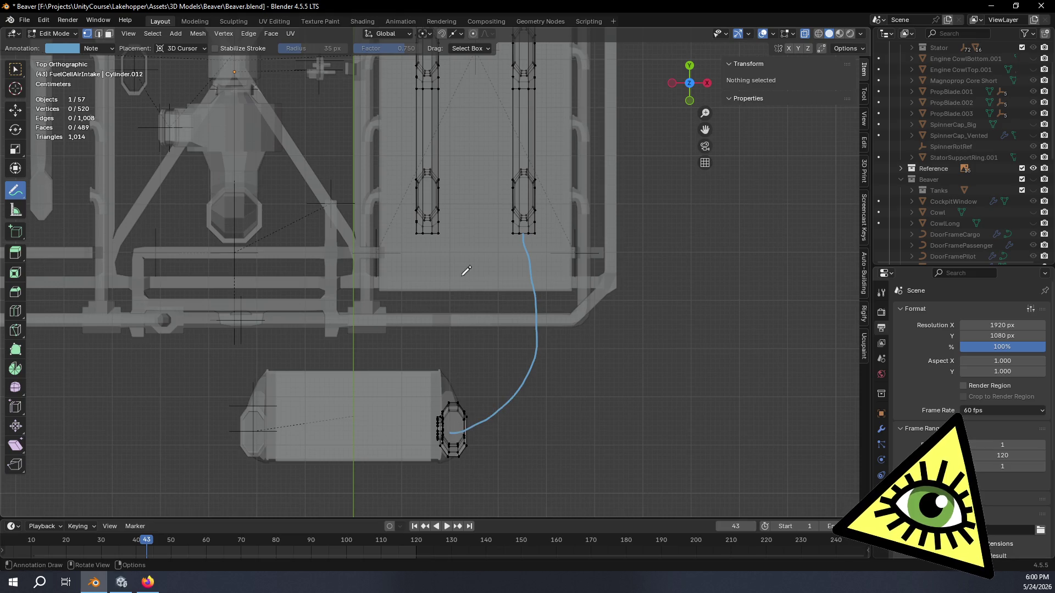
pyautogui.moveTo(433, 227); pyautogui.dragTo(464, 269)
pyautogui.moveTo(540, 337); pyautogui.dragTo(540, 338)
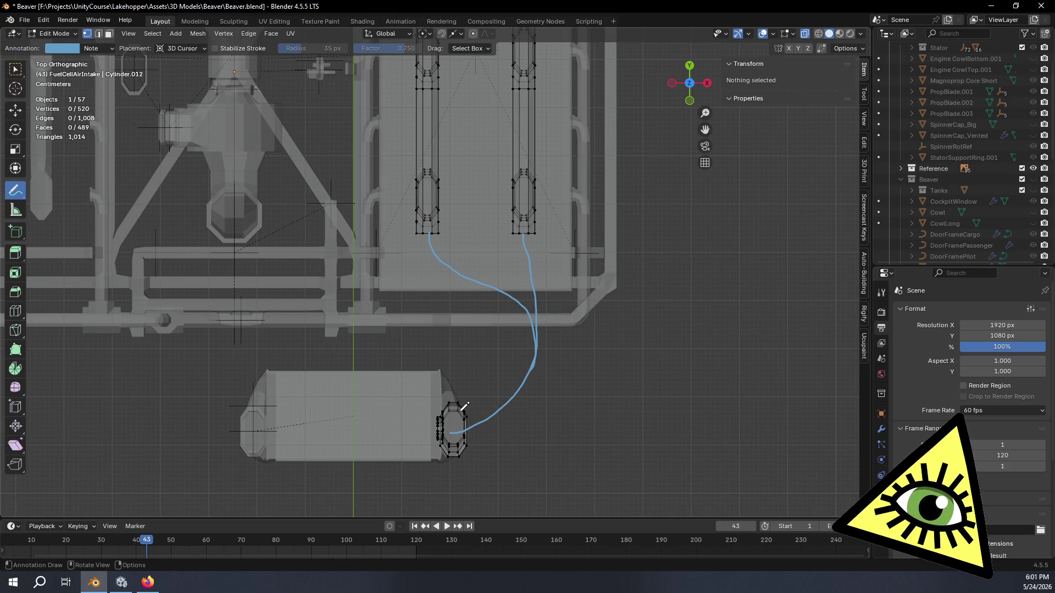
pyautogui.moveTo(460, 410); pyautogui.dragTo(459, 406)
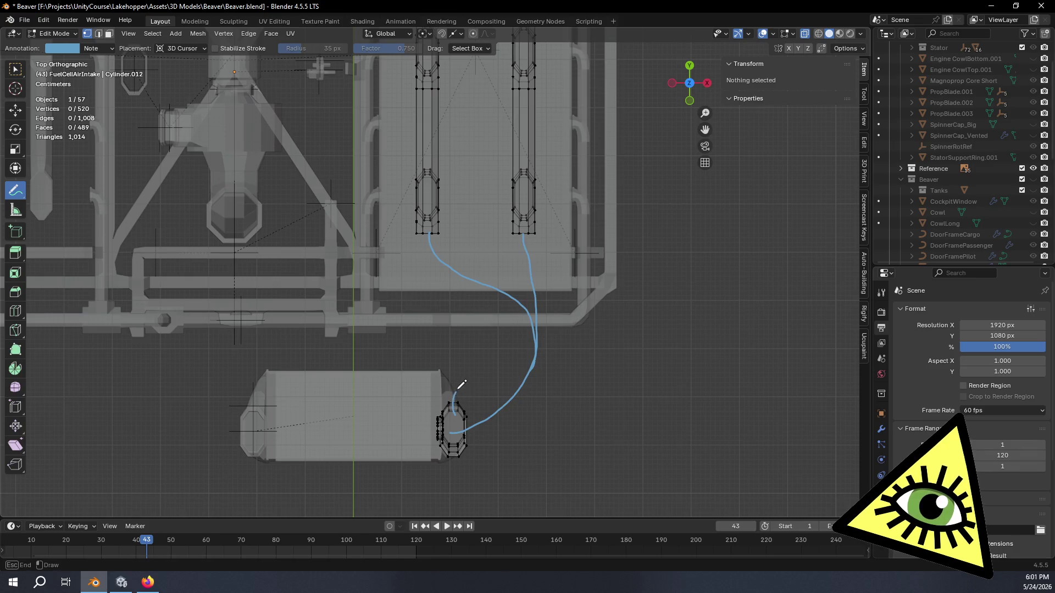
pyautogui.moveTo(441, 230); pyautogui.dragTo(443, 231)
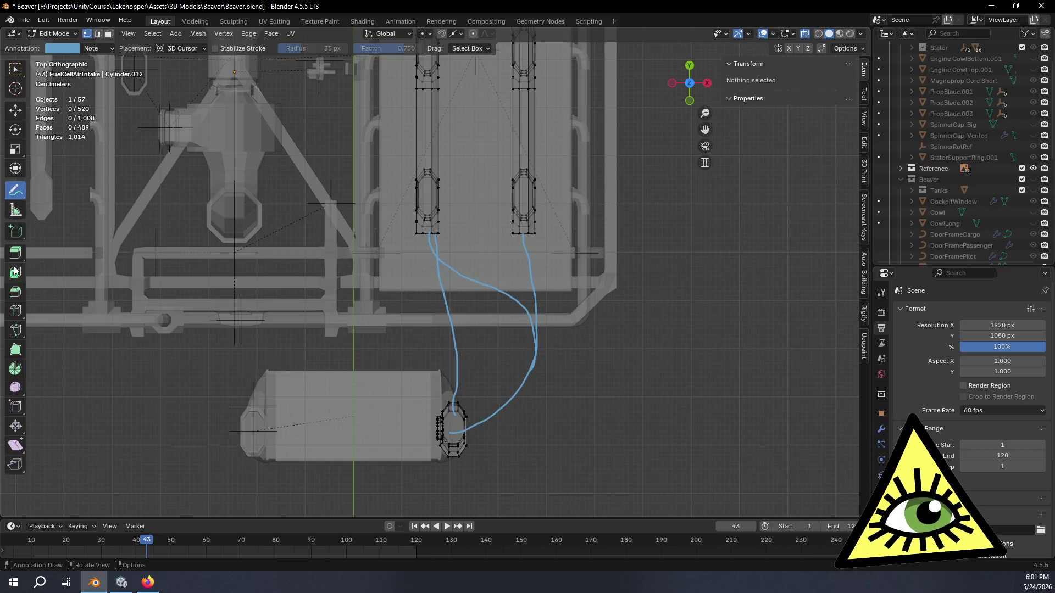
pyautogui.moveTo(14, 190); pyautogui.dragTo(74, 261)
pyautogui.moveTo(416, 246); pyautogui.dragTo(463, 360)
pyautogui.moveTo(496, 394); pyautogui.dragTo(536, 274)
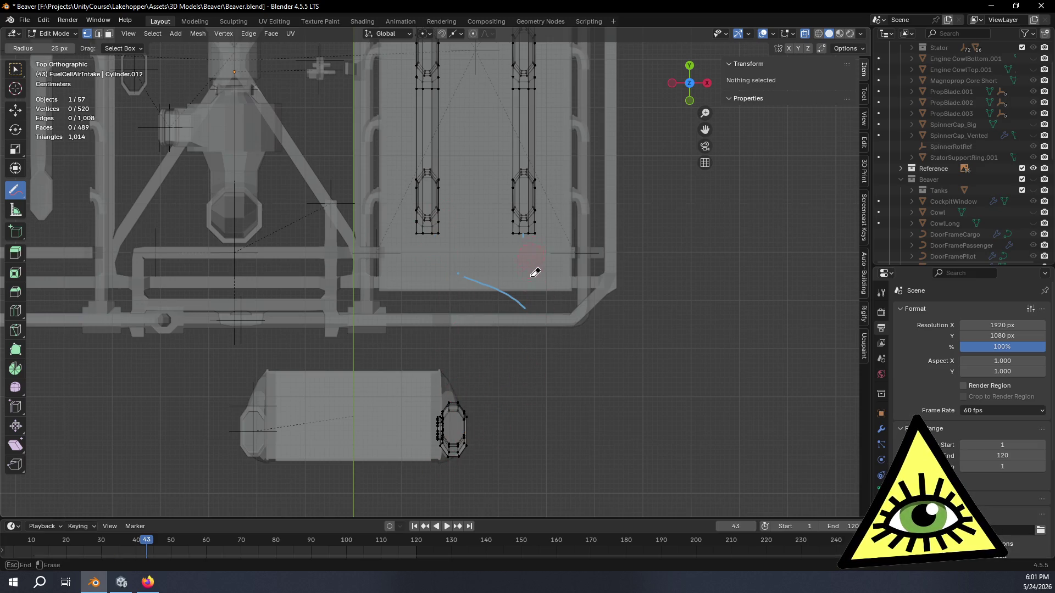
pyautogui.moveTo(541, 315); pyautogui.dragTo(521, 309)
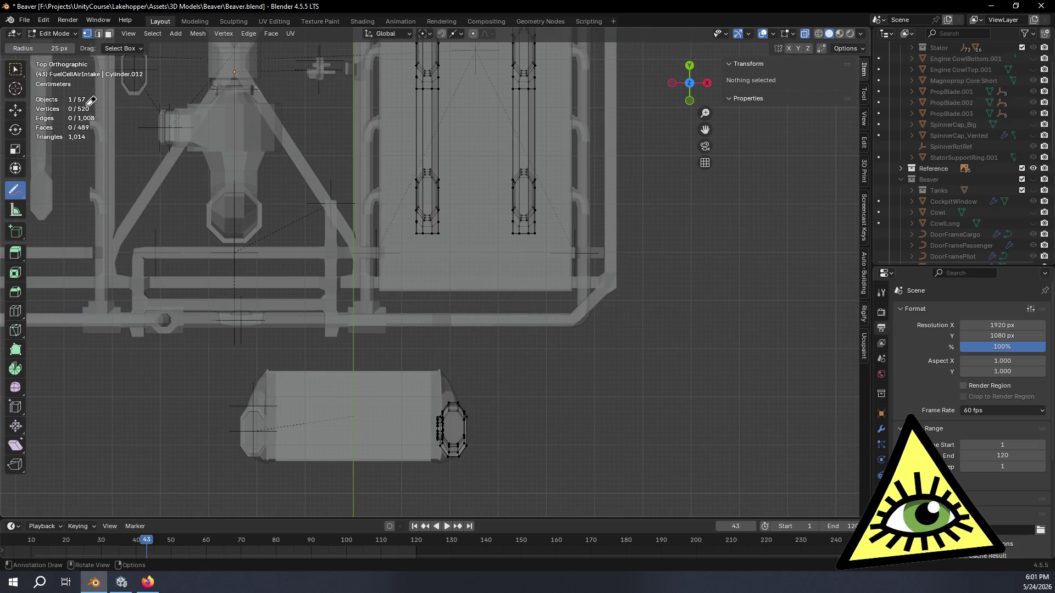
# - Draw a short annotation stroke rising from the fuel cell intake, cancelling an accidental box select
pyautogui.moveTo(15, 189); pyautogui.dragTo(82, 195)
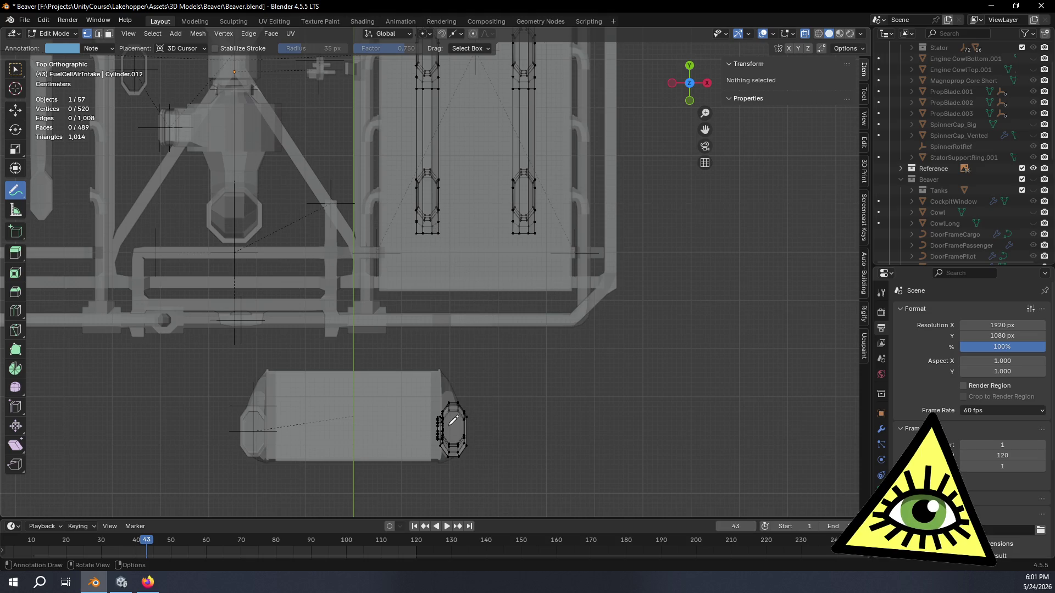
pyautogui.moveTo(459, 424); pyautogui.dragTo(461, 388)
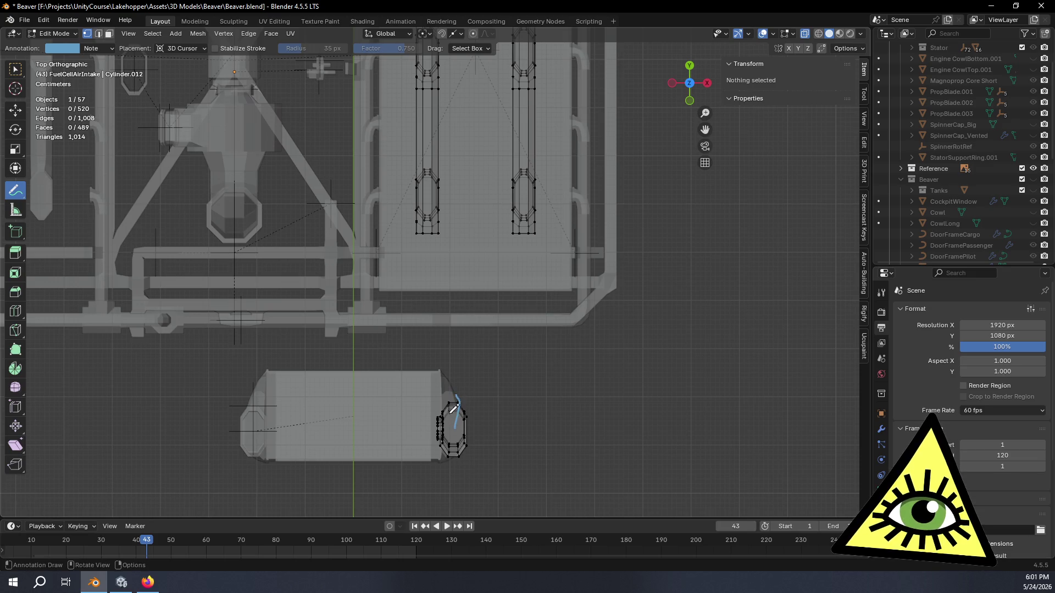
pyautogui.press('b')
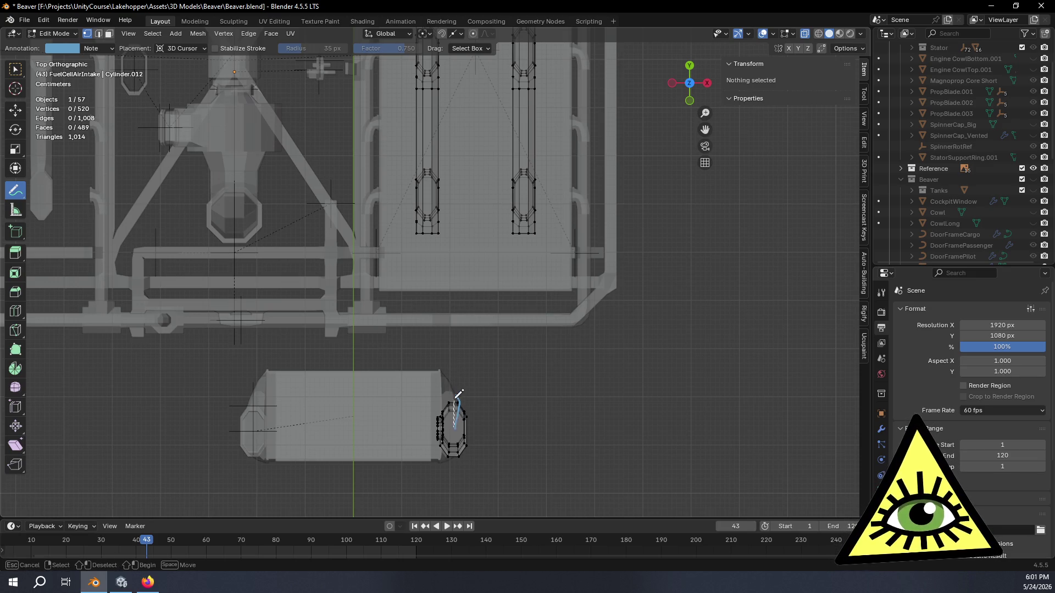
pyautogui.press('Escape')
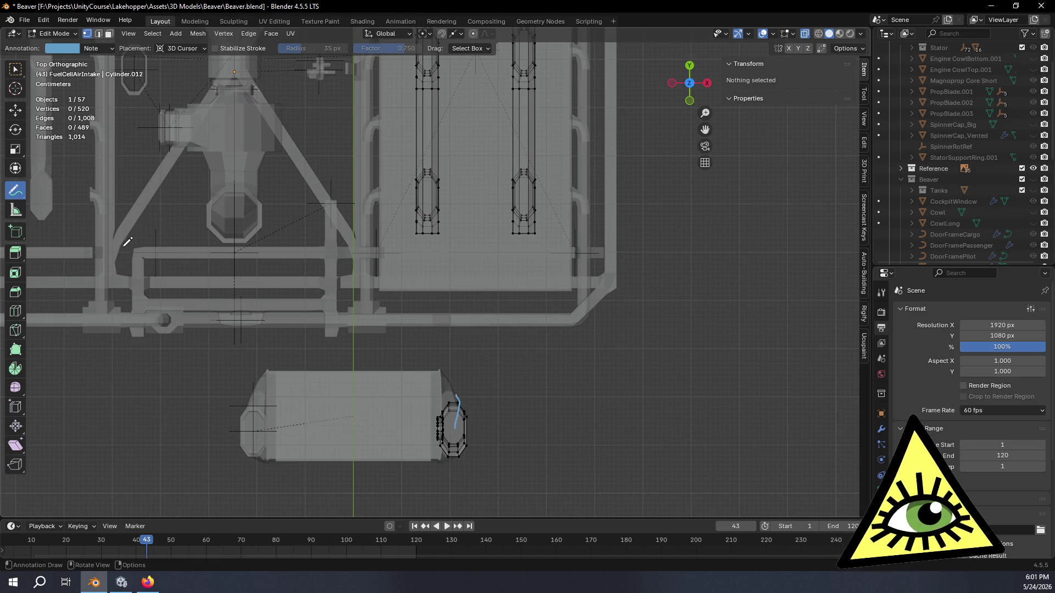
# - Replace the short stroke with a vertical line from the intake and branches from both tank ends joining it
pyautogui.keyDown('ctrl'); pyautogui.moveTo(455, 422); pyautogui.dragTo(456, 388); pyautogui.keyUp('ctrl')
pyautogui.press('alt')
pyautogui.moveTo(459, 427); pyautogui.dragTo(459, 412)
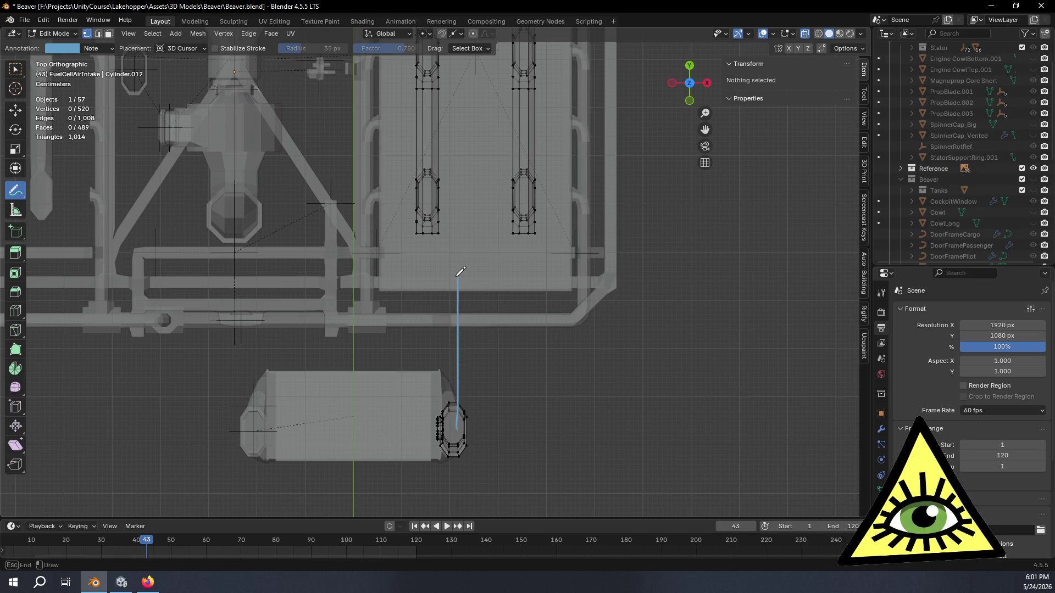
pyautogui.moveTo(462, 175); pyautogui.dragTo(458, 181)
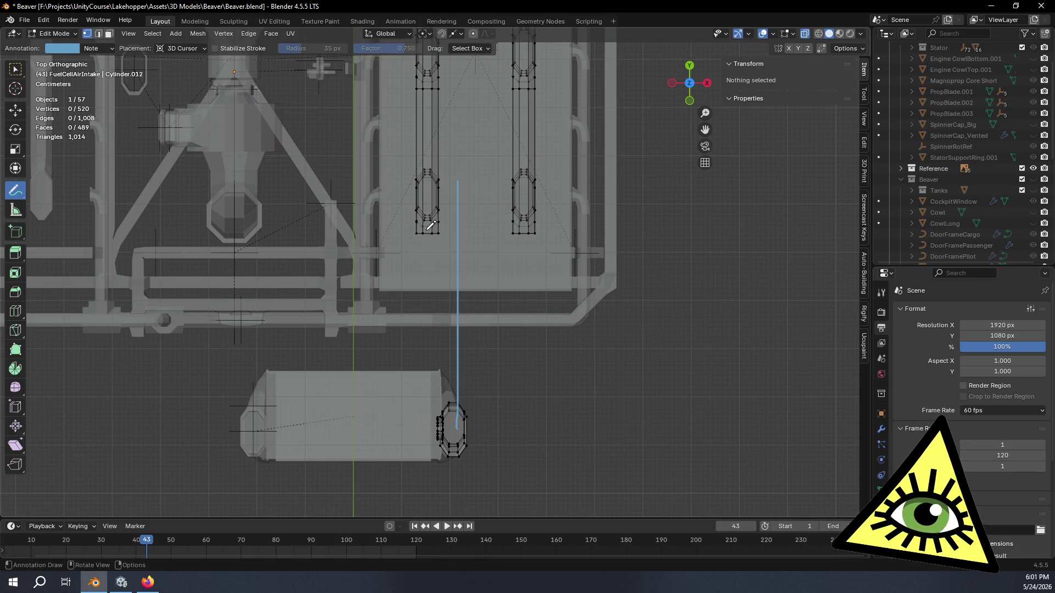
pyautogui.moveTo(427, 228); pyautogui.dragTo(439, 244)
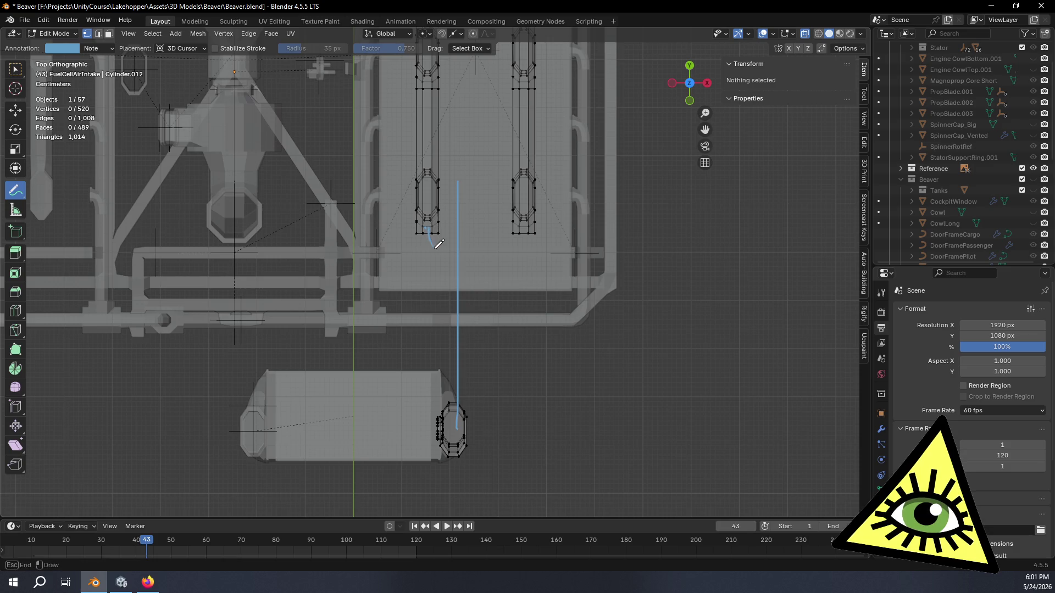
pyautogui.moveTo(466, 285); pyautogui.dragTo(463, 303)
pyautogui.moveTo(530, 228); pyautogui.dragTo(512, 267)
pyautogui.moveTo(465, 298); pyautogui.dragTo(463, 303)
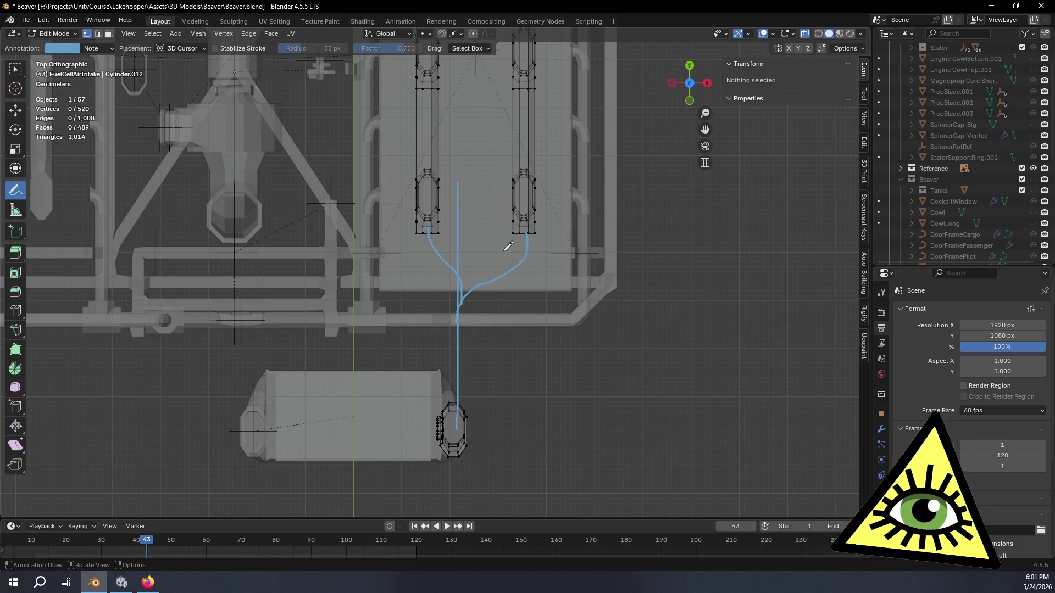
# - Erase the vertical line above the junction and redraw the right tank's branch into the main line
pyautogui.moveTo(427, 229); pyautogui.dragTo(429, 242)
pyautogui.moveTo(461, 317); pyautogui.dragTo(495, 248)
pyautogui.moveTo(464, 173); pyautogui.dragTo(462, 219, button='right')
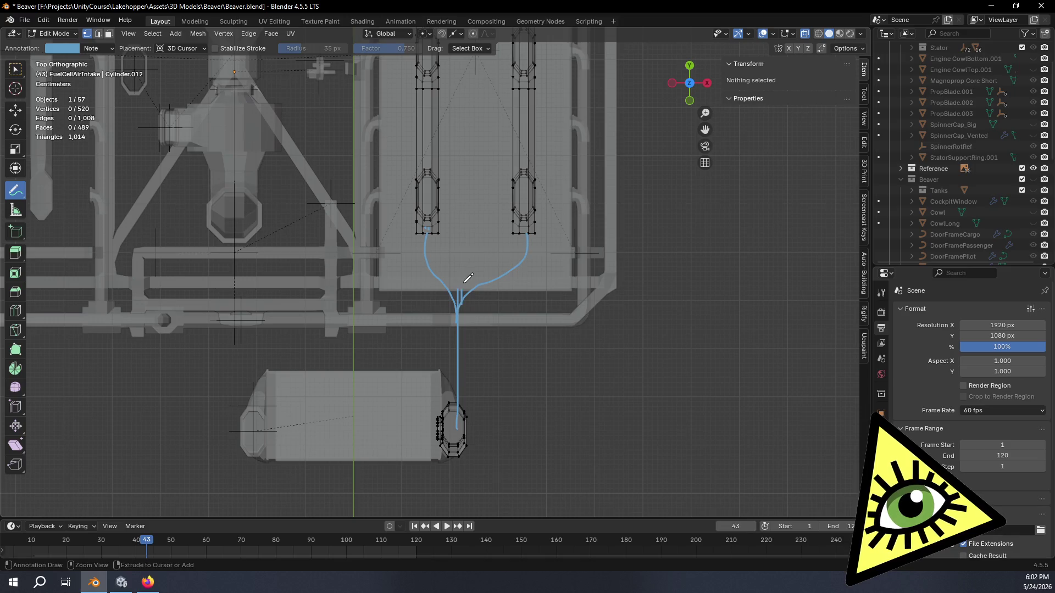
pyautogui.moveTo(495, 297); pyautogui.dragTo(470, 308, button='right')
pyautogui.moveTo(464, 340); pyautogui.dragTo(459, 335)
pyautogui.moveTo(473, 288); pyautogui.dragTo(520, 266)
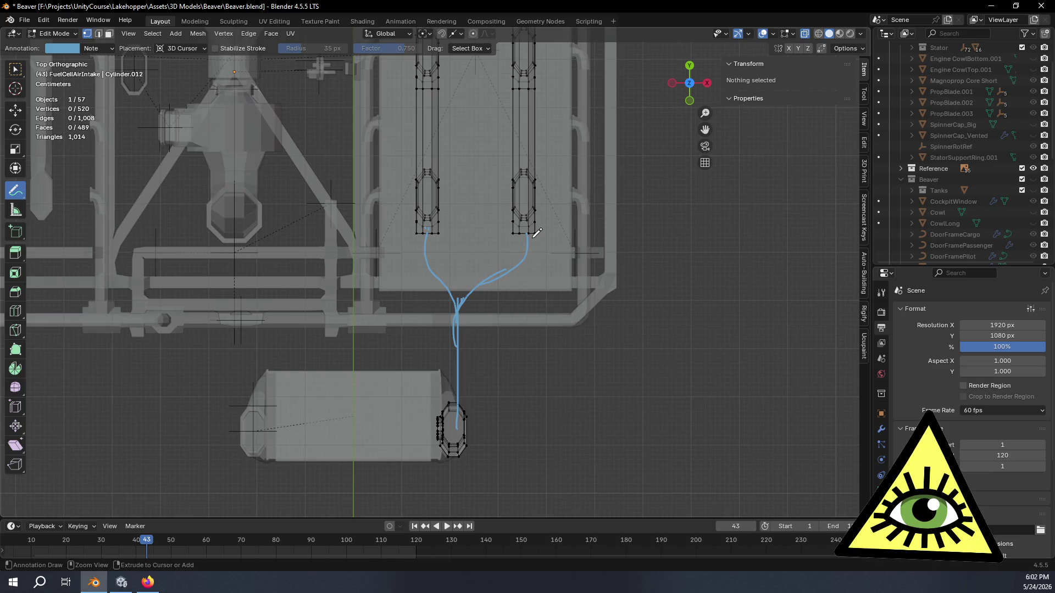
pyautogui.moveTo(512, 250); pyautogui.dragTo(460, 312, button='right')
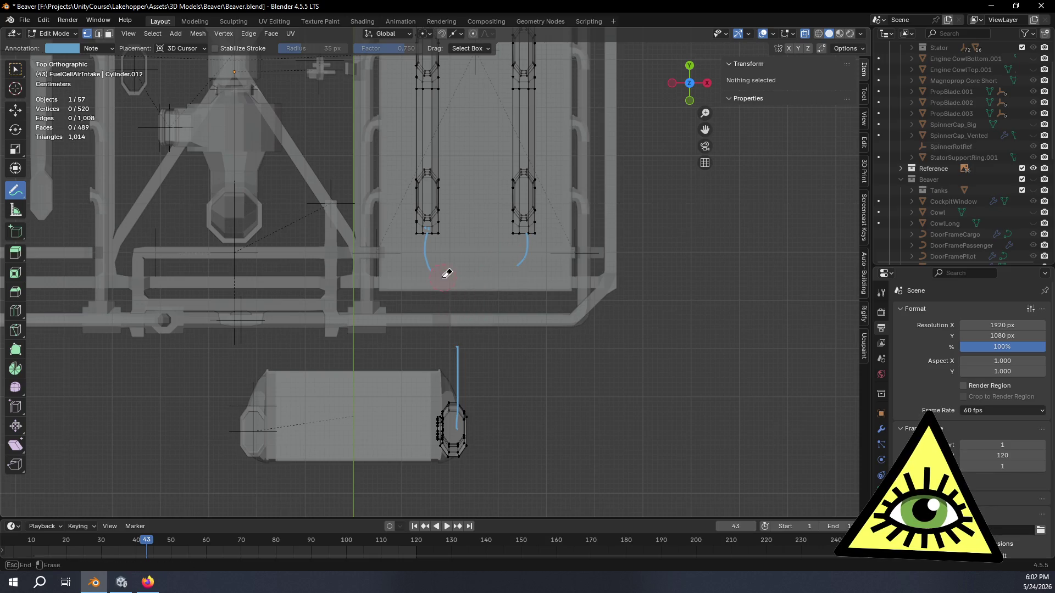
pyautogui.moveTo(523, 247); pyautogui.dragTo(527, 239, button='right')
pyautogui.moveTo(459, 336); pyautogui.dragTo(458, 347)
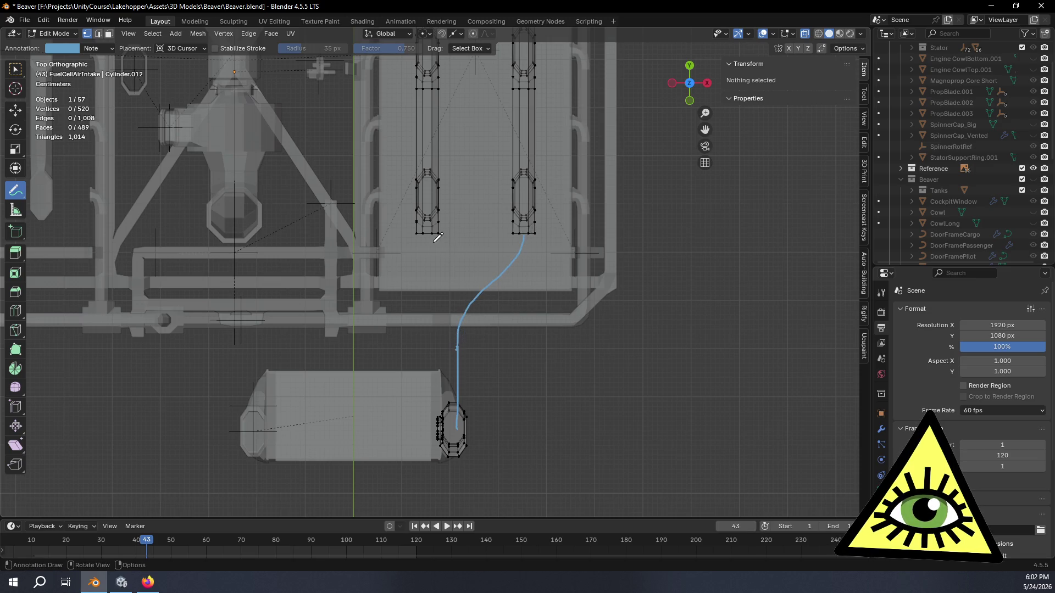
# - Redraw the left tank's branch straighter down to the junction and check the lines in perspective
pyautogui.moveTo(426, 233); pyautogui.dragTo(450, 275)
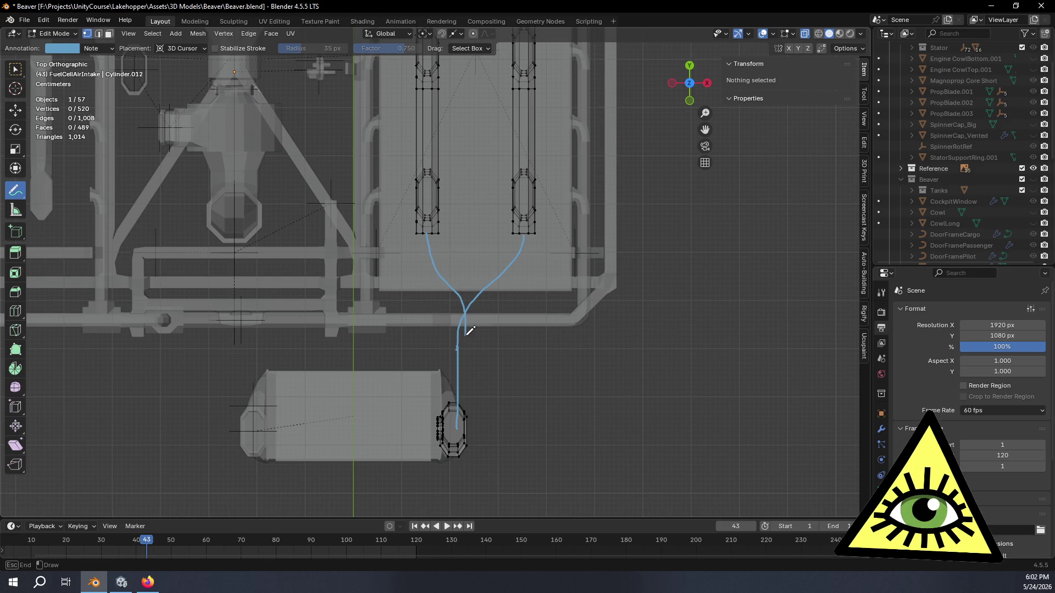
pyautogui.moveTo(451, 293)
pyautogui.mouseDown(button='right')
pyautogui.moveTo(459, 287)
pyautogui.moveTo(437, 238)
pyautogui.mouseUp(button='right')
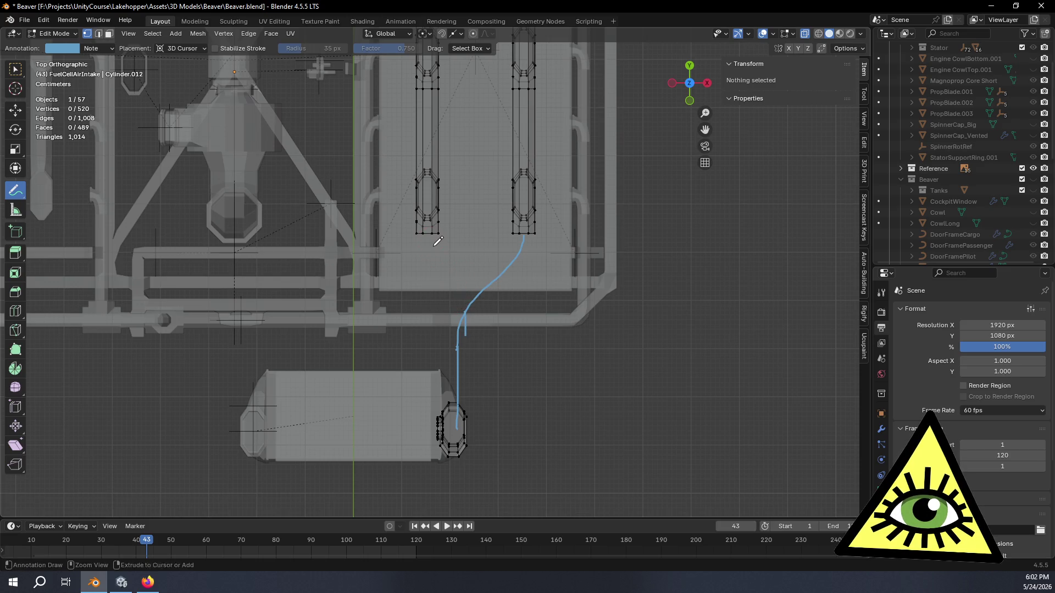
pyautogui.moveTo(427, 237); pyautogui.dragTo(439, 286)
pyautogui.moveTo(463, 343); pyautogui.dragTo(463, 343)
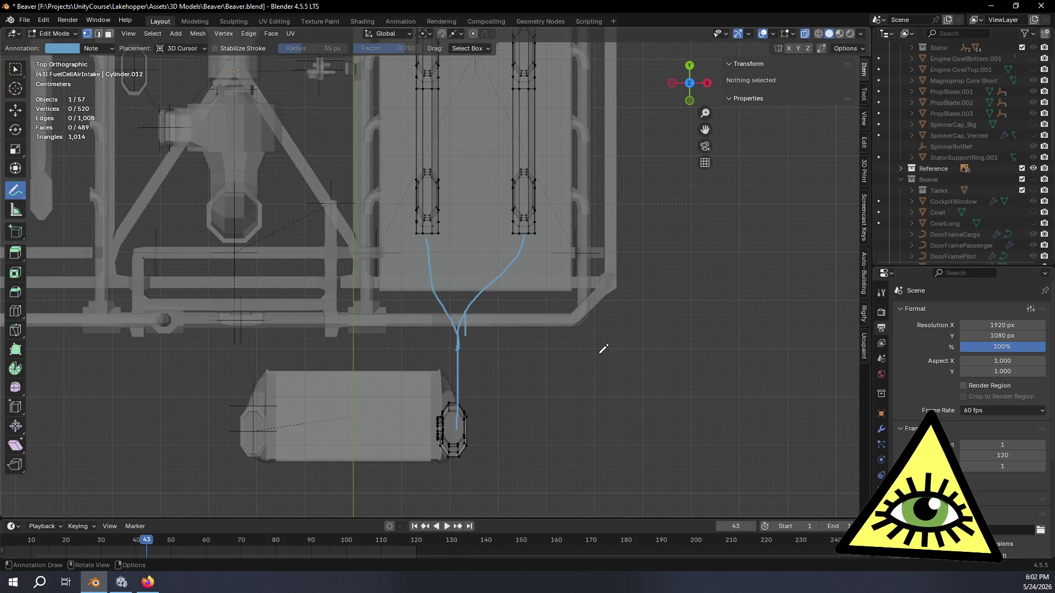
pyautogui.moveTo(490, 306)
pyautogui.mouseDown(button='middle')
pyautogui.moveTo(512, 285)
pyautogui.moveTo(513, 259)
pyautogui.moveTo(511, 321)
pyautogui.moveTo(505, 238)
pyautogui.mouseUp(button='middle')
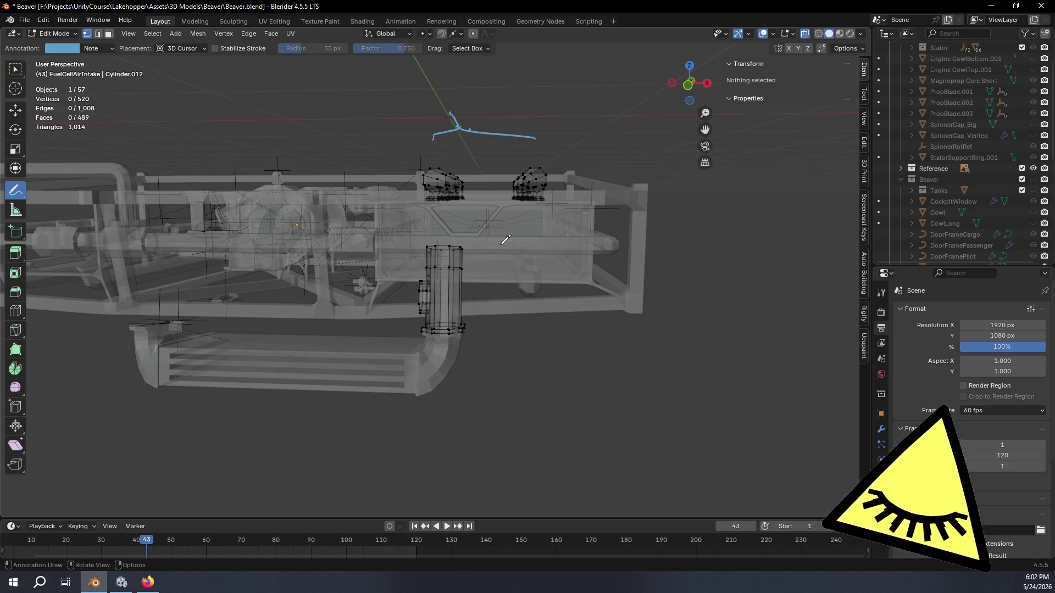
pyautogui.click(15, 70)
pyautogui.moveTo(330, 247)
pyautogui.mouseDown(button='middle')
pyautogui.moveTo(520, 313)
pyautogui.moveTo(445, 219)
pyautogui.moveTo(517, 206)
pyautogui.moveTo(524, 295)
pyautogui.moveTo(493, 346)
pyautogui.mouseUp(button='middle')
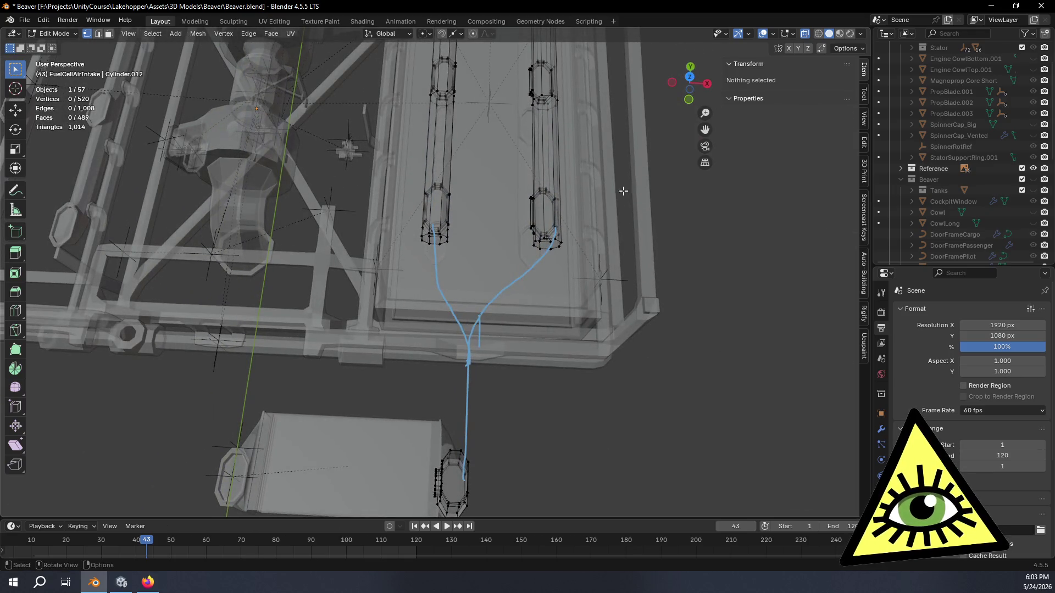
pyautogui.click(689, 77)
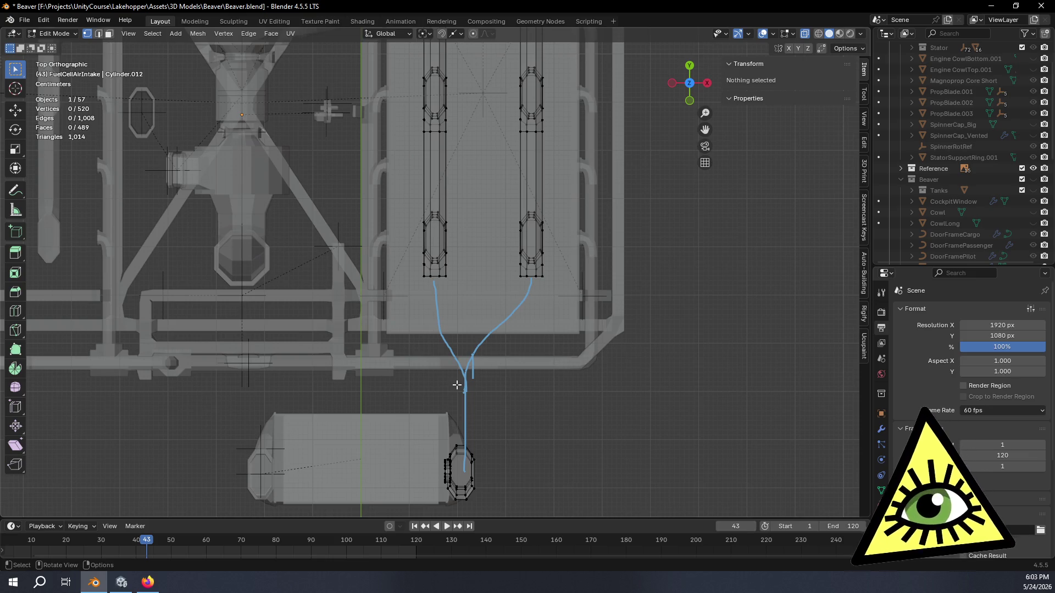
pyautogui.scroll(-2, 981, 210)
pyautogui.scroll(-2, 981, 210)
pyautogui.scroll(-2, 981, 209)
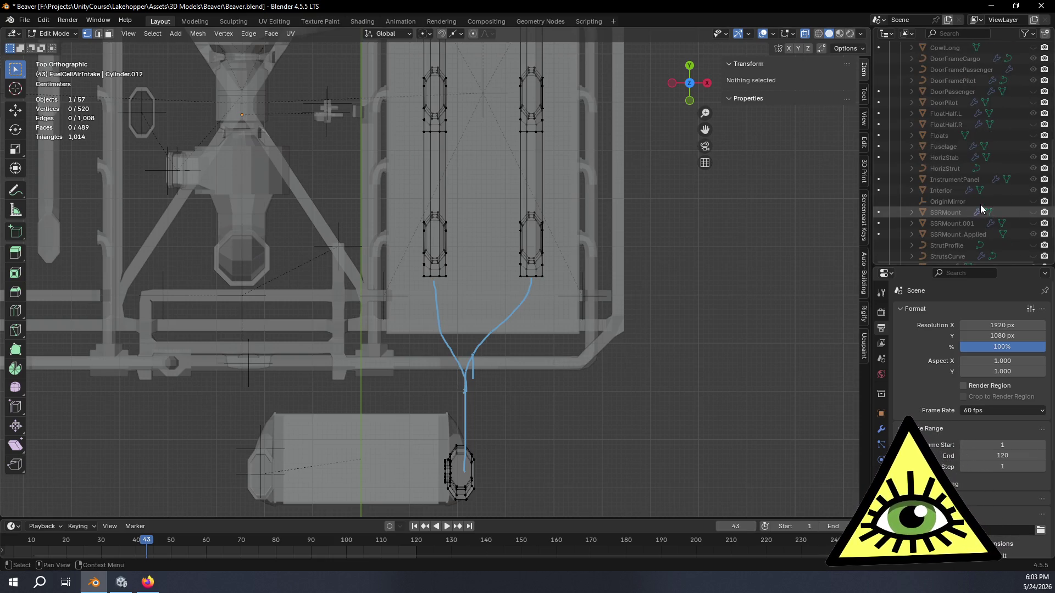
pyautogui.scroll(4, 1031, 190)
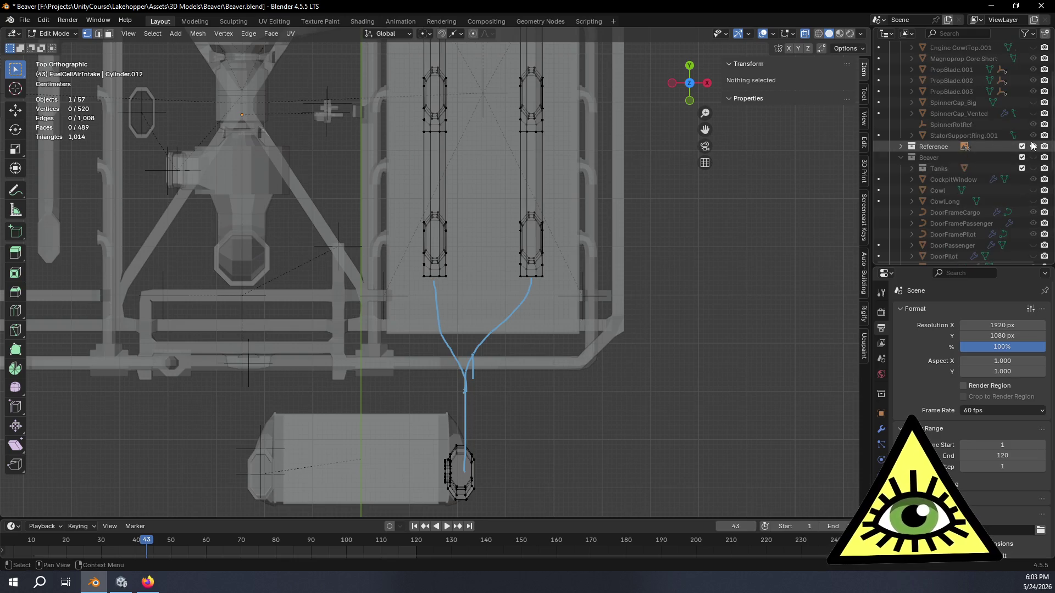
pyautogui.scroll(1, 1029, 174)
pyautogui.click(1026, 167)
pyautogui.moveTo(701, 197); pyautogui.dragTo(642, 226, button='middle')
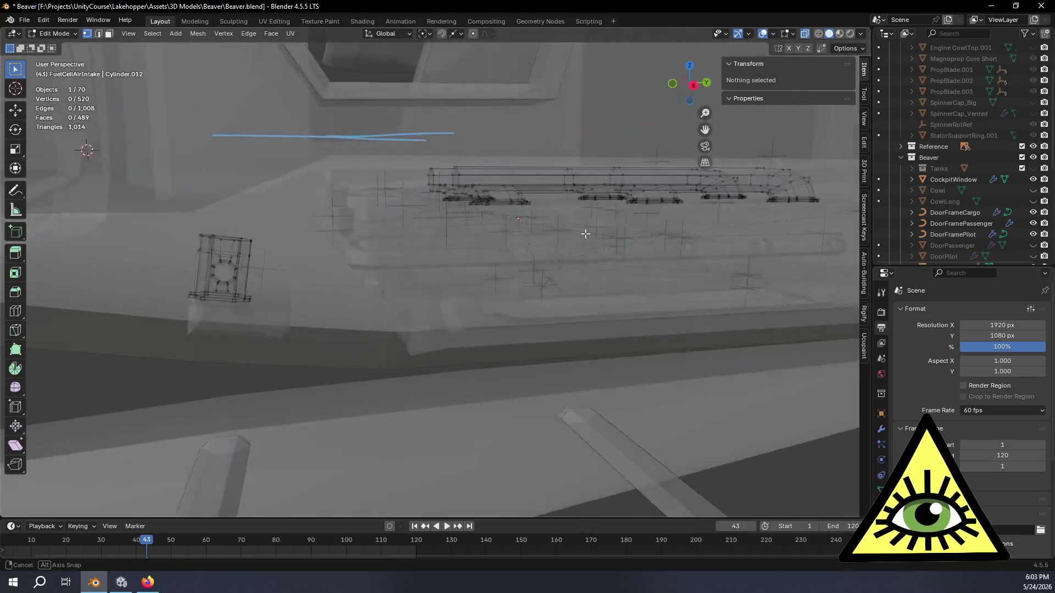
pyautogui.moveTo(642, 227)
pyautogui.mouseDown(button='middle')
pyautogui.moveTo(474, 232)
pyautogui.moveTo(511, 251)
pyautogui.mouseUp(button='middle')
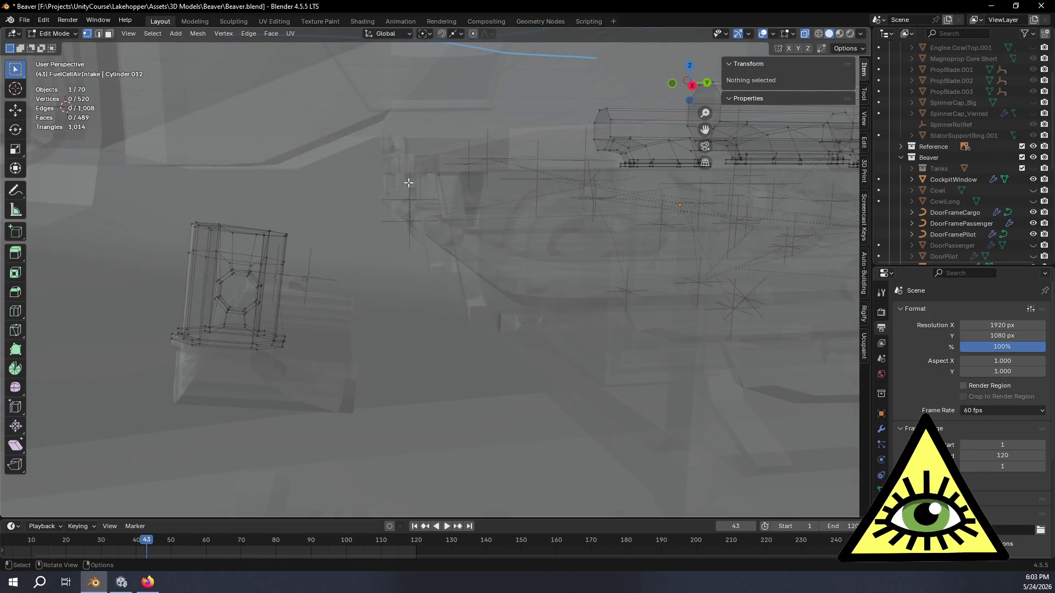
pyautogui.moveTo(511, 252)
pyautogui.mouseDown(button='middle')
pyautogui.moveTo(430, 177)
pyautogui.moveTo(485, 154)
pyautogui.mouseUp(button='middle')
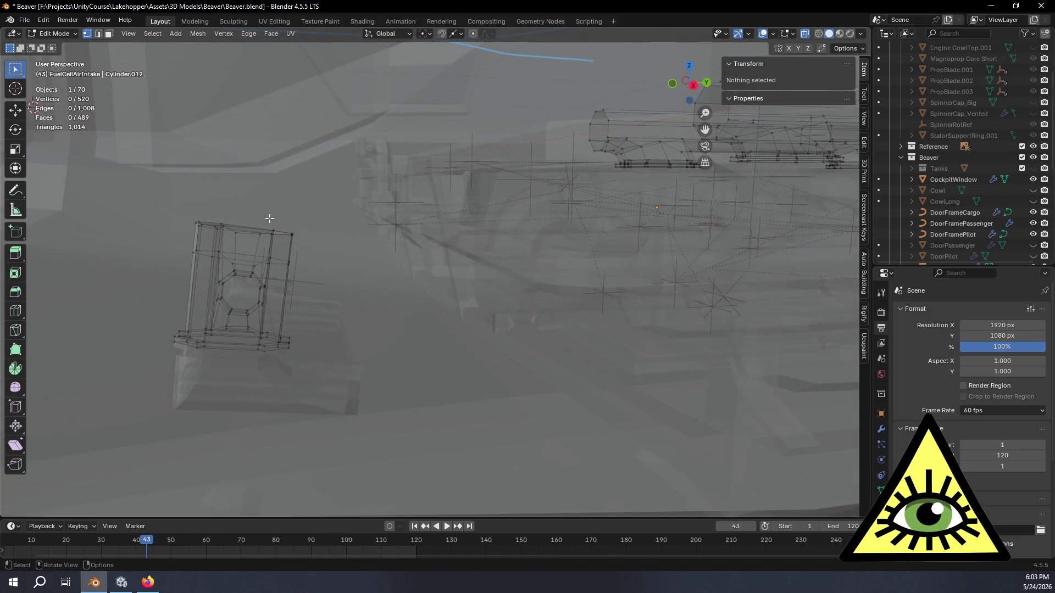
pyautogui.moveTo(269, 219); pyautogui.dragTo(296, 225, button='middle')
pyautogui.moveTo(424, 137)
pyautogui.mouseDown(button='middle')
pyautogui.moveTo(342, 182)
pyautogui.moveTo(391, 188)
pyautogui.moveTo(258, 243)
pyautogui.mouseUp(button='middle')
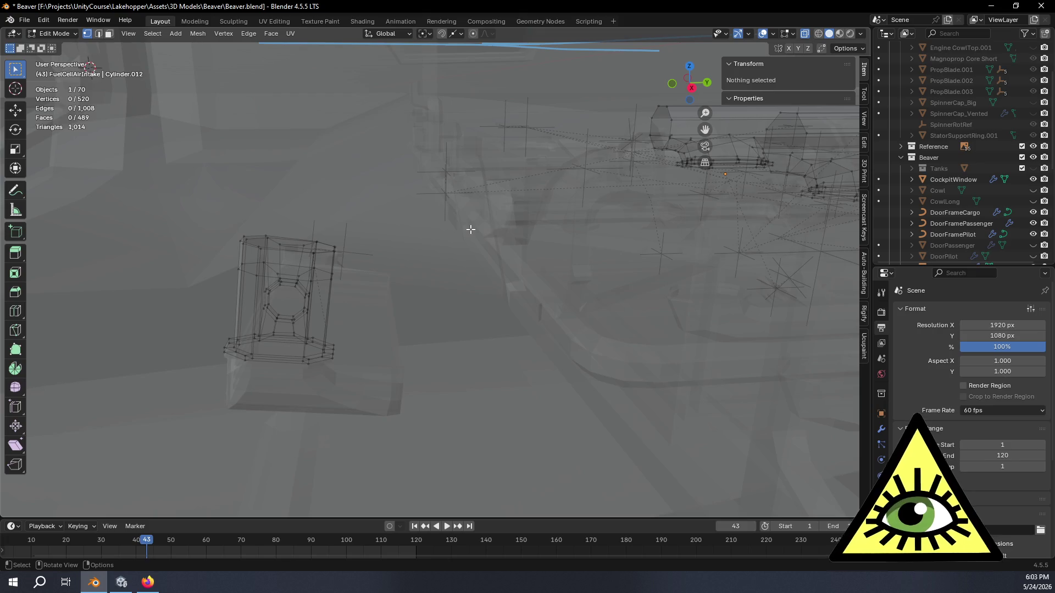
pyautogui.moveTo(412, 233)
pyautogui.mouseDown(button='middle')
pyautogui.moveTo(526, 177)
pyautogui.moveTo(534, 194)
pyautogui.moveTo(584, 165)
pyautogui.moveTo(569, 195)
pyautogui.mouseUp(button='middle')
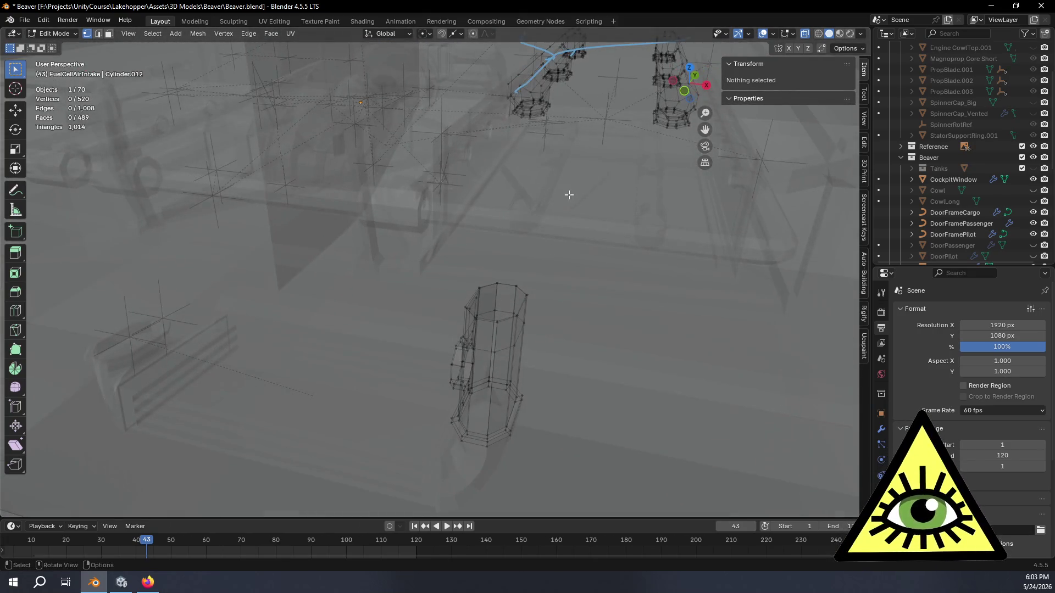
pyautogui.scroll(3, 578, 211)
pyautogui.scroll(2, 549, 185)
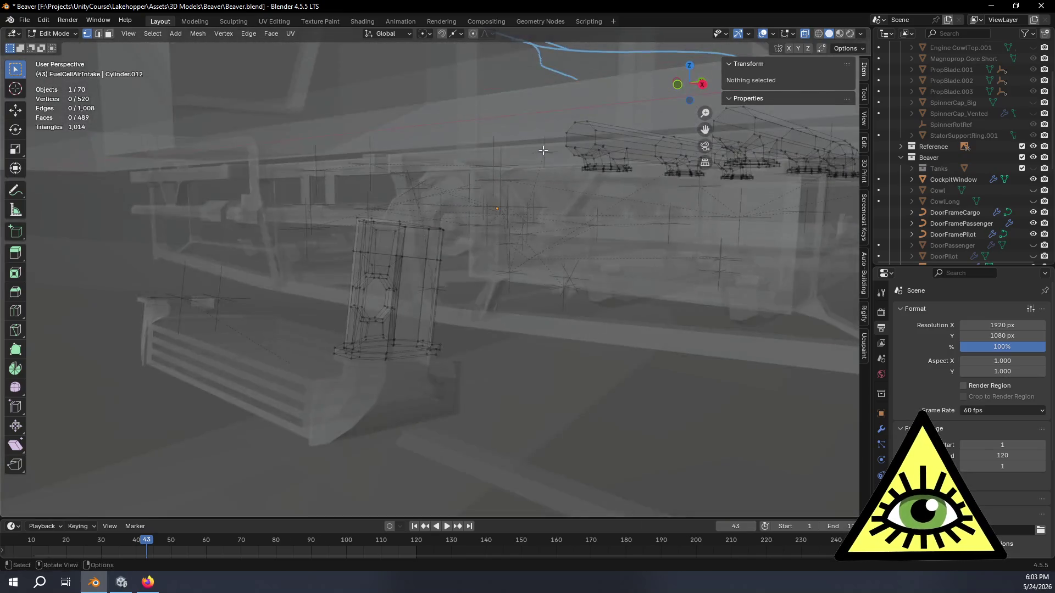
pyautogui.scroll(-5, 552, 198)
pyautogui.moveTo(566, 216)
pyautogui.mouseDown(button='middle')
pyautogui.moveTo(561, 199)
pyautogui.moveTo(517, 295)
pyautogui.moveTo(468, 230)
pyautogui.moveTo(468, 241)
pyautogui.moveTo(465, 218)
pyautogui.moveTo(478, 212)
pyautogui.mouseUp(button='middle')
pyautogui.press('Tab')
pyautogui.press('Tab')
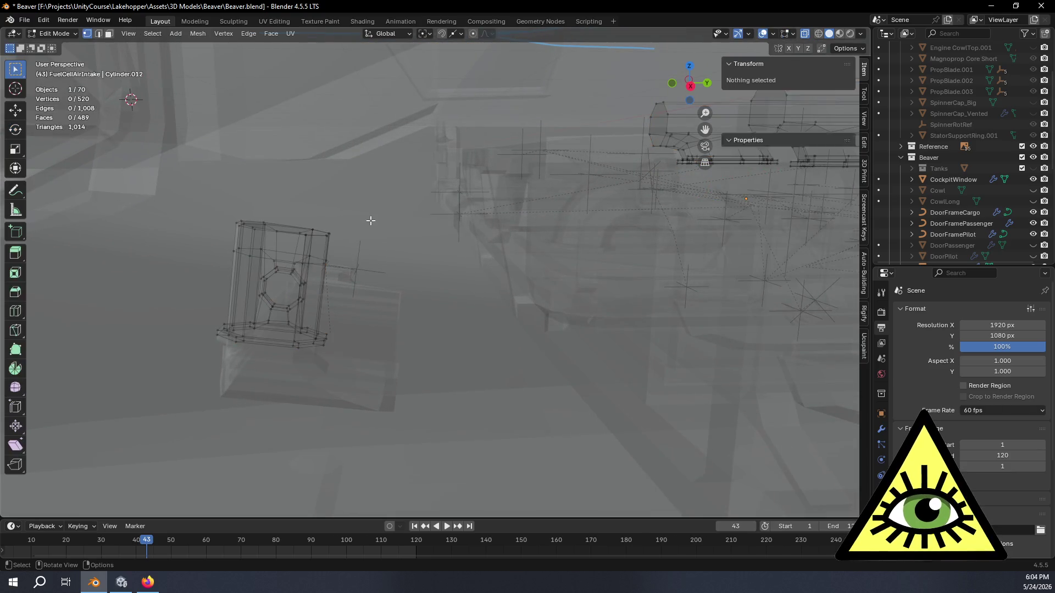
pyautogui.moveTo(444, 246)
pyautogui.mouseDown(button='middle')
pyautogui.moveTo(483, 236)
pyautogui.moveTo(557, 301)
pyautogui.mouseUp(button='middle')
pyautogui.scroll(5, 416, 241)
pyautogui.scroll(-5, 420, 240)
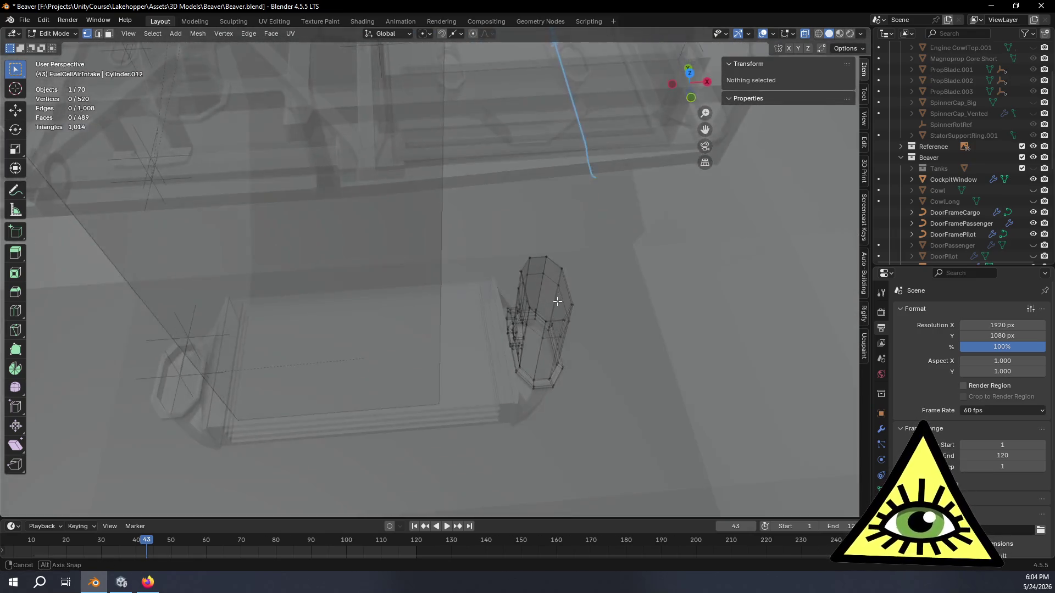
pyautogui.moveTo(557, 303)
pyautogui.mouseDown(button='middle')
pyautogui.moveTo(521, 270)
pyautogui.moveTo(760, 82)
pyautogui.mouseUp(button='middle')
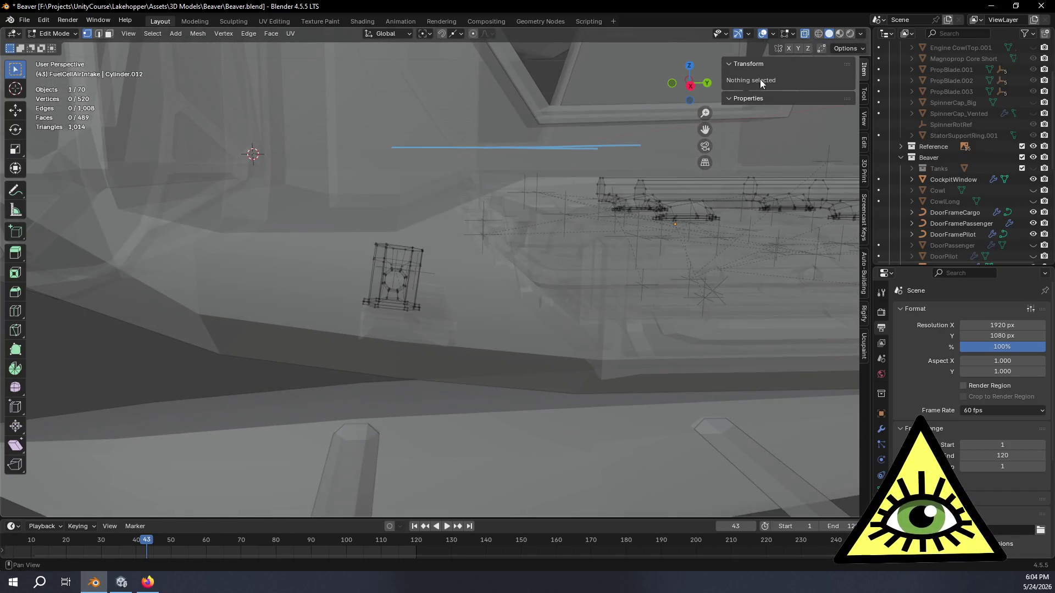
pyautogui.click(690, 86)
pyautogui.moveTo(670, 153)
pyautogui.keyDown('shift'); pyautogui.mouseDown(button='middle')
pyautogui.moveTo(602, 224)
pyautogui.moveTo(626, 204)
pyautogui.mouseUp(button='middle'); pyautogui.keyUp('shift')
pyautogui.moveTo(631, 201); pyautogui.dragTo(569, 202)
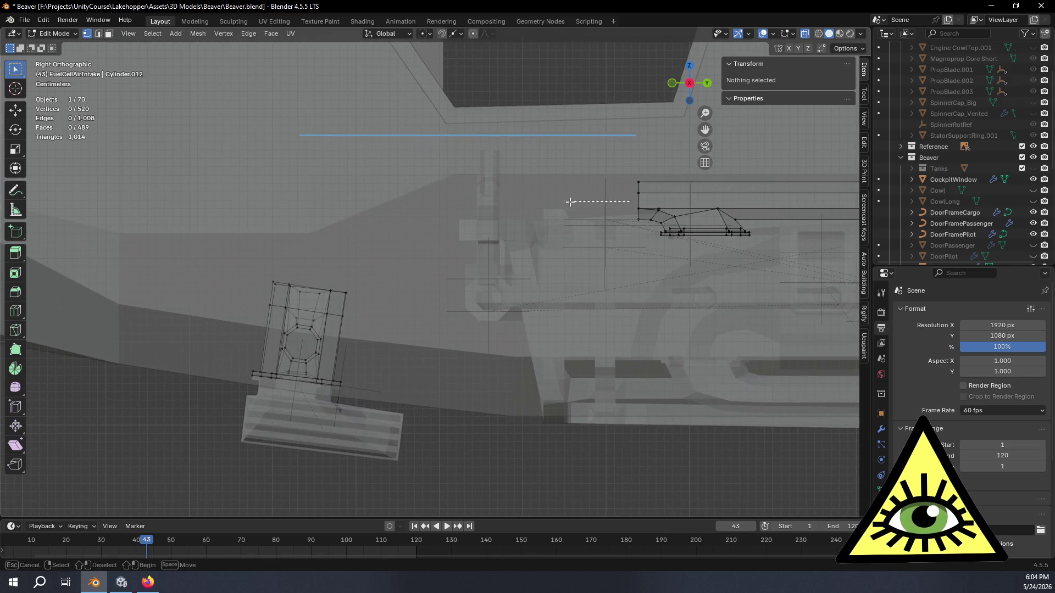
# - Draw a curved annotation line from the tank area back toward the intake and check it in 3D
pyautogui.moveTo(422, 213); pyautogui.dragTo(417, 210)
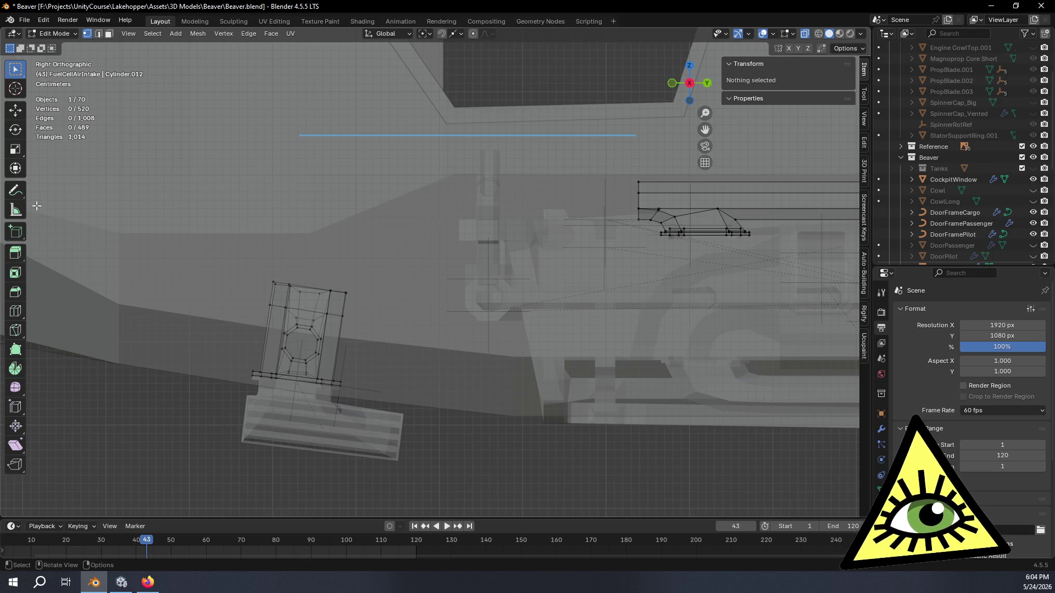
pyautogui.hotkey('shift', 'space')
pyautogui.press('d')
pyautogui.moveTo(615, 209); pyautogui.dragTo(631, 196)
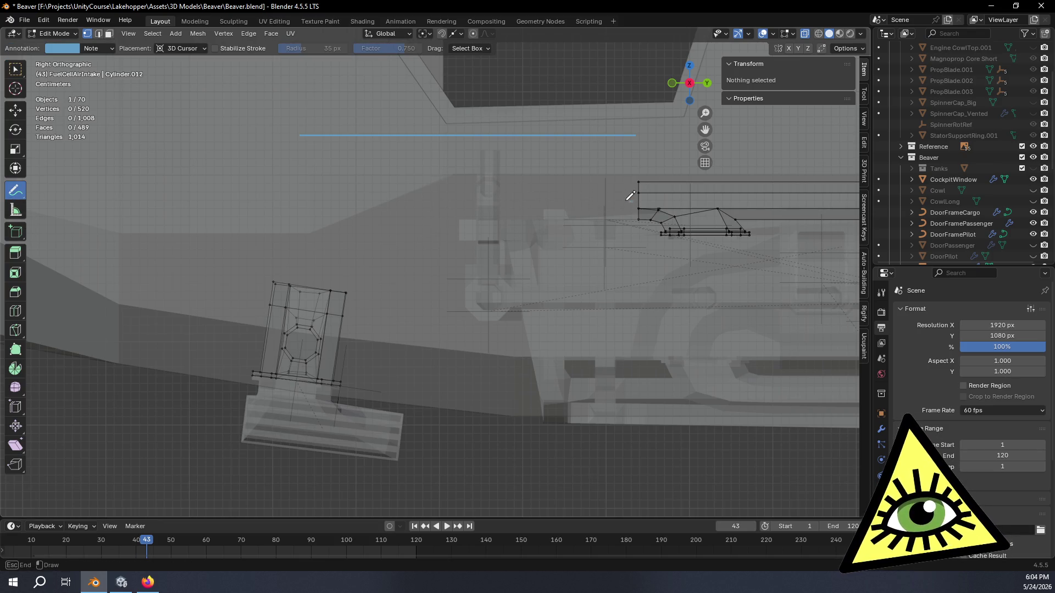
pyautogui.moveTo(437, 216); pyautogui.dragTo(434, 221)
pyautogui.keyDown('shift'); pyautogui.moveTo(400, 252); pyautogui.dragTo(498, 273, button='middle'); pyautogui.keyUp('shift')
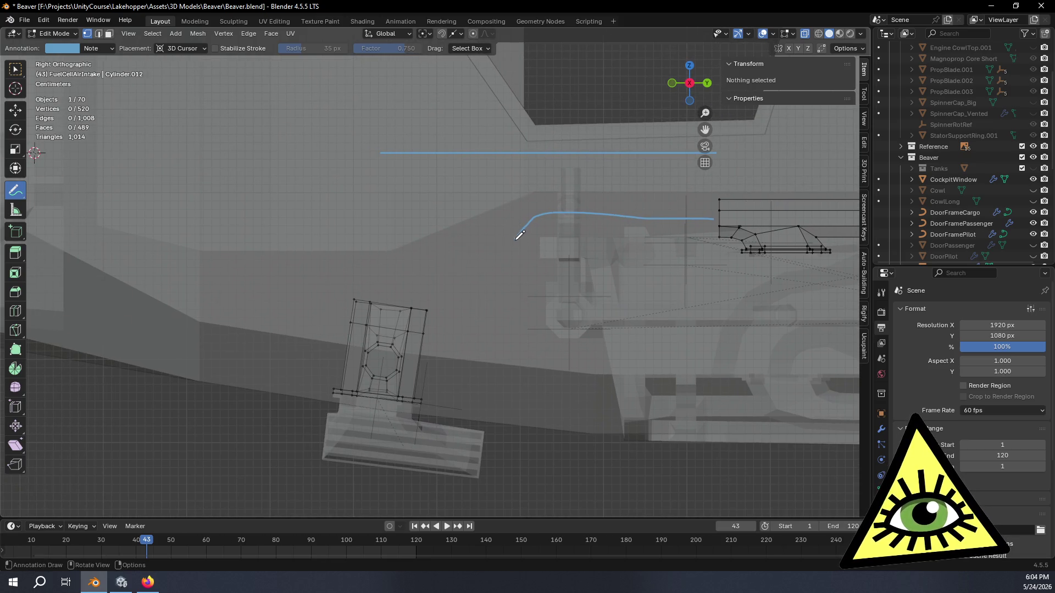
pyautogui.moveTo(586, 230); pyautogui.dragTo(502, 247, button='middle')
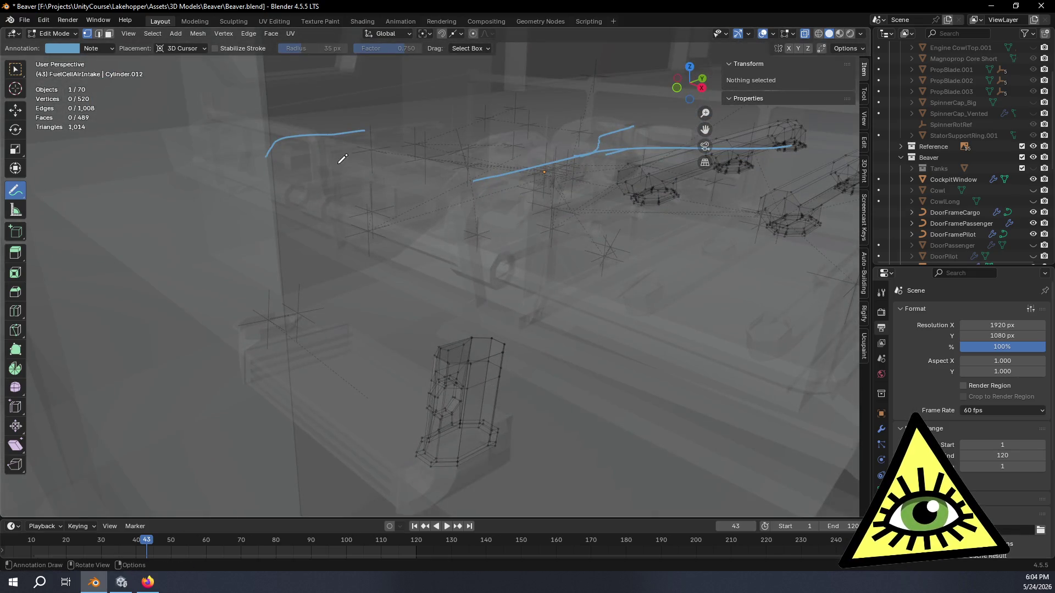
# - Trim the end of the stray top-left stroke and bring the view around to the right side of the intake
pyautogui.moveTo(367, 124); pyautogui.dragTo(316, 146, button='right')
pyautogui.moveTo(506, 217)
pyautogui.mouseDown(button='middle')
pyautogui.moveTo(576, 296)
pyautogui.moveTo(493, 220)
pyautogui.mouseUp(button='middle')
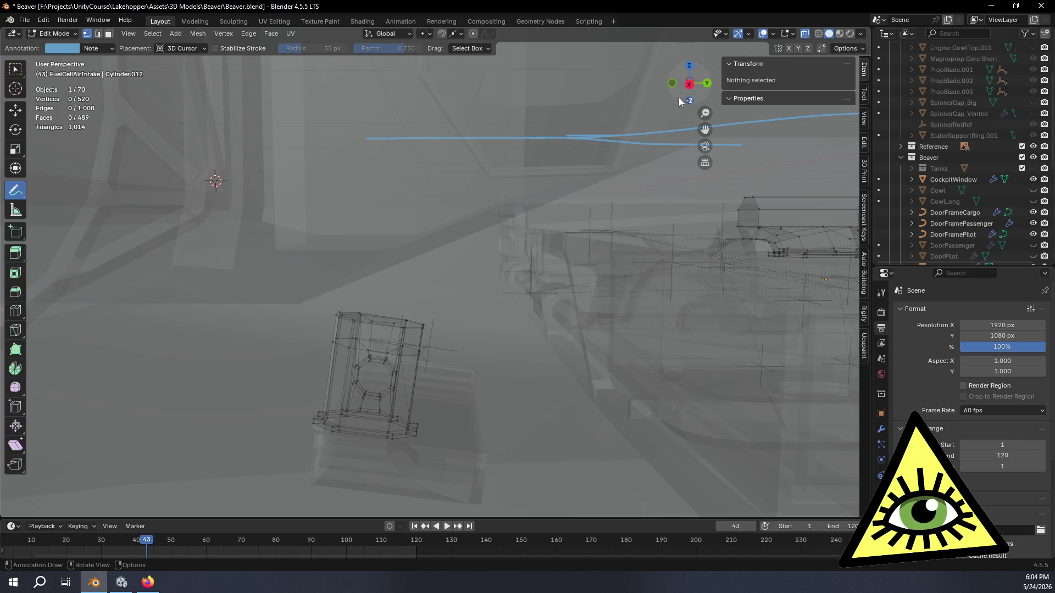
pyautogui.click(688, 84)
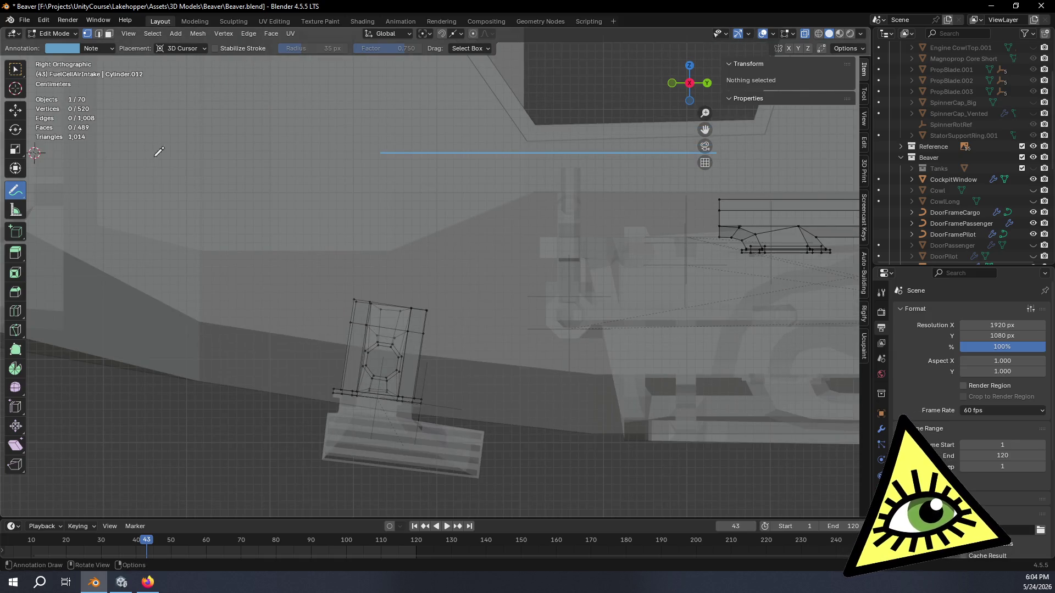
pyautogui.moveTo(373, 255); pyautogui.dragTo(371, 288, button='middle')
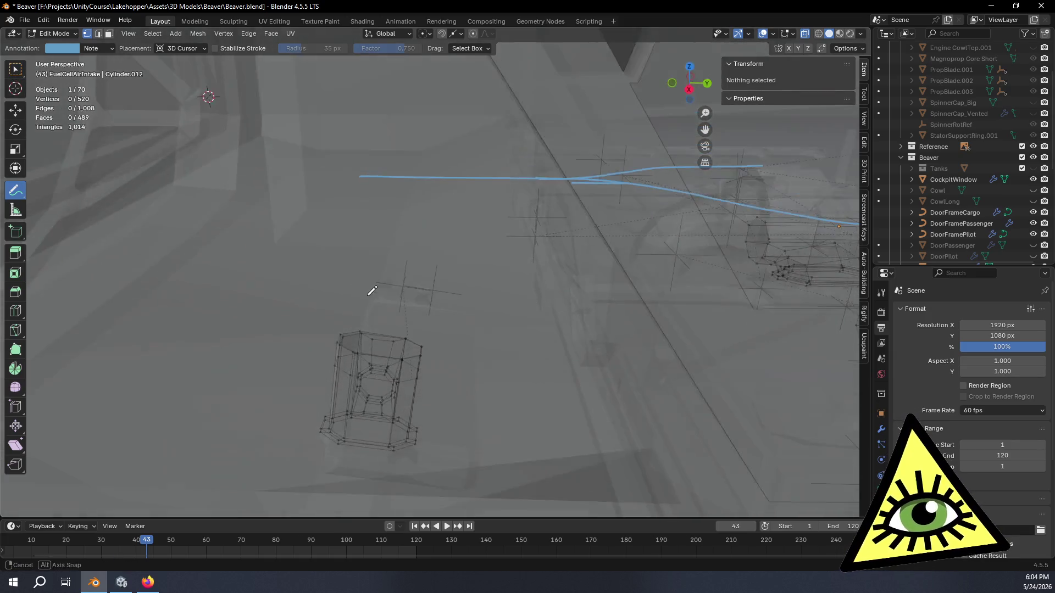
pyautogui.moveTo(431, 366)
pyautogui.mouseDown(button='middle')
pyautogui.moveTo(456, 348)
pyautogui.moveTo(358, 332)
pyautogui.mouseUp(button='middle')
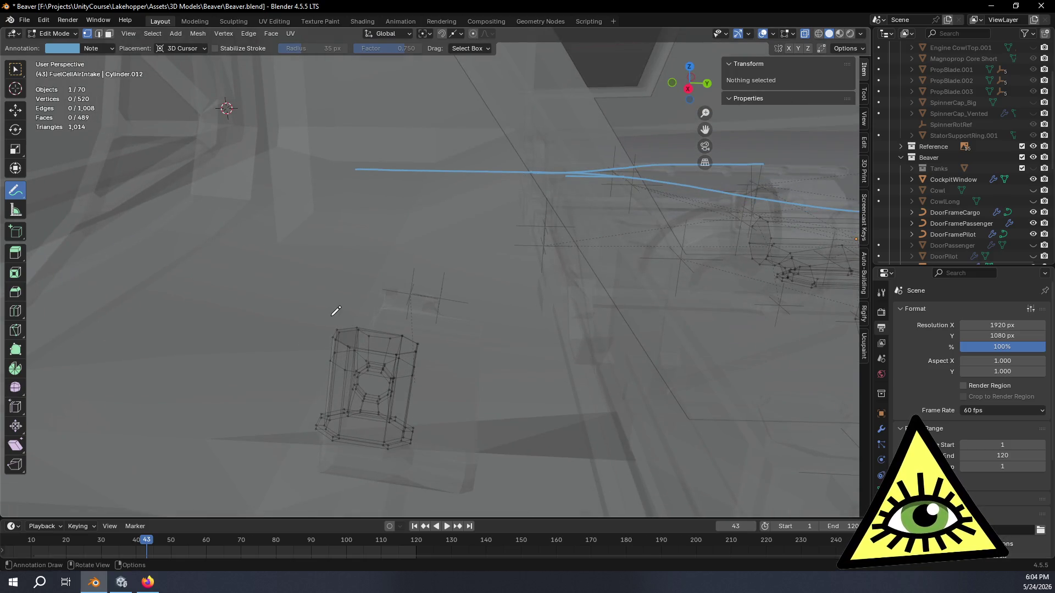
# - Select the intake cylinder's top edge ring and bring up the snapping options
pyautogui.click(15, 70)
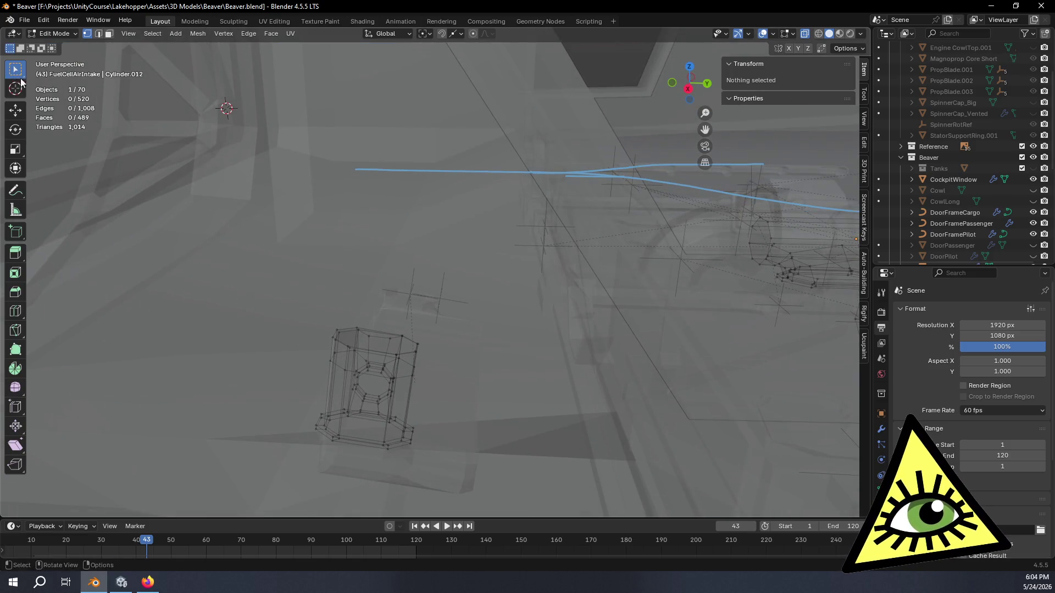
pyautogui.keyDown('alt'); pyautogui.click(414, 345); pyautogui.keyUp('alt')
pyautogui.hotkey('shift', 's')
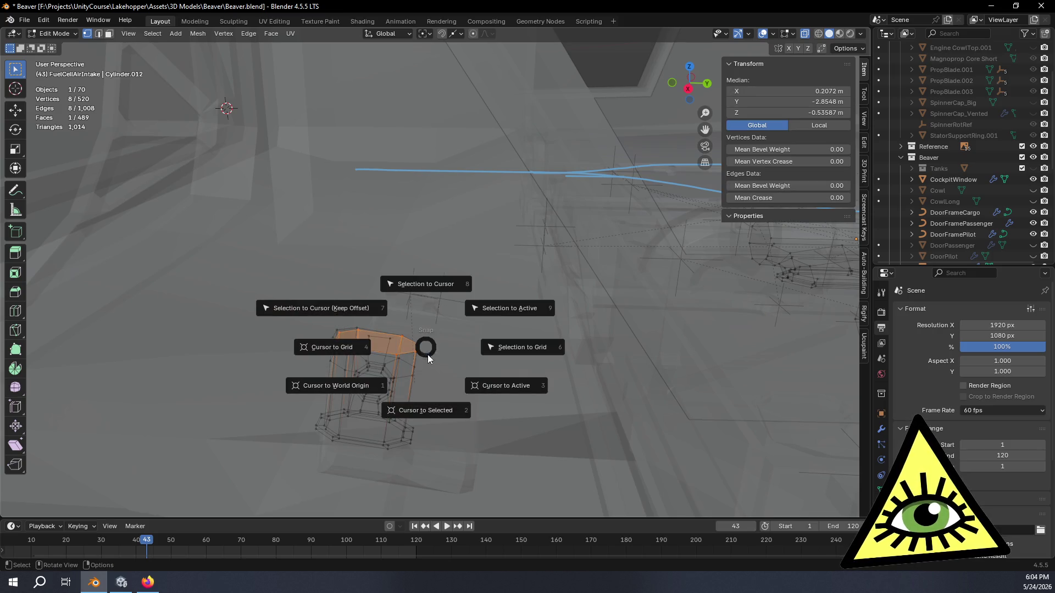
# - Snap the 3D cursor to the selected intake top and draw a fuel line to it from the right side view
pyautogui.click(443, 394)
pyautogui.click(16, 189)
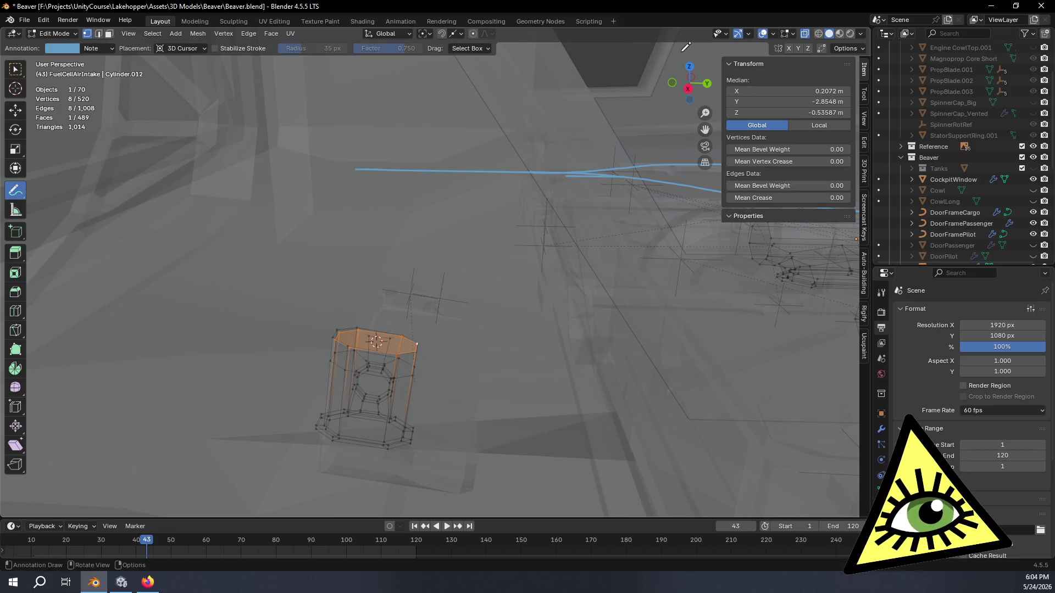
pyautogui.keyDown('alt'); pyautogui.moveTo(709, 83); pyautogui.dragTo(692, 85); pyautogui.keyUp('alt')
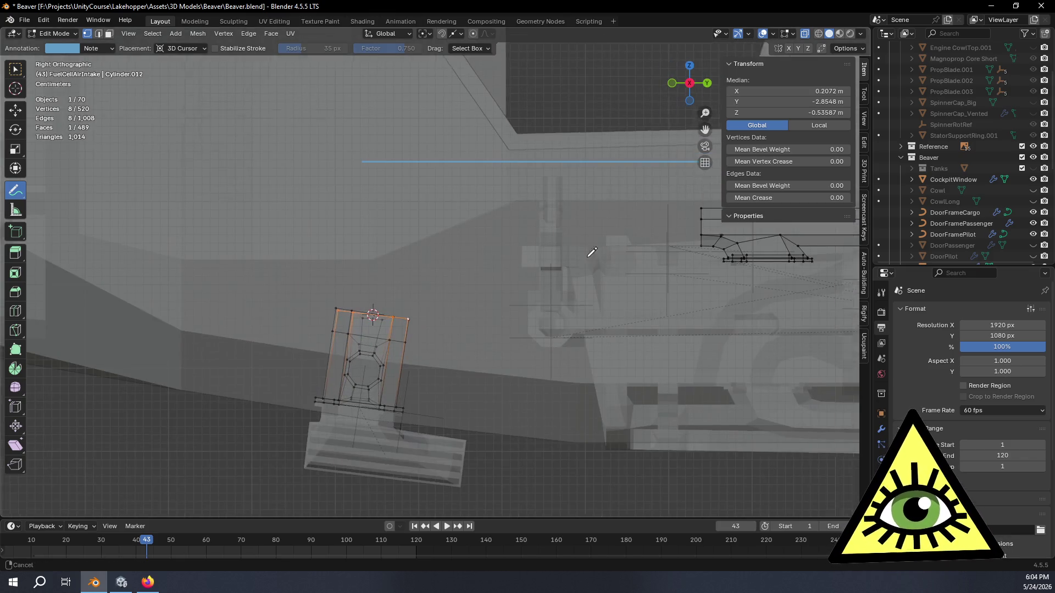
pyautogui.moveTo(604, 230); pyautogui.dragTo(566, 229)
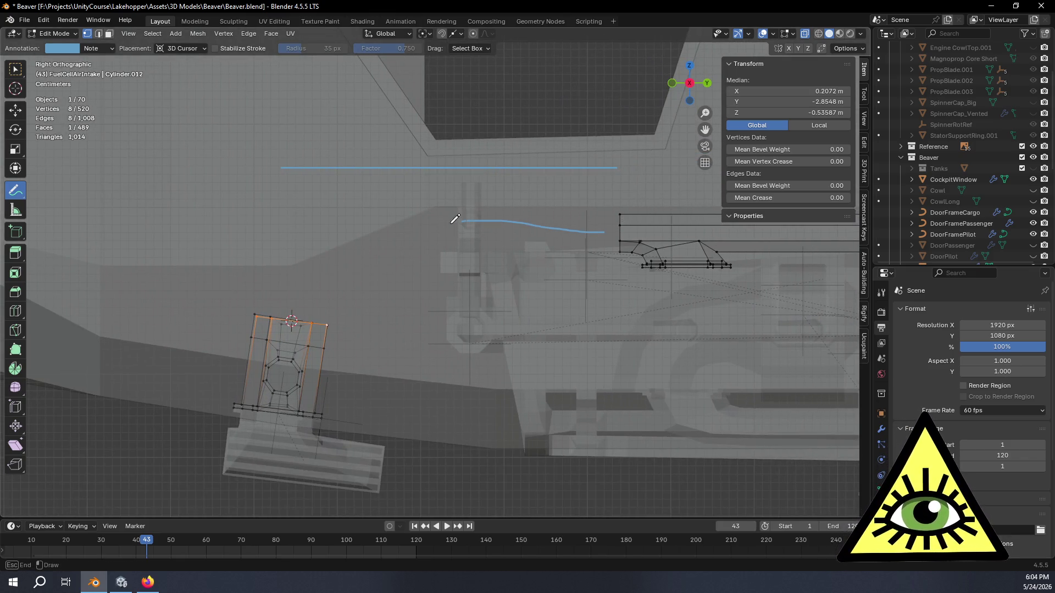
pyautogui.moveTo(415, 240); pyautogui.dragTo(415, 240)
pyautogui.moveTo(471, 283)
pyautogui.mouseDown(button='middle')
pyautogui.moveTo(531, 312)
pyautogui.moveTo(508, 387)
pyautogui.moveTo(476, 365)
pyautogui.moveTo(440, 289)
pyautogui.moveTo(426, 283)
pyautogui.moveTo(420, 294)
pyautogui.moveTo(471, 306)
pyautogui.moveTo(549, 278)
pyautogui.mouseUp(button='middle')
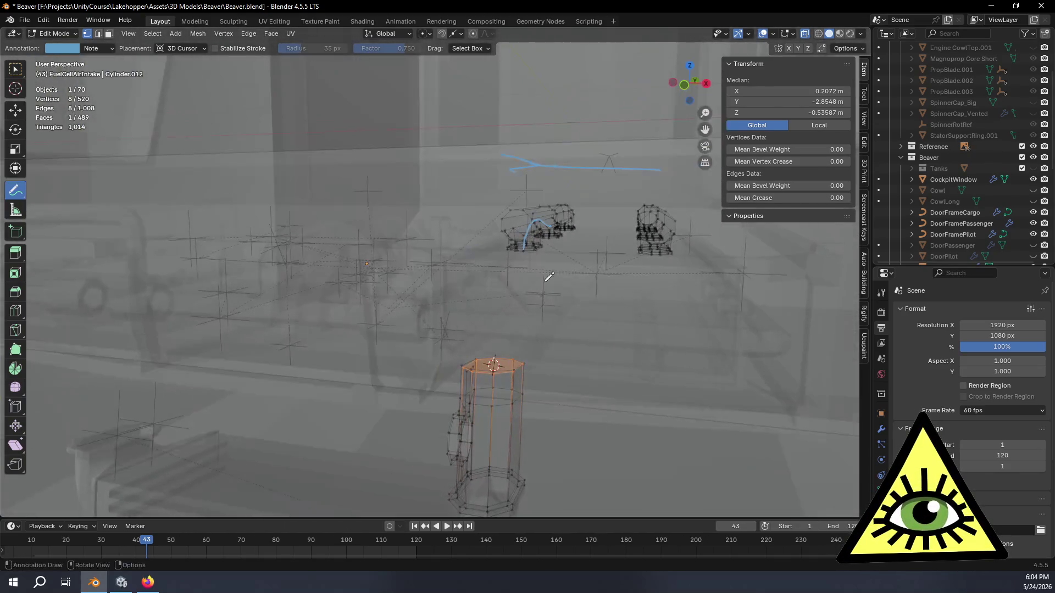
# - From the front view, draw curved lines from the left and right tanks down to the intake top
pyautogui.click(685, 86)
pyautogui.scroll(2, 633, 268)
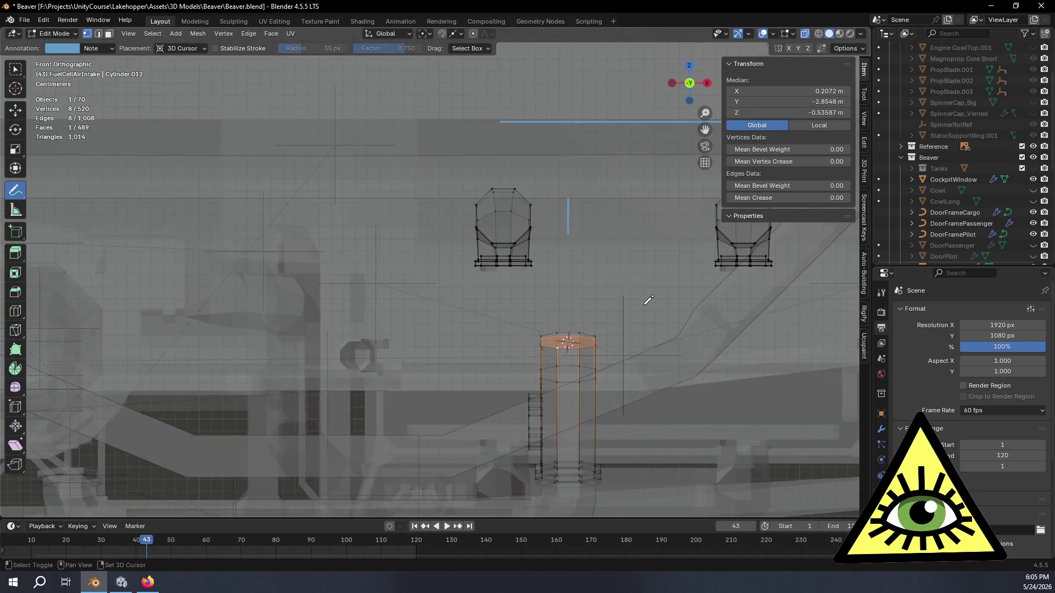
pyautogui.keyDown('shift'); pyautogui.moveTo(648, 300); pyautogui.dragTo(489, 277, button='middle'); pyautogui.keyUp('shift')
pyautogui.moveTo(366, 195); pyautogui.dragTo(365, 212)
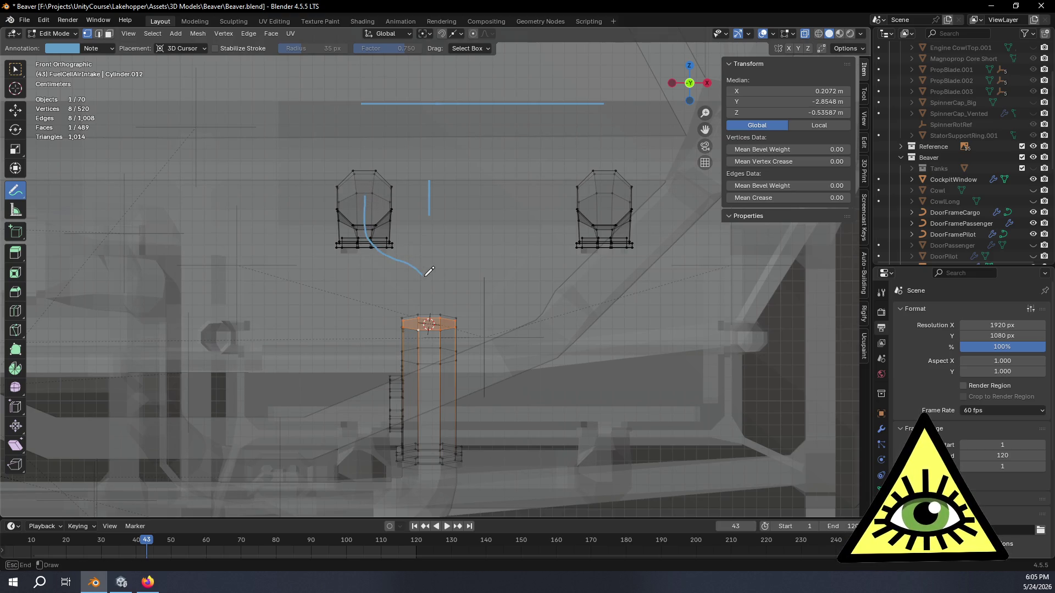
pyautogui.moveTo(438, 301); pyautogui.dragTo(431, 312)
pyautogui.moveTo(612, 196); pyautogui.dragTo(581, 247)
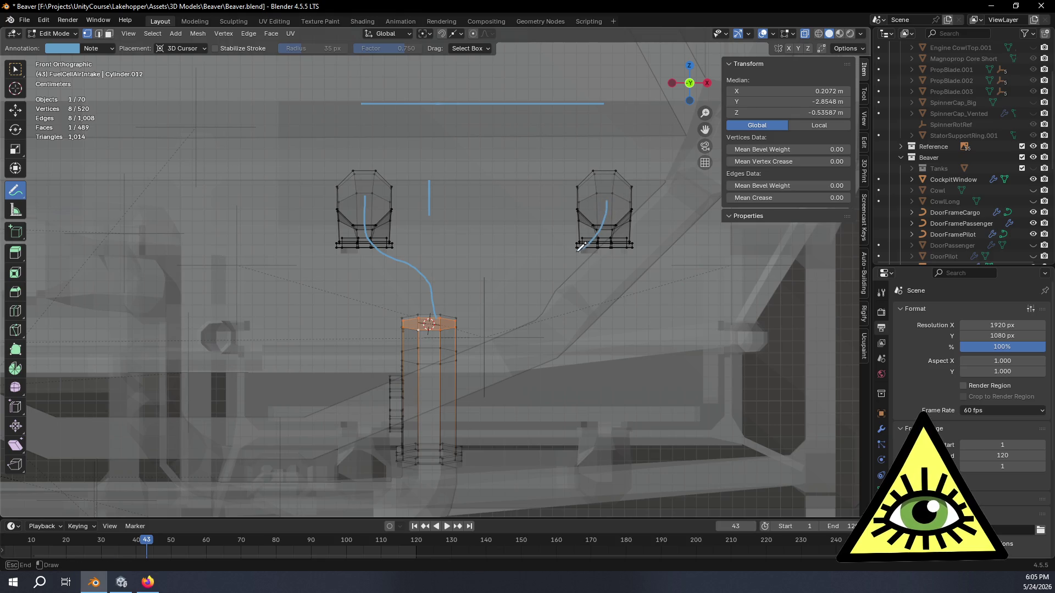
pyautogui.moveTo(536, 271); pyautogui.dragTo(439, 221, button='middle')
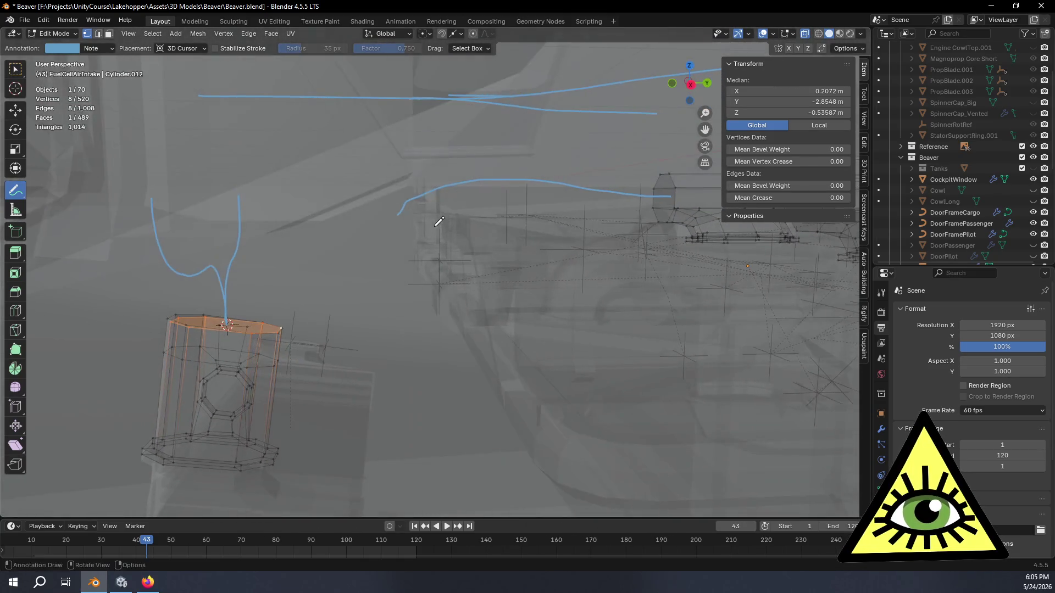
# - Draw a further stroke down to the intake top and inspect the converging tank lines around the cylinder
pyautogui.moveTo(460, 183); pyautogui.dragTo(229, 312)
pyautogui.moveTo(465, 207)
pyautogui.mouseDown(button='middle')
pyautogui.moveTo(460, 284)
pyautogui.moveTo(514, 275)
pyautogui.moveTo(471, 244)
pyautogui.moveTo(405, 270)
pyautogui.moveTo(387, 263)
pyautogui.moveTo(438, 261)
pyautogui.moveTo(498, 282)
pyautogui.moveTo(518, 314)
pyautogui.moveTo(512, 379)
pyautogui.mouseUp(button='middle')
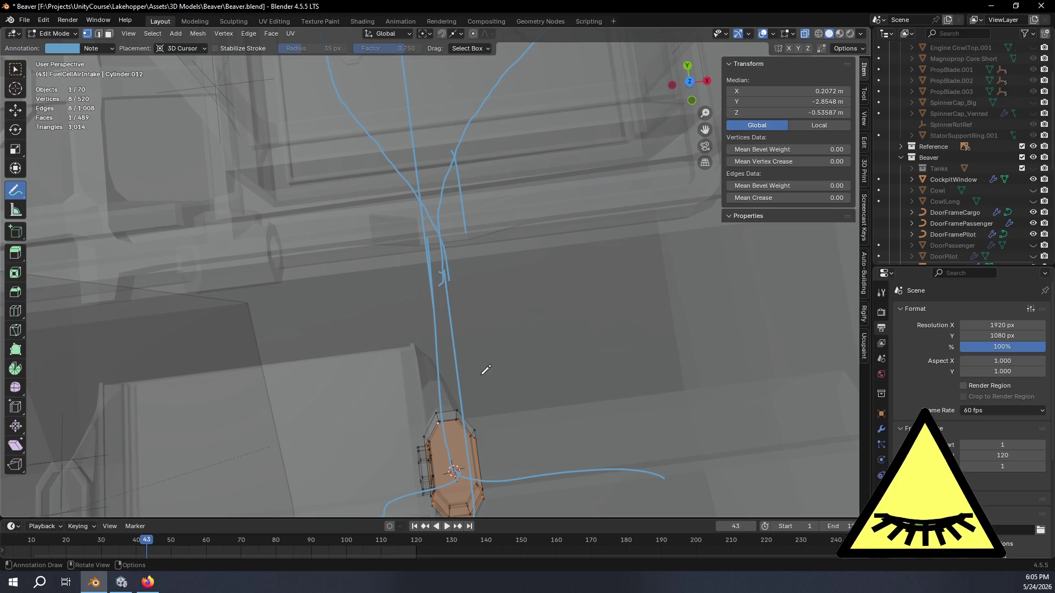
pyautogui.moveTo(491, 367)
pyautogui.mouseDown(button='middle')
pyautogui.moveTo(401, 330)
pyautogui.moveTo(370, 255)
pyautogui.moveTo(388, 228)
pyautogui.moveTo(380, 233)
pyautogui.moveTo(424, 240)
pyautogui.moveTo(418, 335)
pyautogui.moveTo(407, 333)
pyautogui.moveTo(520, 254)
pyautogui.mouseUp(button='middle')
pyautogui.moveTo(342, 284); pyautogui.dragTo(370, 281, button='middle')
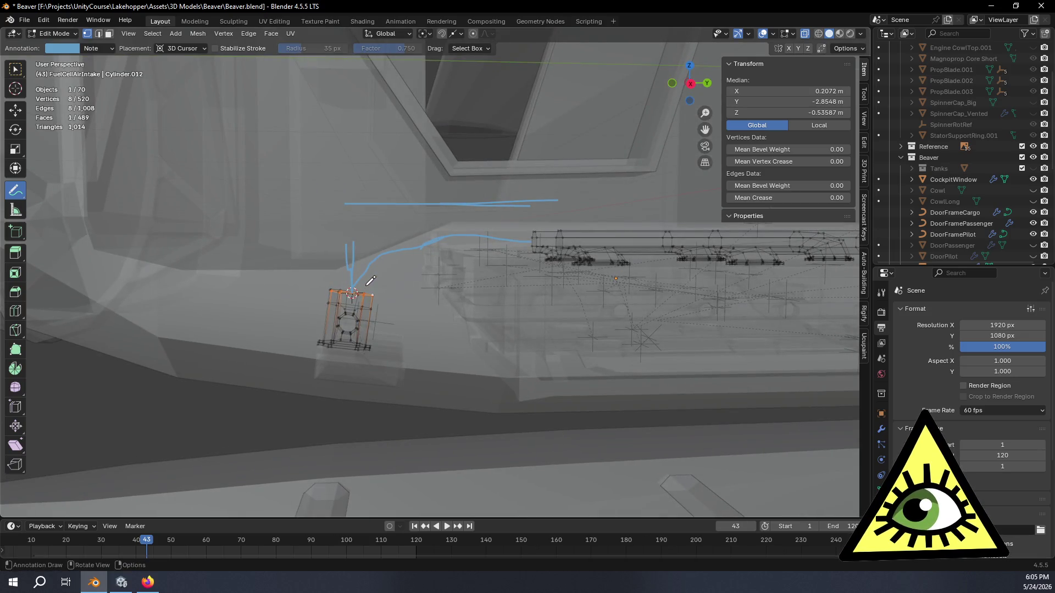
pyautogui.moveTo(376, 307)
pyautogui.mouseDown(button='middle')
pyautogui.moveTo(431, 310)
pyautogui.moveTo(347, 288)
pyautogui.moveTo(365, 243)
pyautogui.moveTo(391, 271)
pyautogui.moveTo(371, 260)
pyautogui.mouseUp(button='middle')
pyautogui.moveTo(399, 302)
pyautogui.mouseDown(button='middle')
pyautogui.moveTo(434, 318)
pyautogui.moveTo(428, 311)
pyautogui.mouseUp(button='middle')
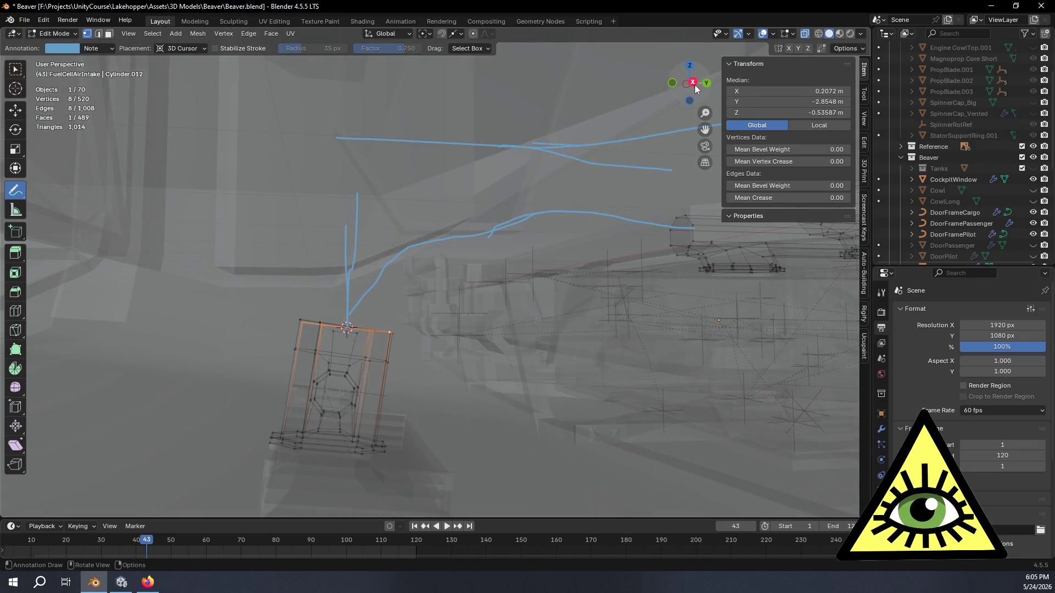
pyautogui.click(694, 84)
pyautogui.click(15, 69)
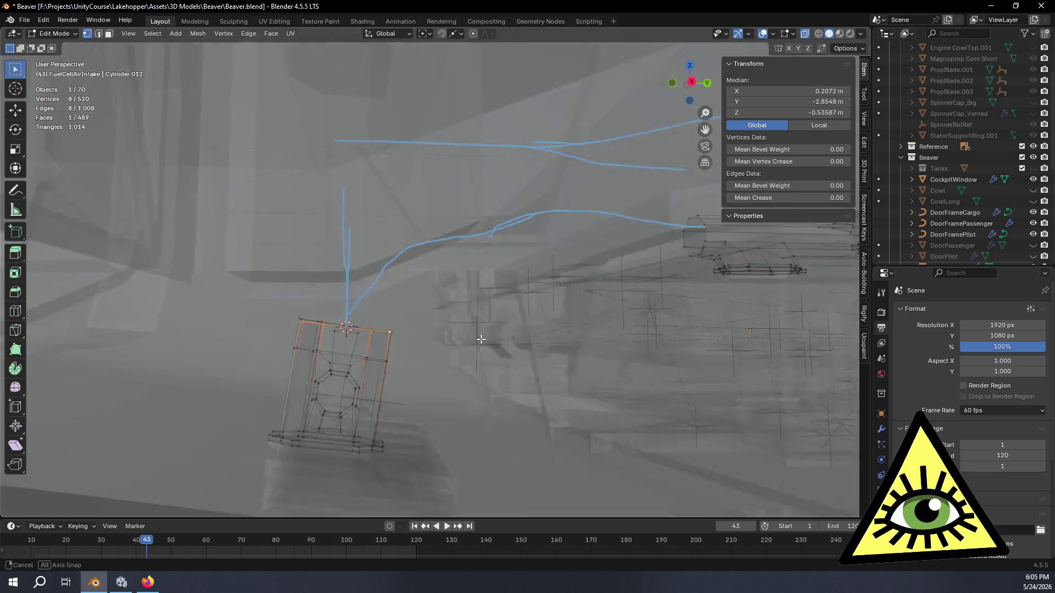
# - Frame the intake's top in the right side view and add its top faces to the selection
pyautogui.moveTo(24, 78); pyautogui.dragTo(704, 85, button='middle')
pyautogui.click(702, 89)
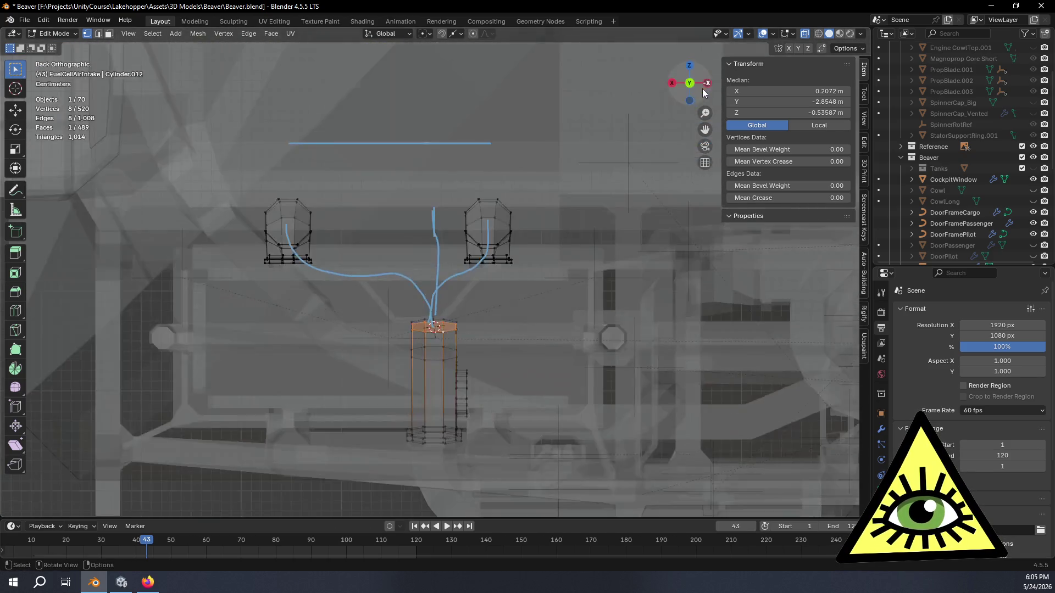
pyautogui.click(673, 84)
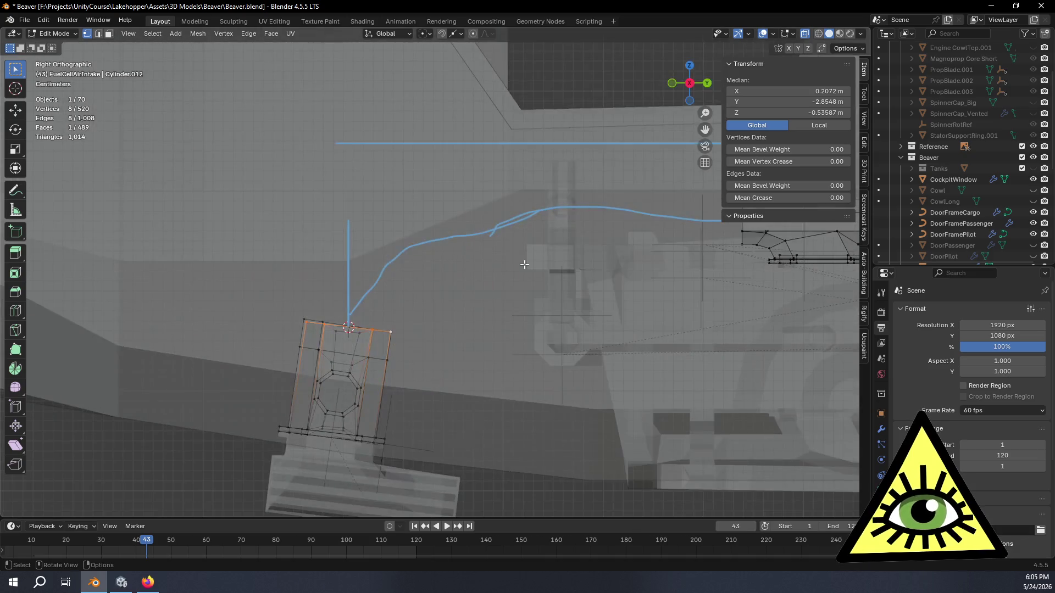
pyautogui.press('KP_Decimal')
pyautogui.moveTo(359, 234); pyautogui.dragTo(487, 281)
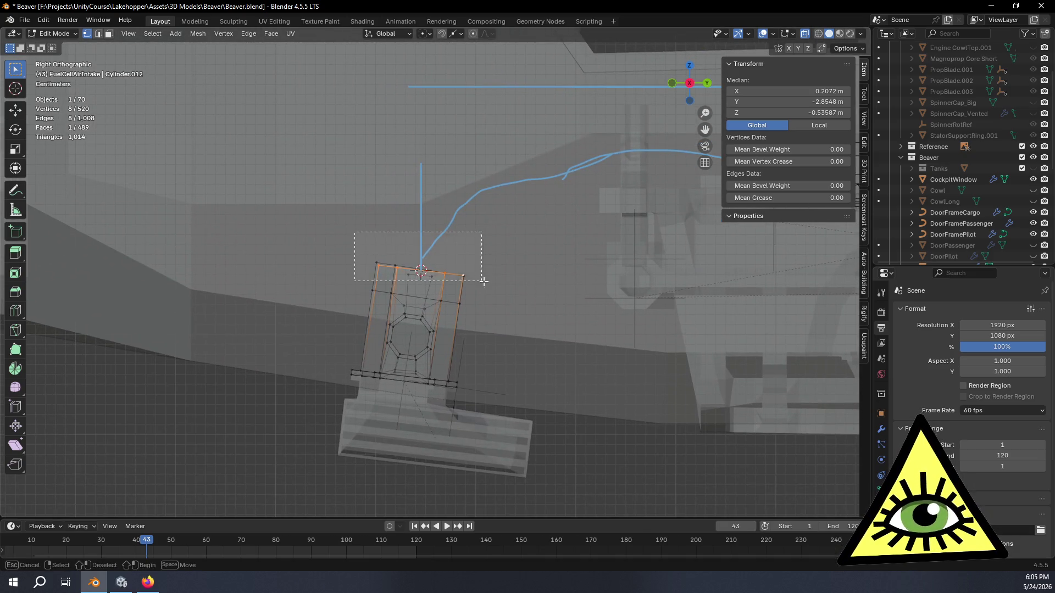
# - Set the transform orientation to the object's Local axes and switch to the Move tool
pyautogui.click(388, 33)
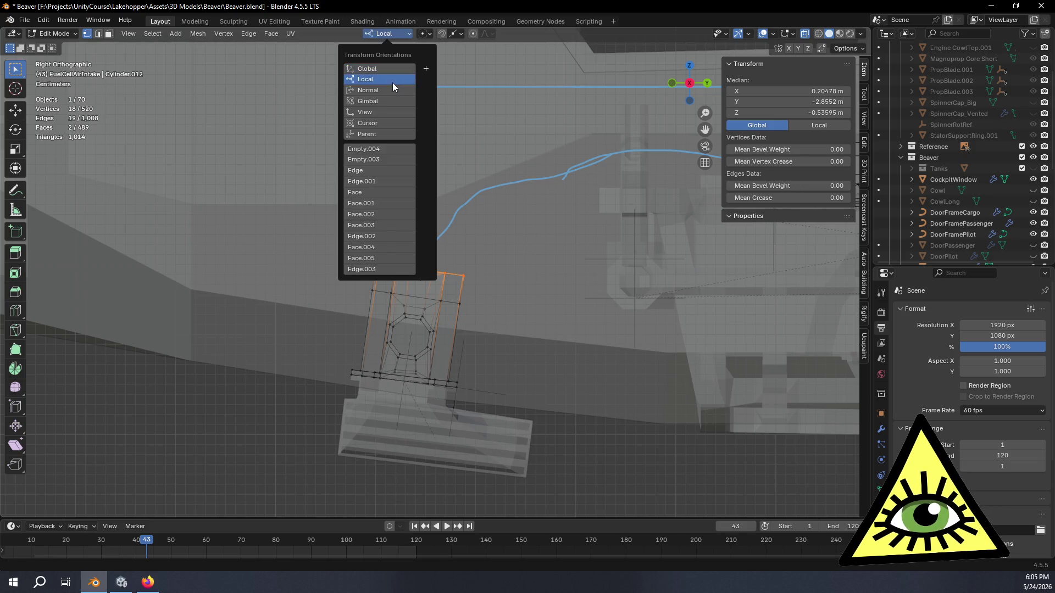
pyautogui.click(392, 83)
pyautogui.click(20, 114)
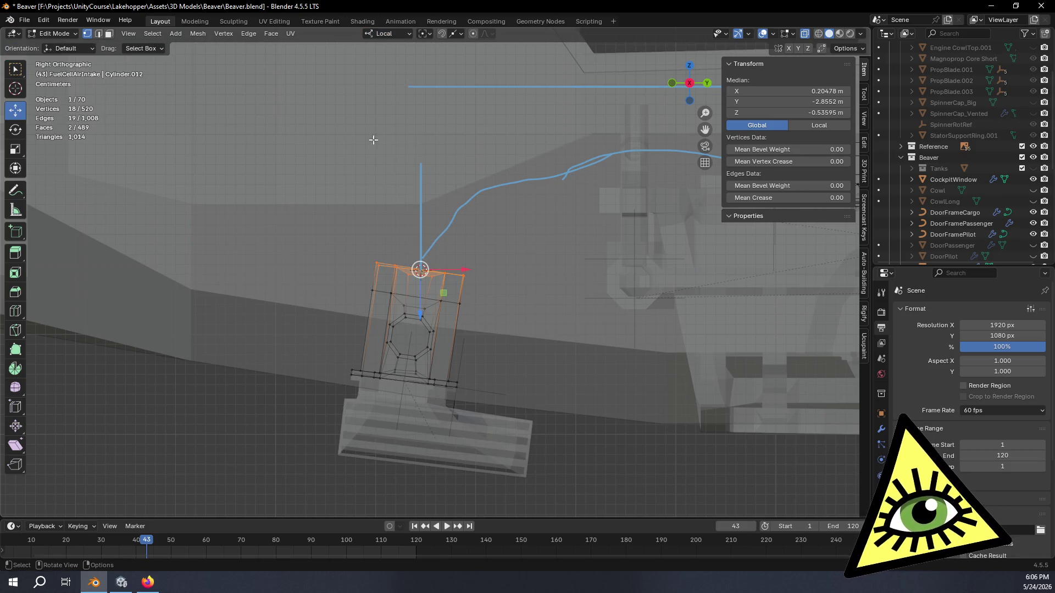
pyautogui.scroll(2, 498, 247)
pyautogui.moveTo(497, 247)
pyautogui.keyDown('shift'); pyautogui.mouseDown(button='middle')
pyautogui.moveTo(558, 161)
pyautogui.moveTo(542, 228)
pyautogui.mouseUp(button='middle'); pyautogui.keyUp('shift')
pyautogui.scroll(2, 541, 229)
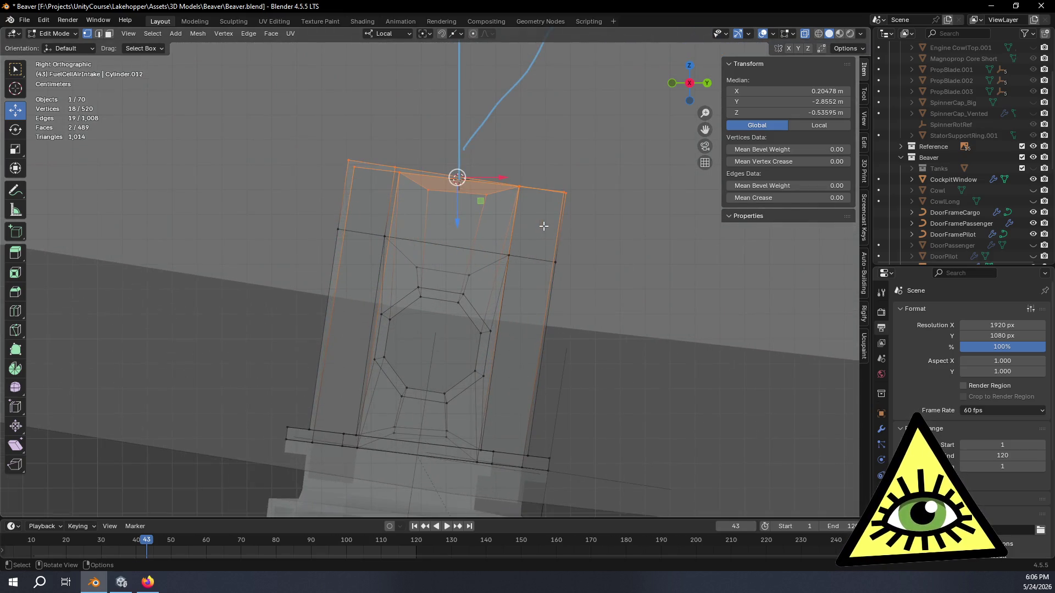
# - Slide the intake's top edge loop down its sides with clamp off, to a factor of 0.746
pyautogui.keyDown('alt'); pyautogui.click(388, 167); pyautogui.keyUp('alt')
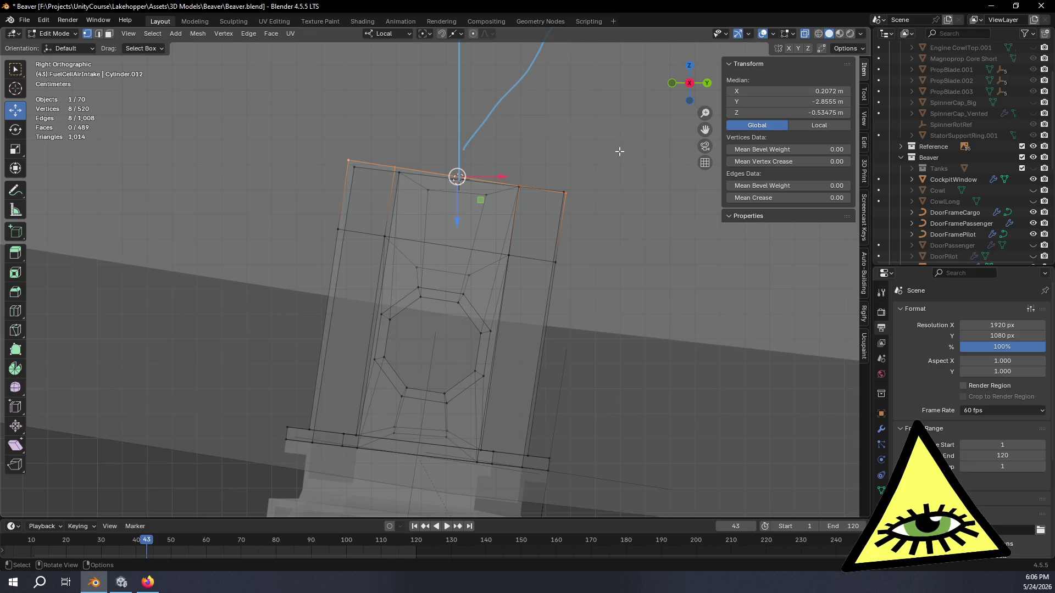
pyautogui.hotkey('shift', 'v')
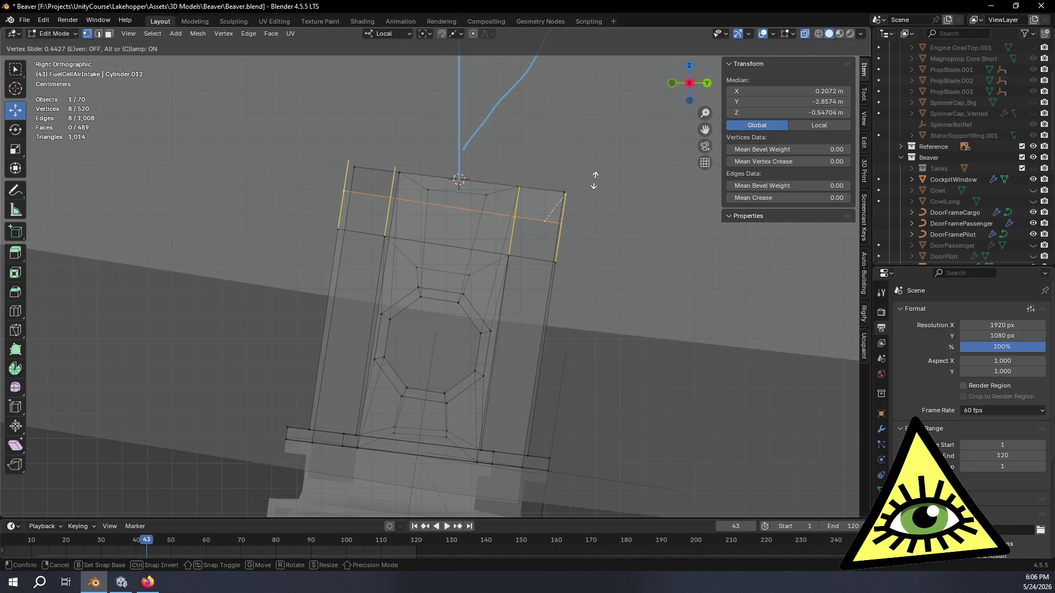
pyautogui.press('c')
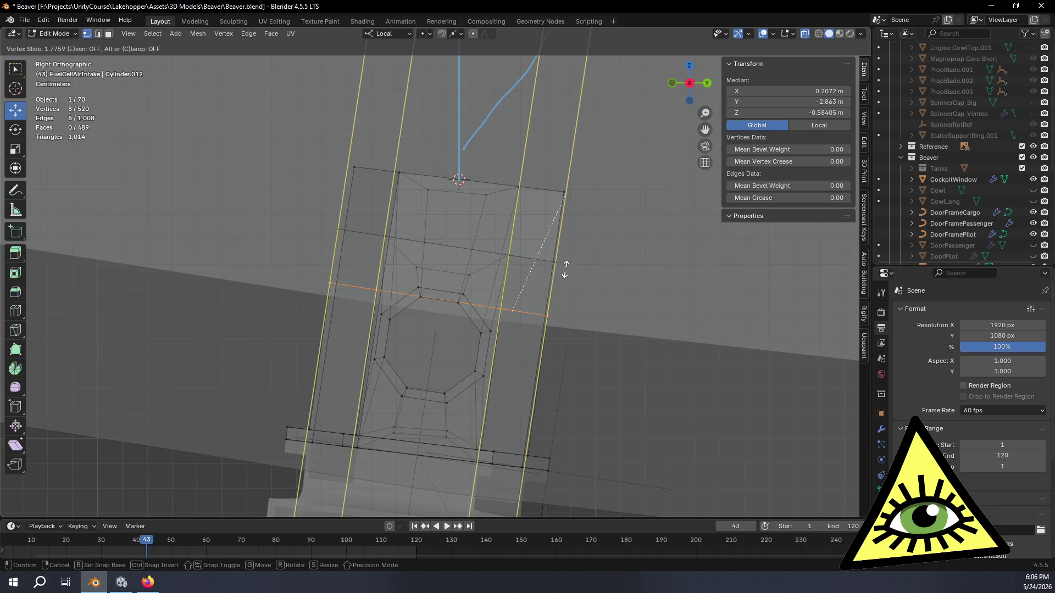
pyautogui.click(578, 199)
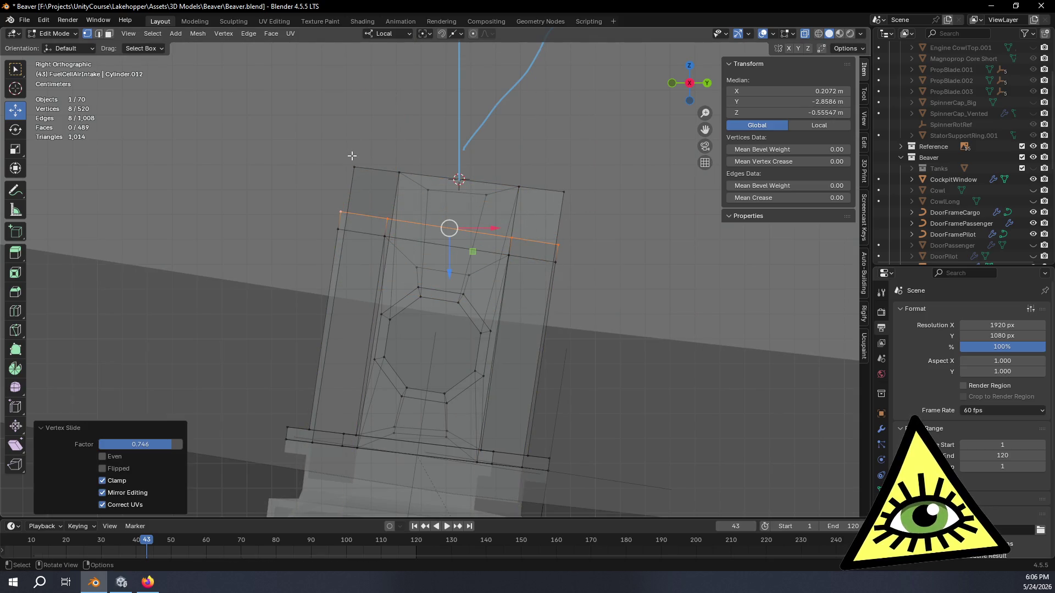
pyautogui.moveTo(331, 150)
pyautogui.mouseDown()
pyautogui.moveTo(560, 208)
pyautogui.moveTo(552, 172)
pyautogui.mouseUp()
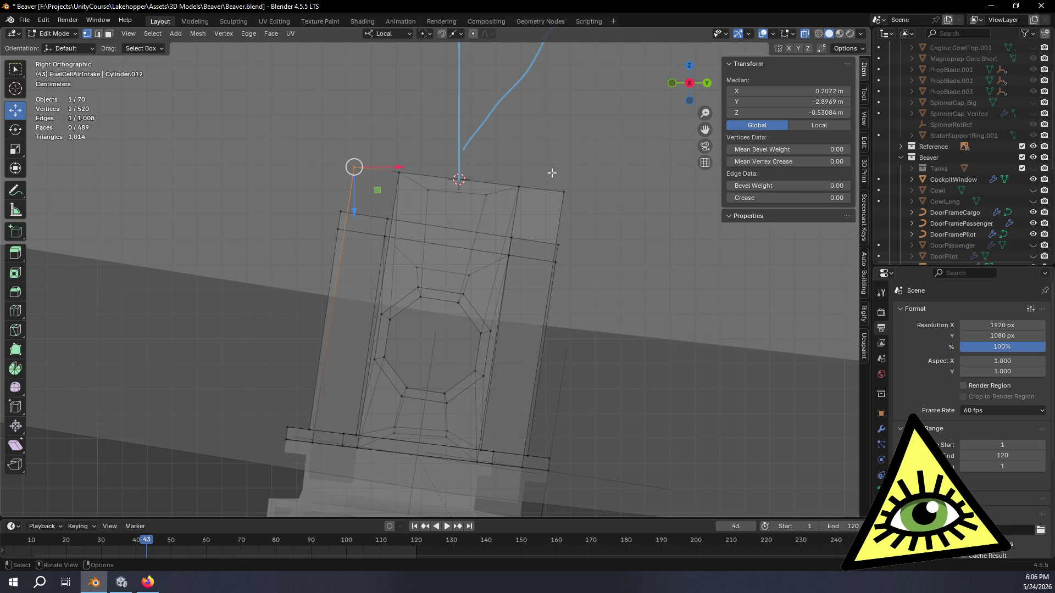
# - In the right side view, box-select all of the intake's top vertices in vertex mode
pyautogui.click(109, 34)
pyautogui.moveTo(573, 211)
pyautogui.mouseDown(button='middle')
pyautogui.moveTo(567, 230)
pyautogui.moveTo(544, 207)
pyautogui.mouseUp(button='middle')
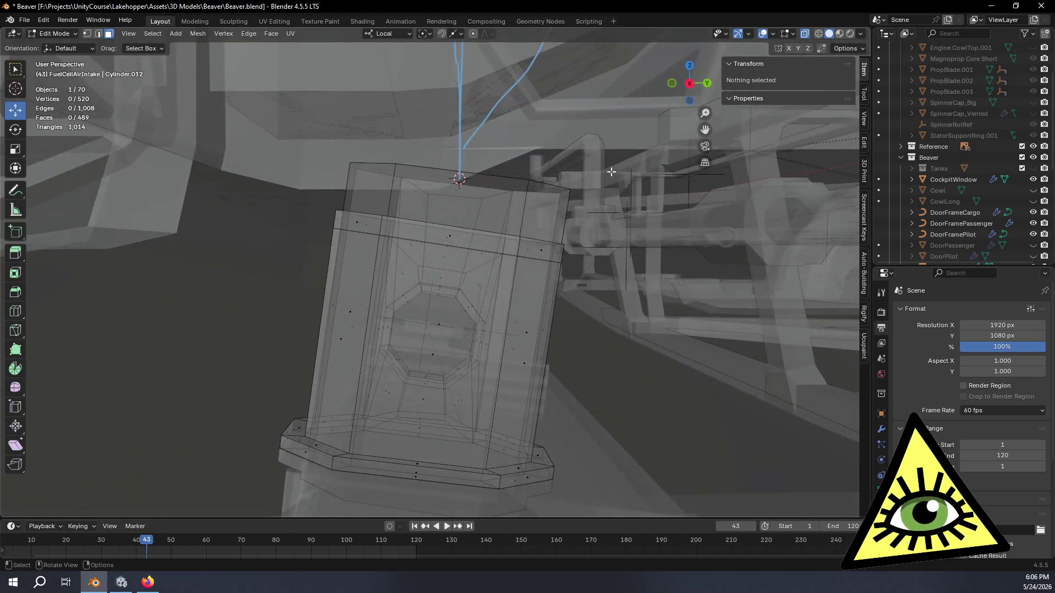
pyautogui.press('KP_3')
pyautogui.click(86, 34)
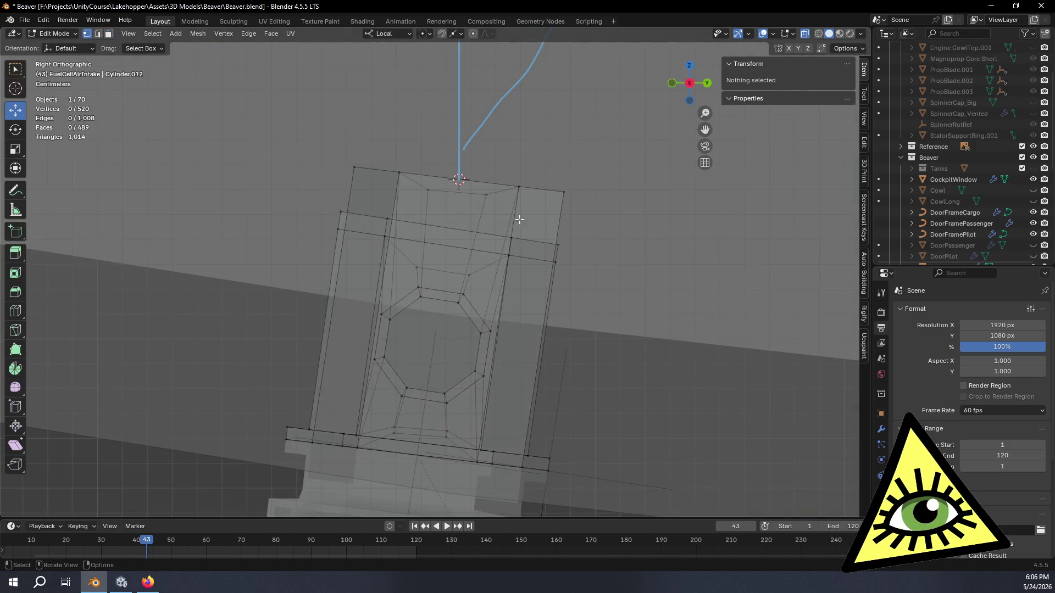
pyautogui.moveTo(356, 139); pyautogui.dragTo(582, 213)
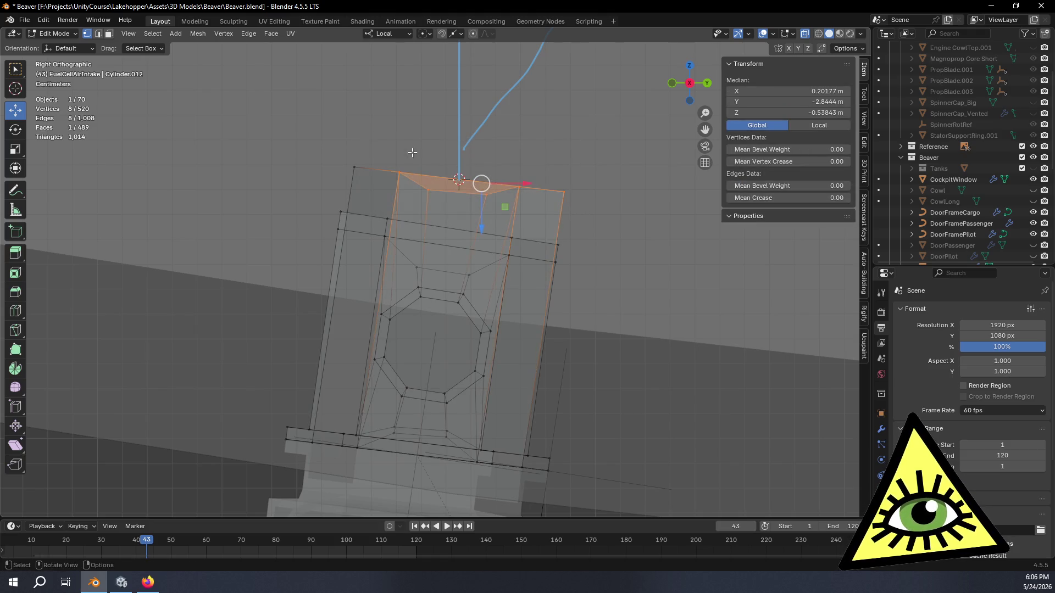
pyautogui.moveTo(264, 118); pyautogui.dragTo(453, 198)
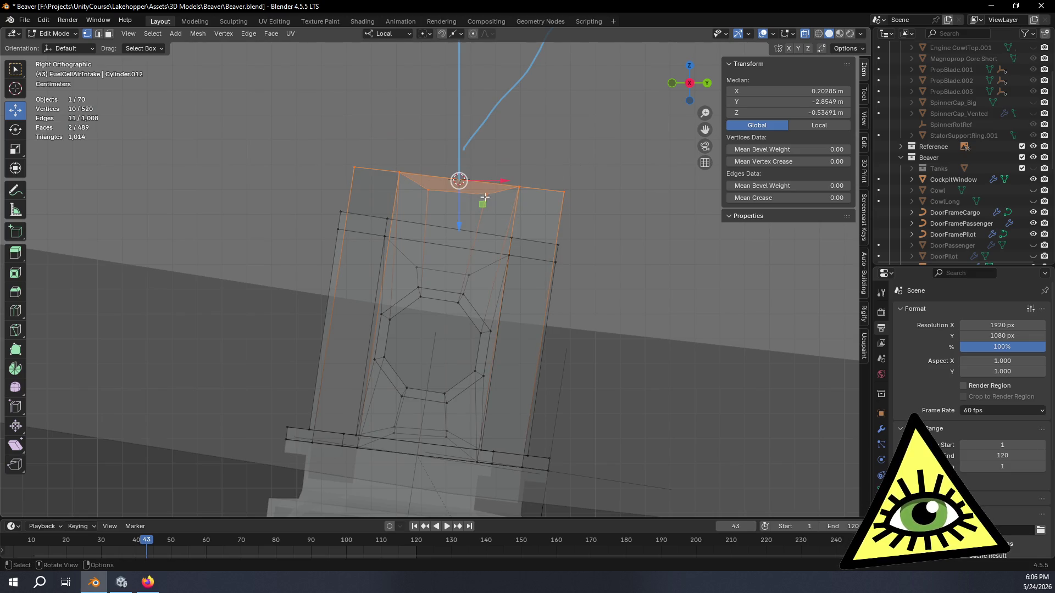
# - Move the top vertices about 2 cm down, plane-constrained on local axes, then view the shorter intake solid
pyautogui.press('g')
pyautogui.hotkey('shift', 'y')
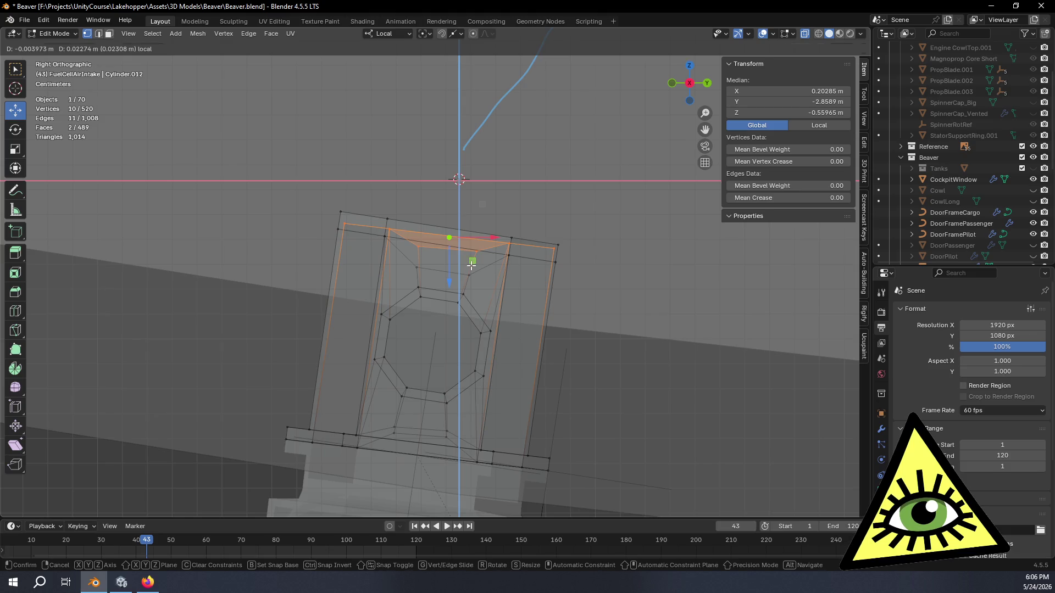
pyautogui.click(471, 265)
pyautogui.click(271, 310)
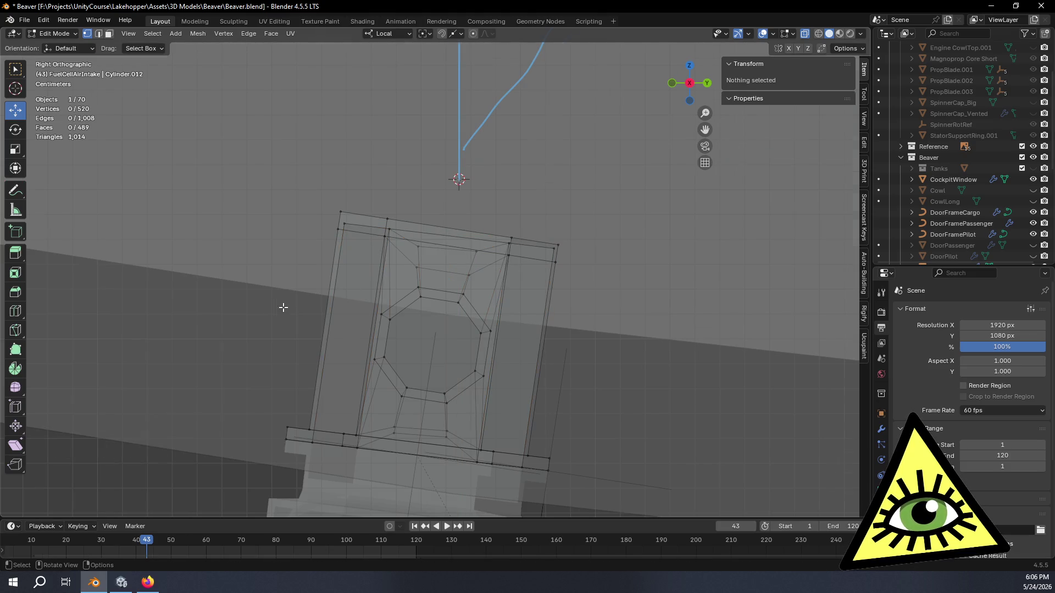
pyautogui.scroll(-3, 283, 307)
pyautogui.moveTo(422, 295)
pyautogui.mouseDown(button='middle')
pyautogui.moveTo(539, 351)
pyautogui.moveTo(597, 292)
pyautogui.moveTo(523, 273)
pyautogui.moveTo(450, 299)
pyautogui.moveTo(462, 304)
pyautogui.moveTo(418, 301)
pyautogui.mouseUp(button='middle')
pyautogui.hotkey('alt', 'z')
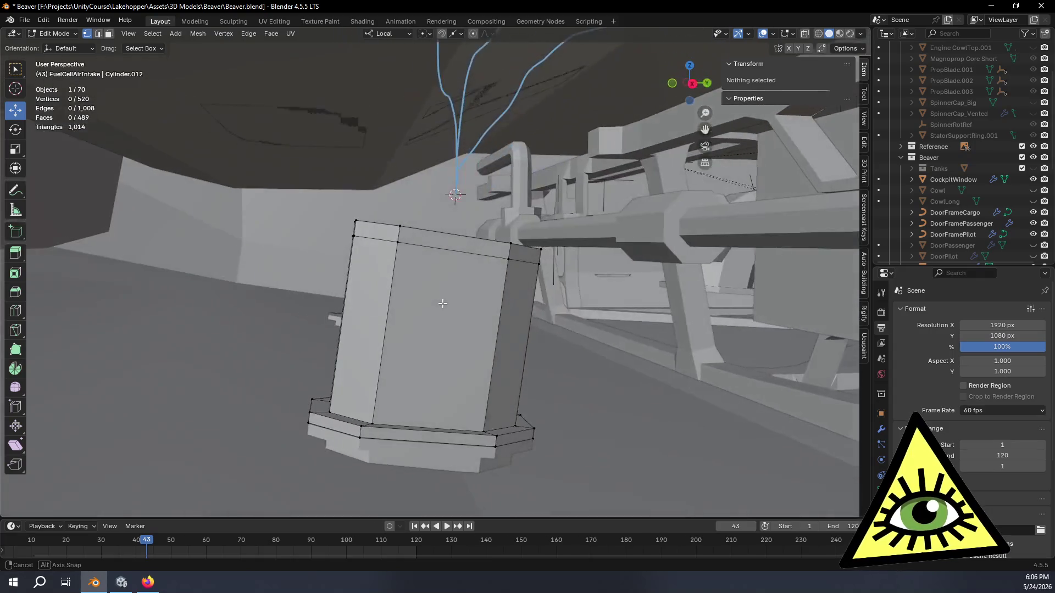
# - Inspect the lowered intake top with see-through shading back on, orbiting around the tanks
pyautogui.moveTo(418, 301); pyautogui.dragTo(463, 307, button='middle')
pyautogui.scroll(3, 471, 289)
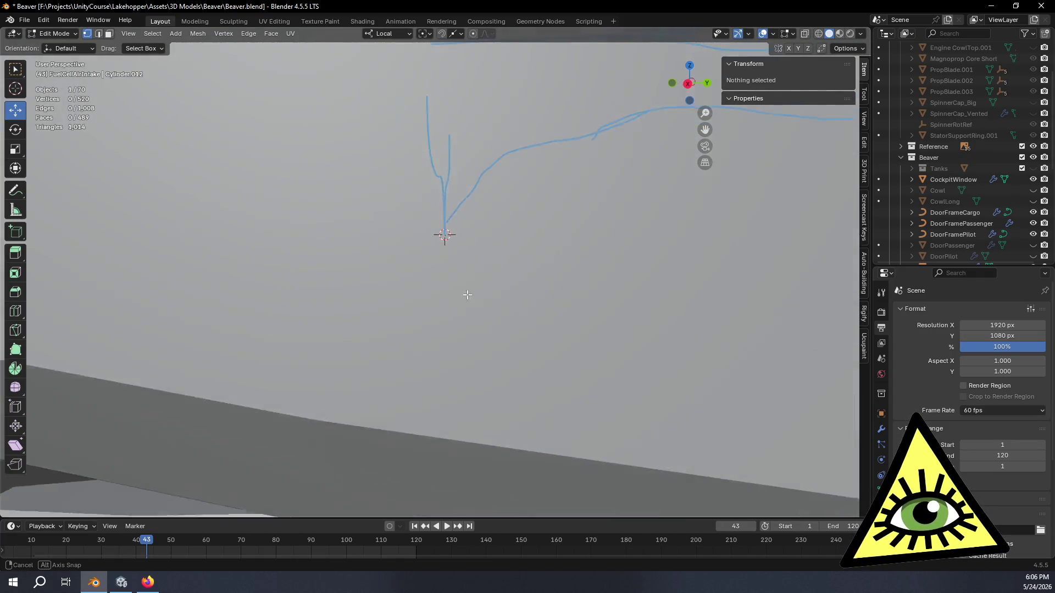
pyautogui.scroll(-3, 464, 294)
pyautogui.hotkey('alt', 'z')
pyautogui.scroll(-4, 470, 304)
pyautogui.moveTo(486, 297); pyautogui.dragTo(553, 332, button='middle')
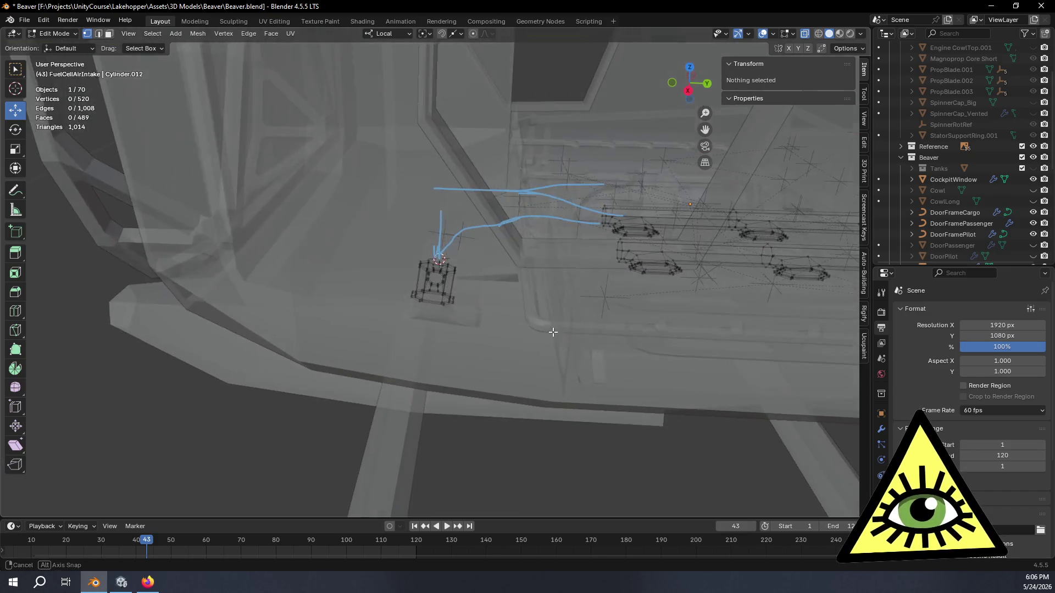
pyautogui.click(688, 91)
pyautogui.scroll(-2, 527, 248)
pyautogui.moveTo(528, 248); pyautogui.dragTo(601, 244, button='middle')
pyautogui.scroll(2, 601, 244)
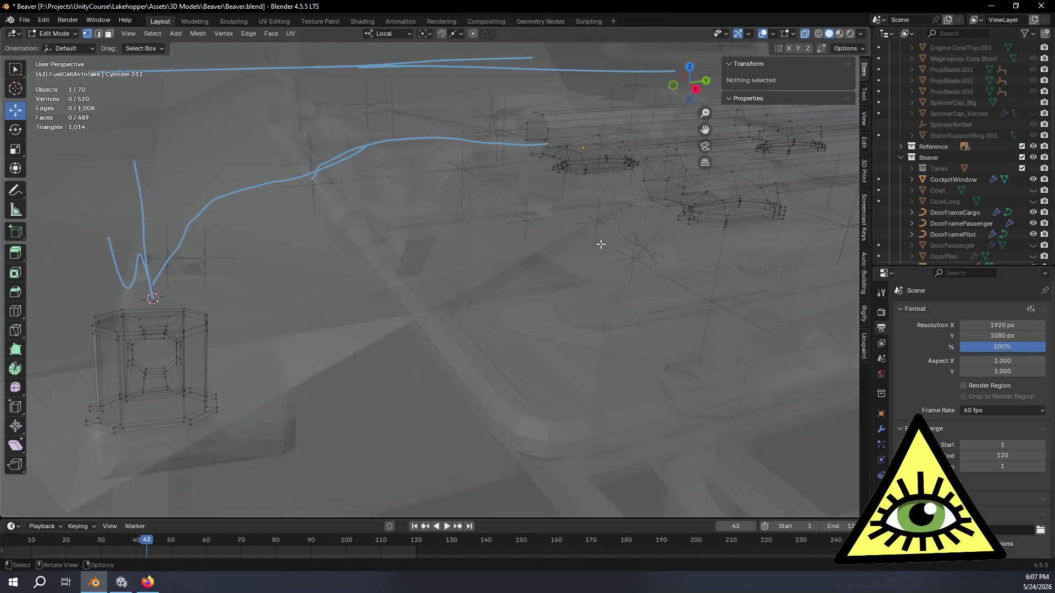
# - Select an edge loop on the right-hand cylinder and frame it with the annotation line in the right side view
pyautogui.keyDown('alt'); pyautogui.click(546, 123); pyautogui.keyUp('alt')
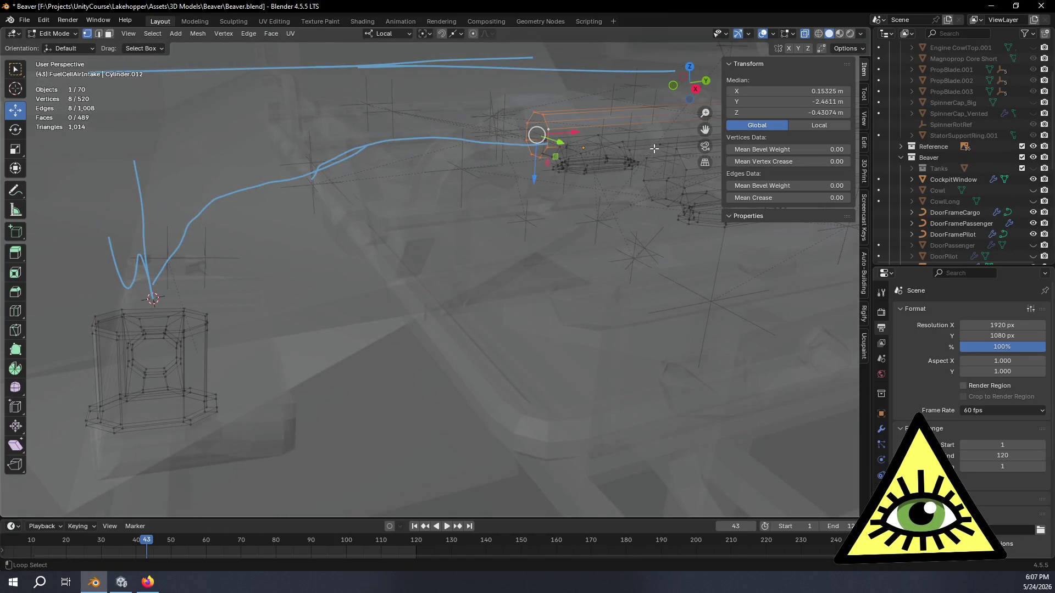
pyautogui.keyDown('alt'); pyautogui.click(544, 139); pyautogui.keyUp('alt')
pyautogui.keyDown('alt'); pyautogui.click(646, 172); pyautogui.keyUp('alt')
pyautogui.click(697, 89)
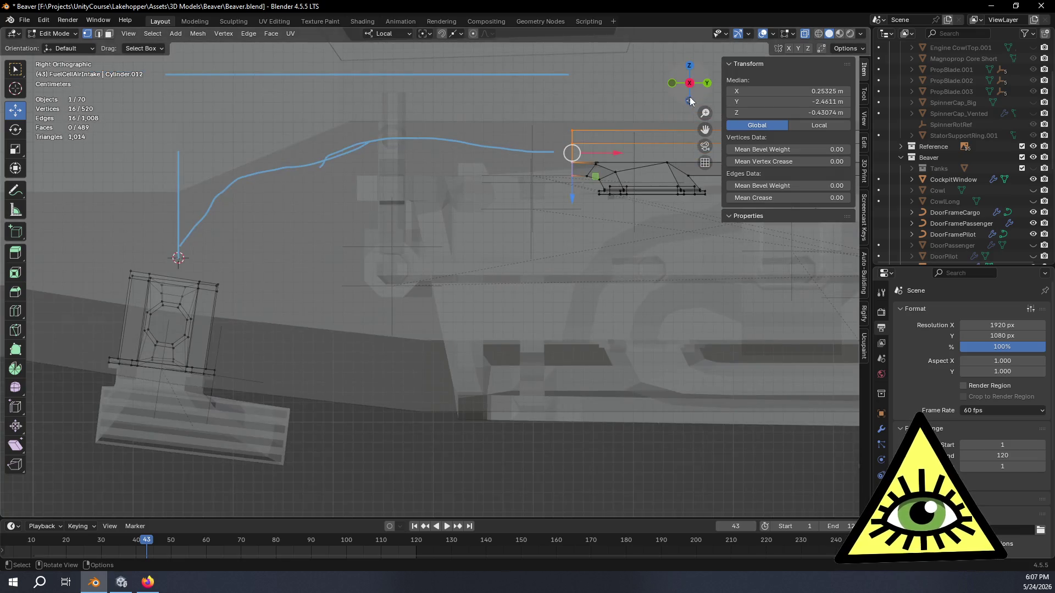
pyautogui.moveTo(560, 210)
pyautogui.keyDown('shift'); pyautogui.mouseDown(button='middle')
pyautogui.moveTo(501, 242)
pyautogui.moveTo(535, 263)
pyautogui.moveTo(522, 272)
pyautogui.moveTo(514, 247)
pyautogui.moveTo(484, 256)
pyautogui.moveTo(500, 253)
pyautogui.moveTo(344, 191)
pyautogui.mouseUp(button='middle'); pyautogui.keyUp('shift')
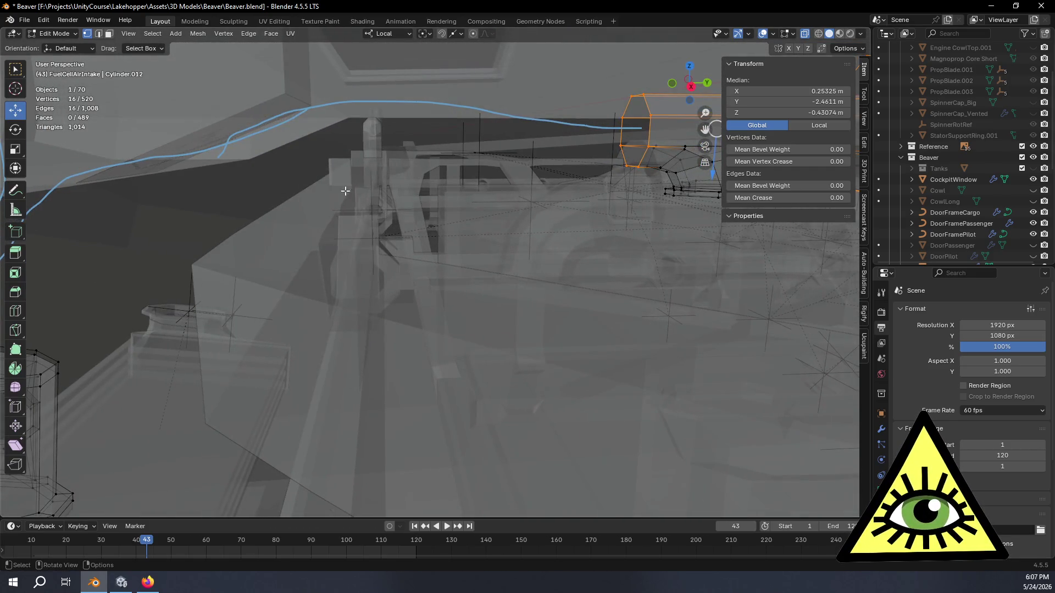
pyautogui.click(689, 88)
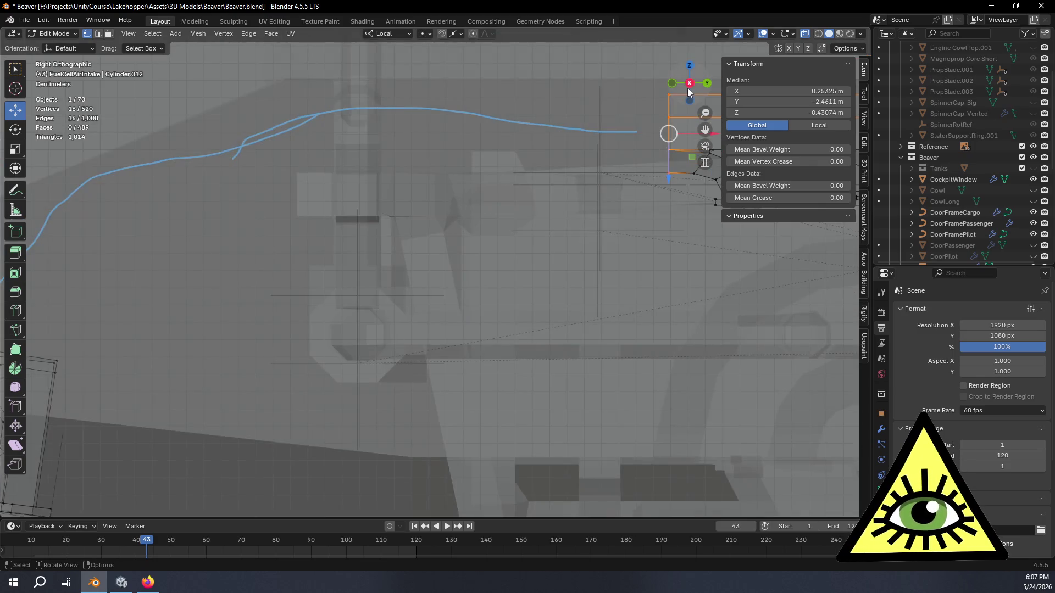
pyautogui.scroll(-1, 474, 128)
pyautogui.keyDown('shift'); pyautogui.moveTo(323, 180); pyautogui.dragTo(373, 217, button='middle'); pyautogui.keyUp('shift')
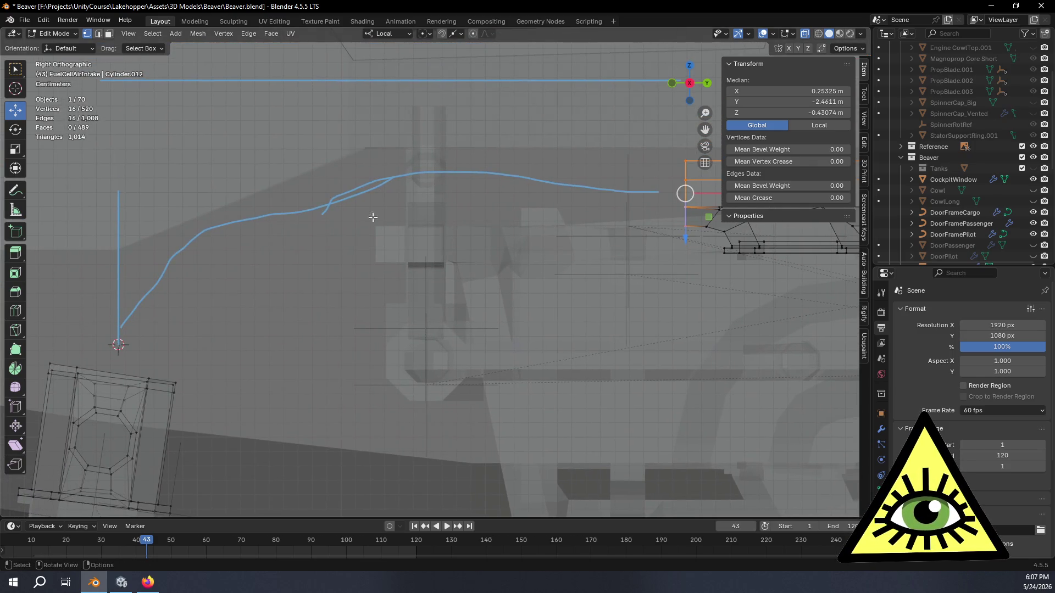
pyautogui.keyDown('shift'); pyautogui.moveTo(682, 219); pyautogui.dragTo(608, 229, button='middle'); pyautogui.keyUp('shift')
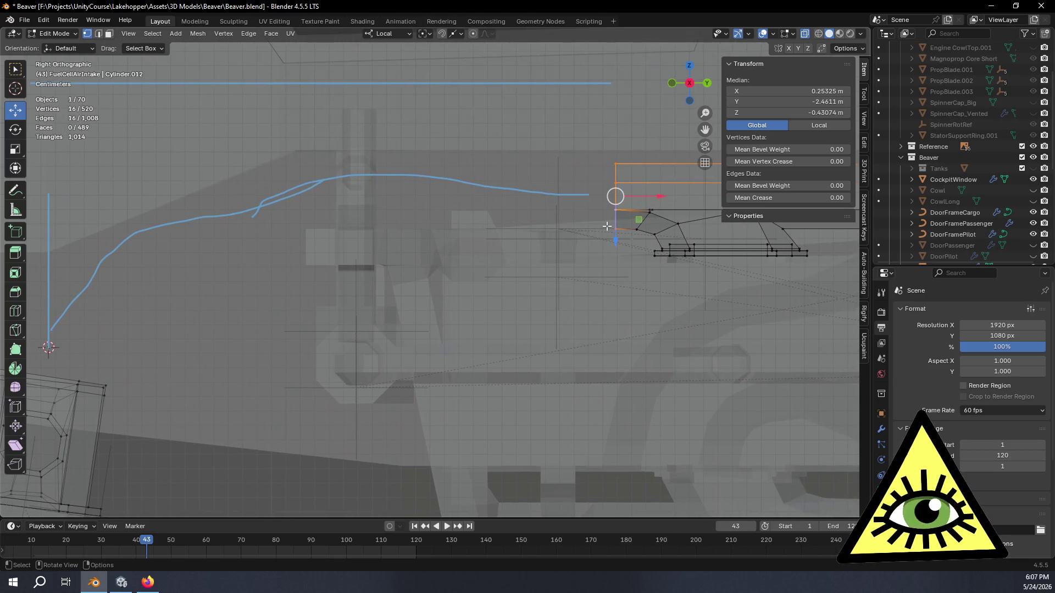
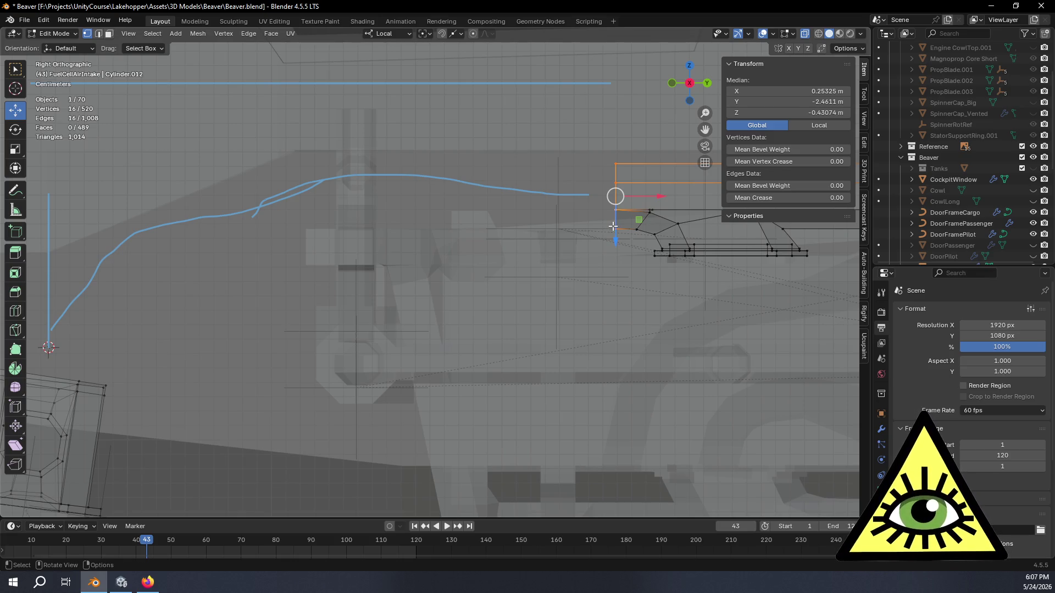
# - Duplicate the octagonal loop and place the copy further along the blue guide curve
pyautogui.press('e')
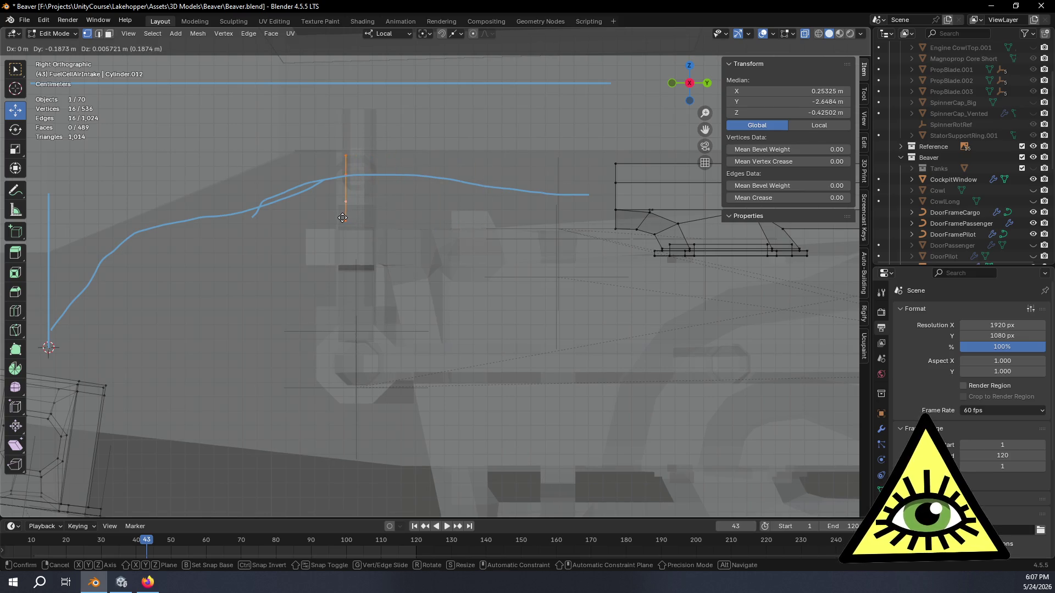
pyautogui.click(341, 218)
pyautogui.moveTo(405, 220); pyautogui.dragTo(486, 264, button='middle')
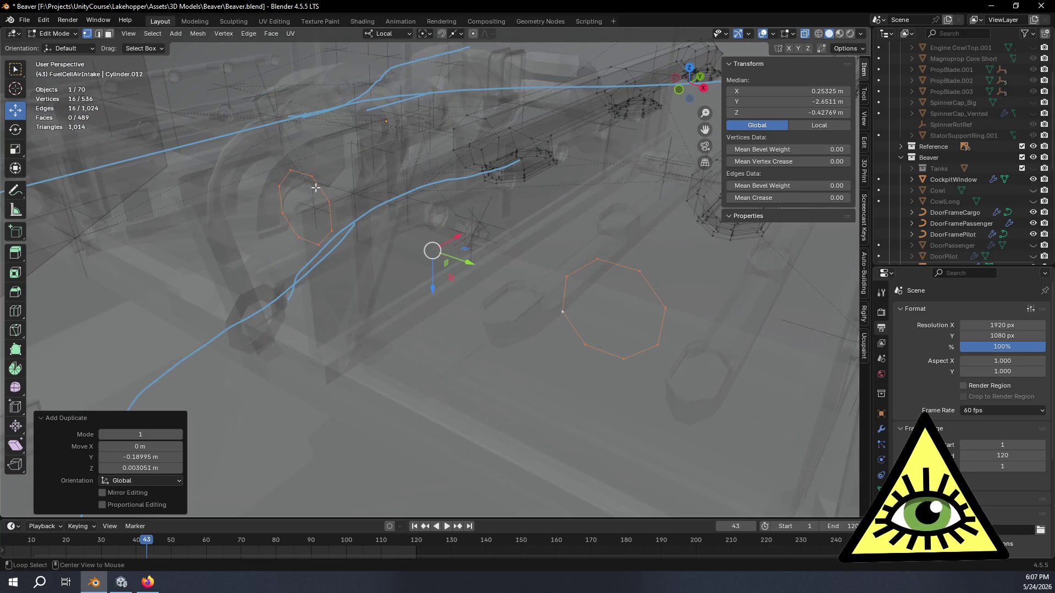
# - Bridge the two loops into a tube and compare Blend Surface with Blend Path interpolation
pyautogui.press('KP_Decimal')
pyautogui.click(180, 457)
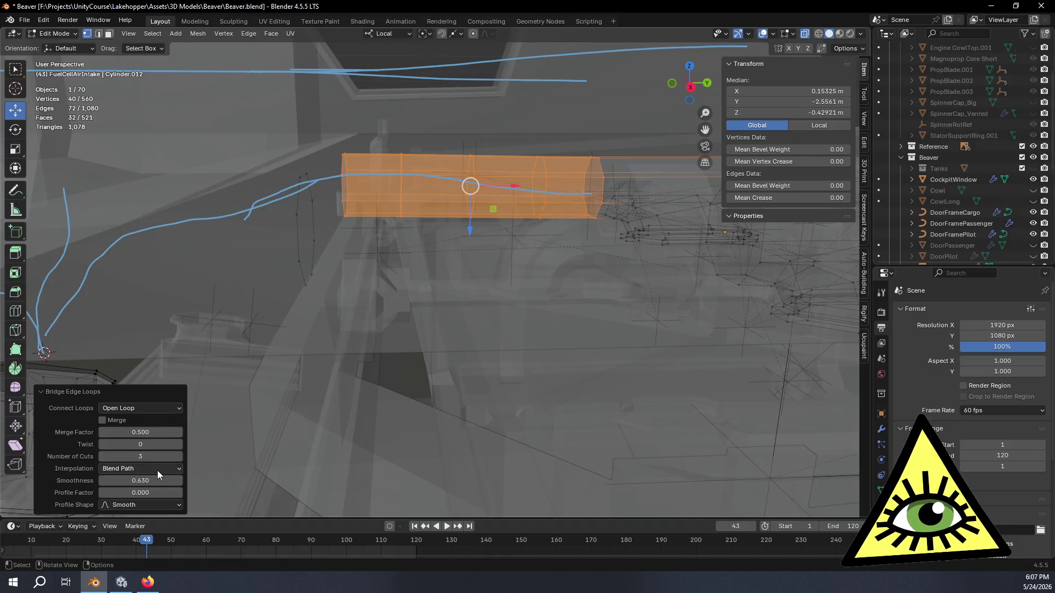
pyautogui.click(158, 470)
pyautogui.click(144, 506)
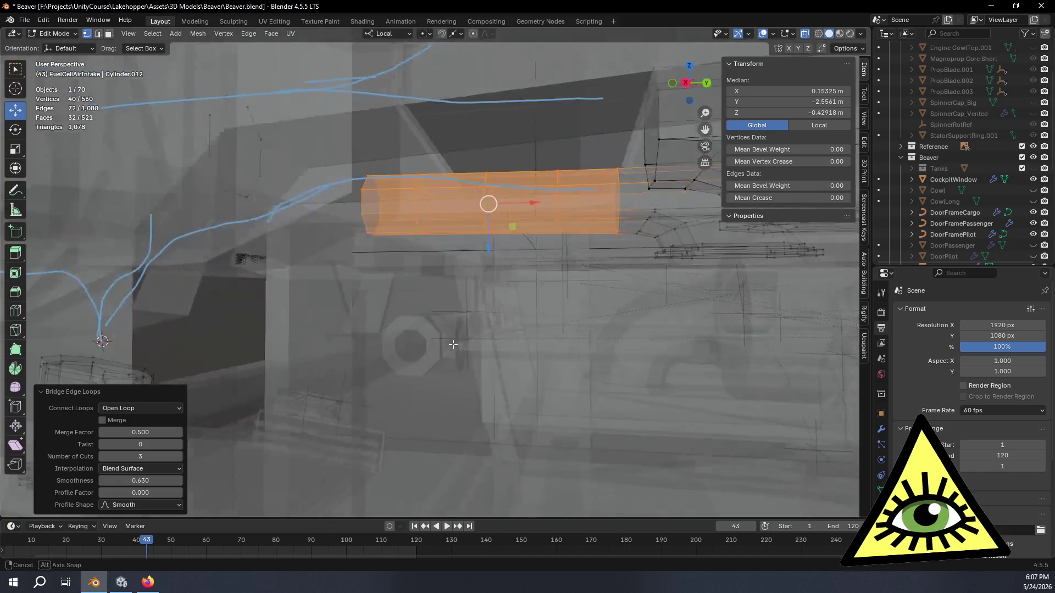
pyautogui.keyDown('shift'); pyautogui.moveTo(124, 371); pyautogui.dragTo(720, 88, button='middle'); pyautogui.keyUp('shift')
pyautogui.click(690, 83)
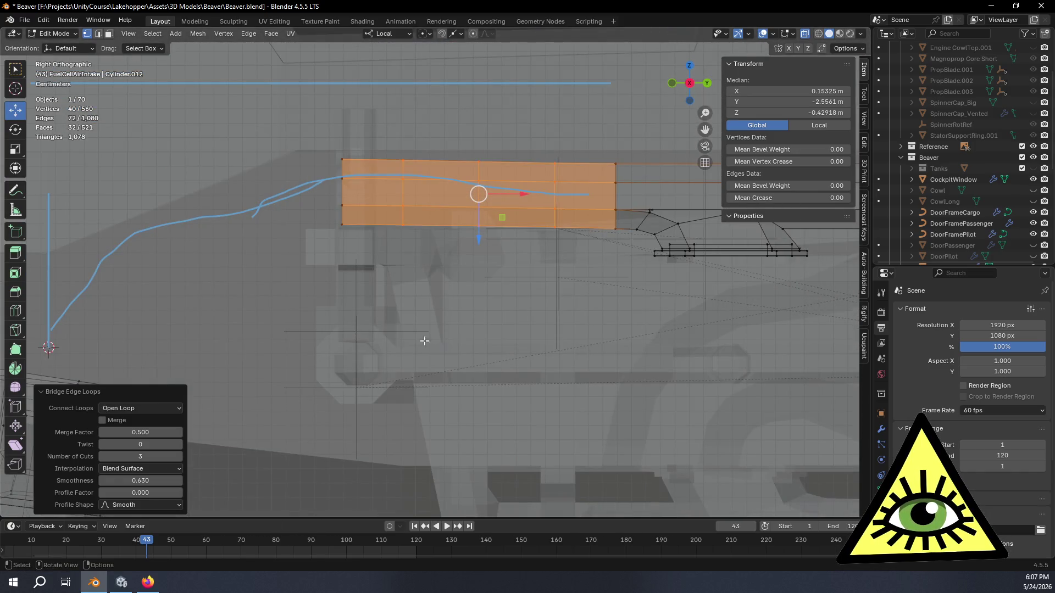
pyautogui.click(151, 468)
pyautogui.click(152, 492)
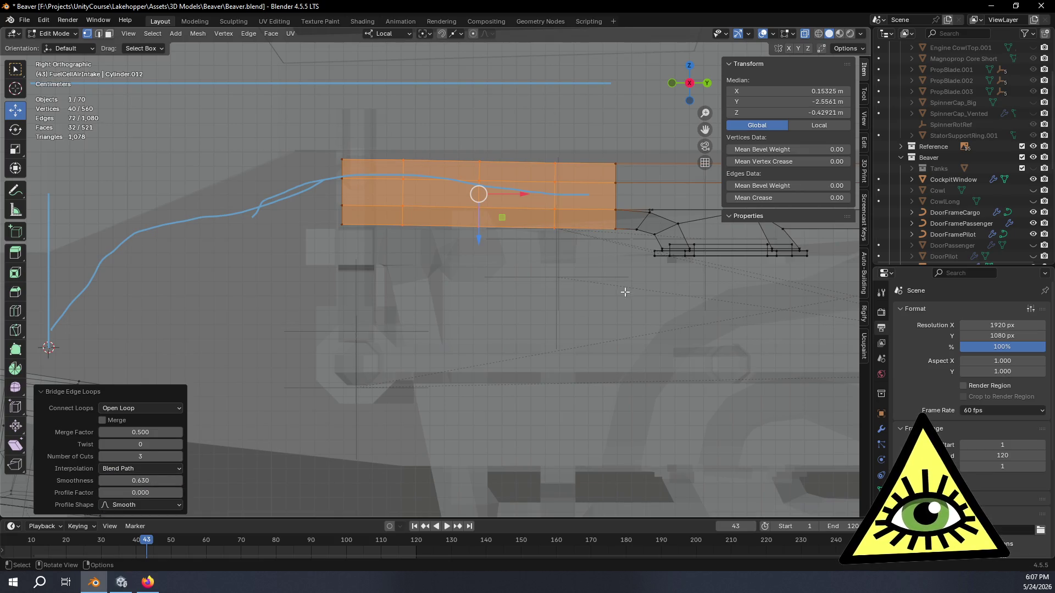
pyautogui.keyDown('shift'); pyautogui.moveTo(653, 287); pyautogui.dragTo(607, 264, button='middle'); pyautogui.keyUp('shift')
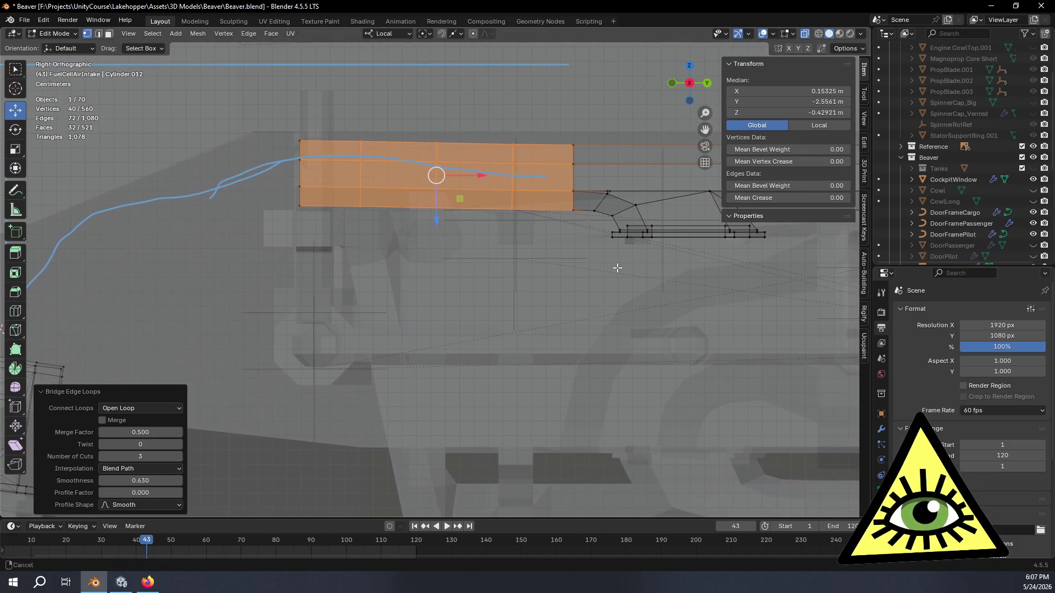
pyautogui.moveTo(529, 234)
pyautogui.mouseDown(button='middle')
pyautogui.moveTo(530, 272)
pyautogui.moveTo(573, 273)
pyautogui.mouseUp(button='middle')
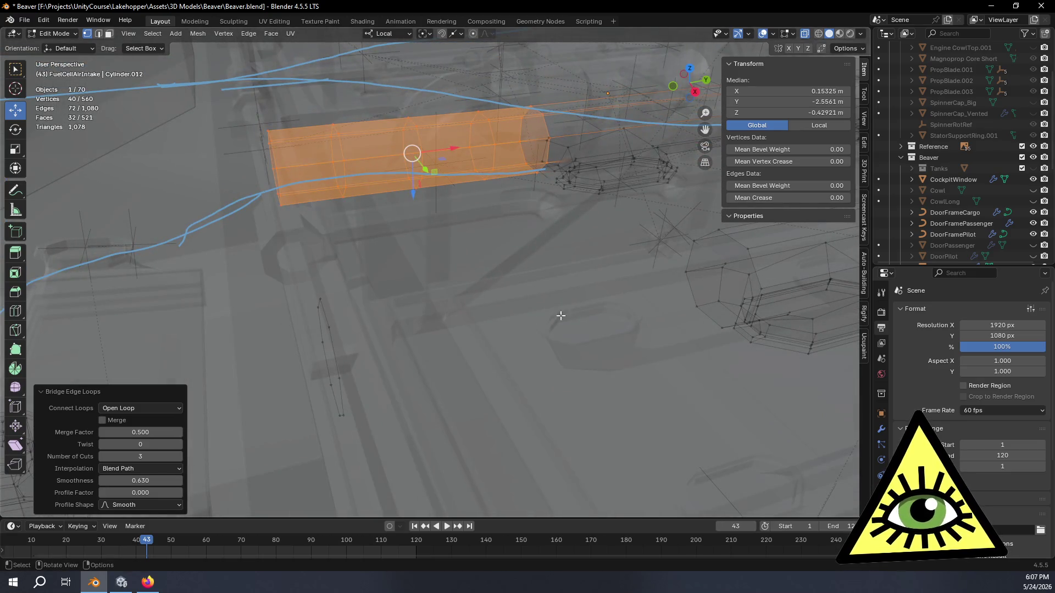
# - Set bridge smoothness to 1, check it from the right view, then undo the bridge
pyautogui.click(169, 481)
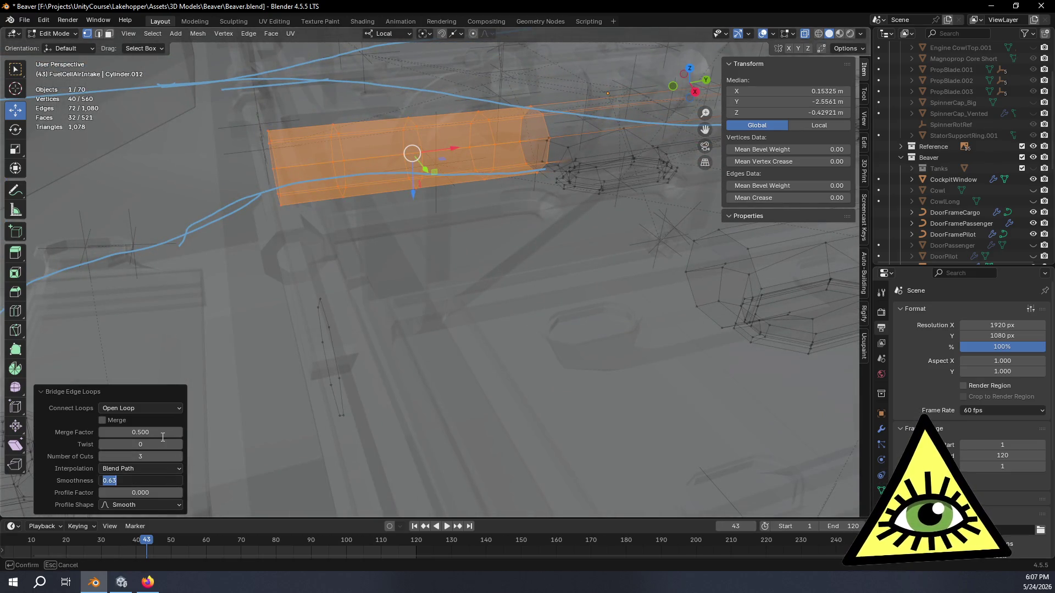
pyautogui.write('1')
pyautogui.press('Return')
pyautogui.press('KP_3')
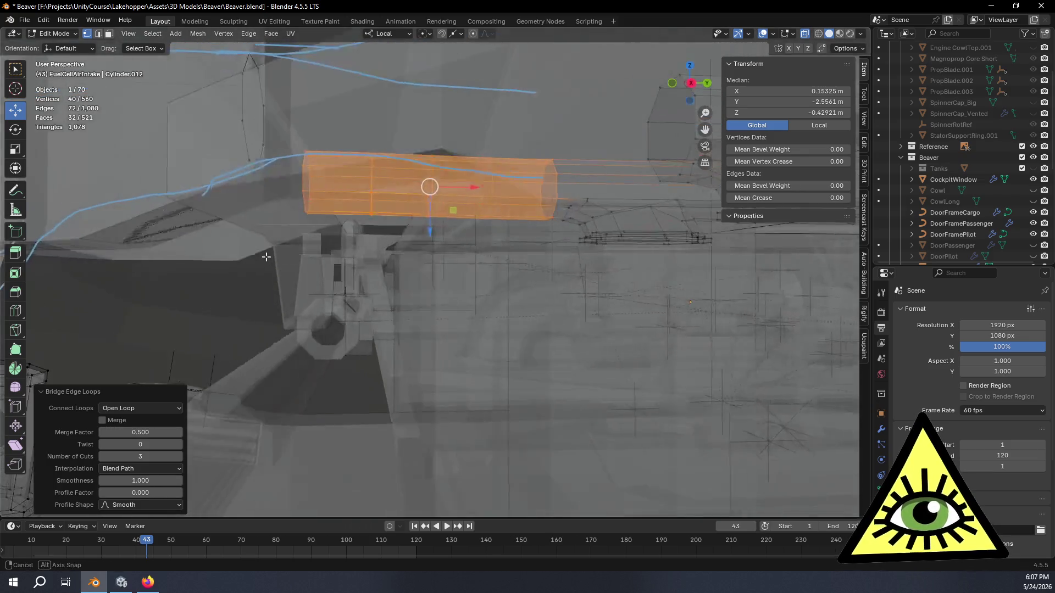
pyautogui.click(690, 83)
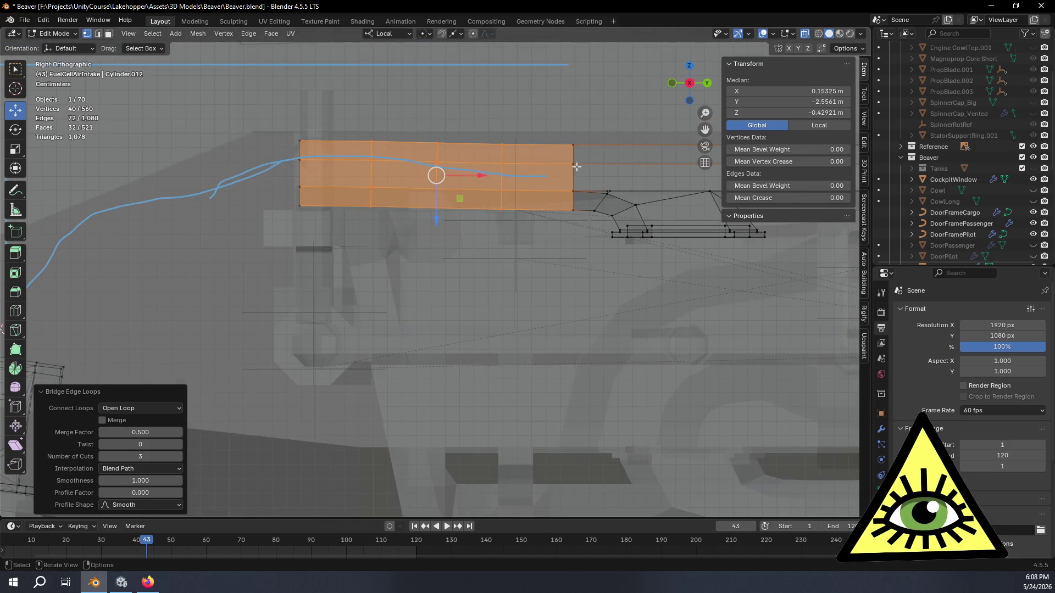
pyautogui.hotkey('ctrl', 'z')
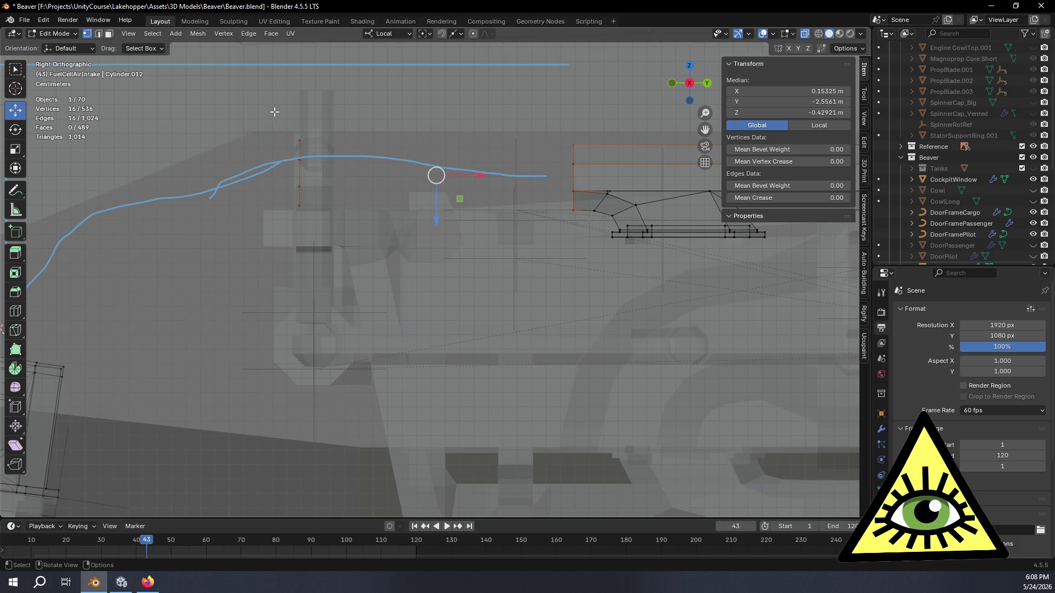
# - Nudge the loops slightly in Z and select both octagonal loops
pyautogui.hotkey('ctrl', 'z')
pyautogui.scroll(-2, 274, 111)
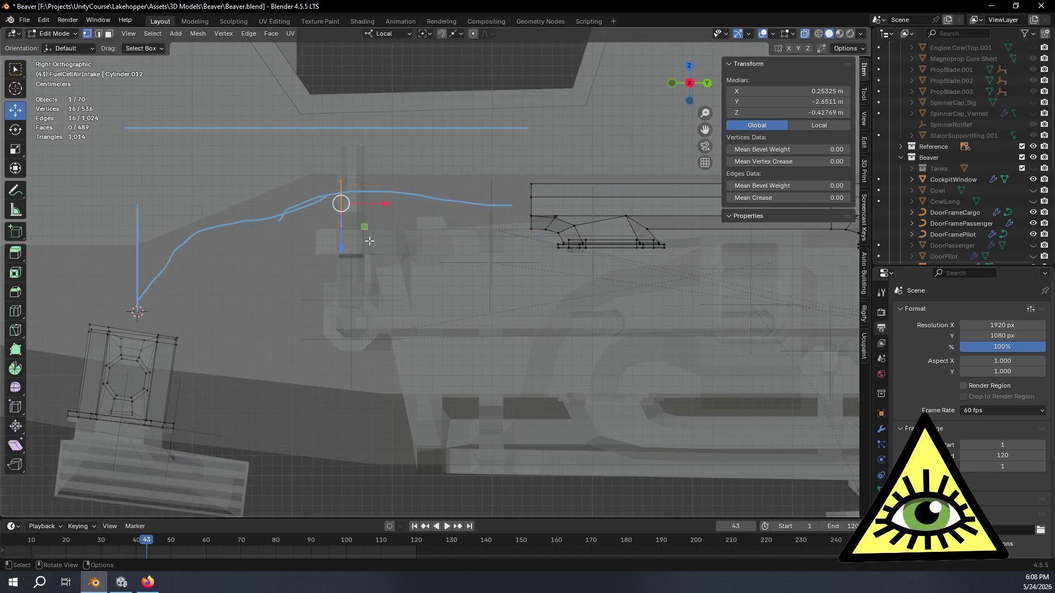
pyautogui.moveTo(344, 248); pyautogui.dragTo(347, 241)
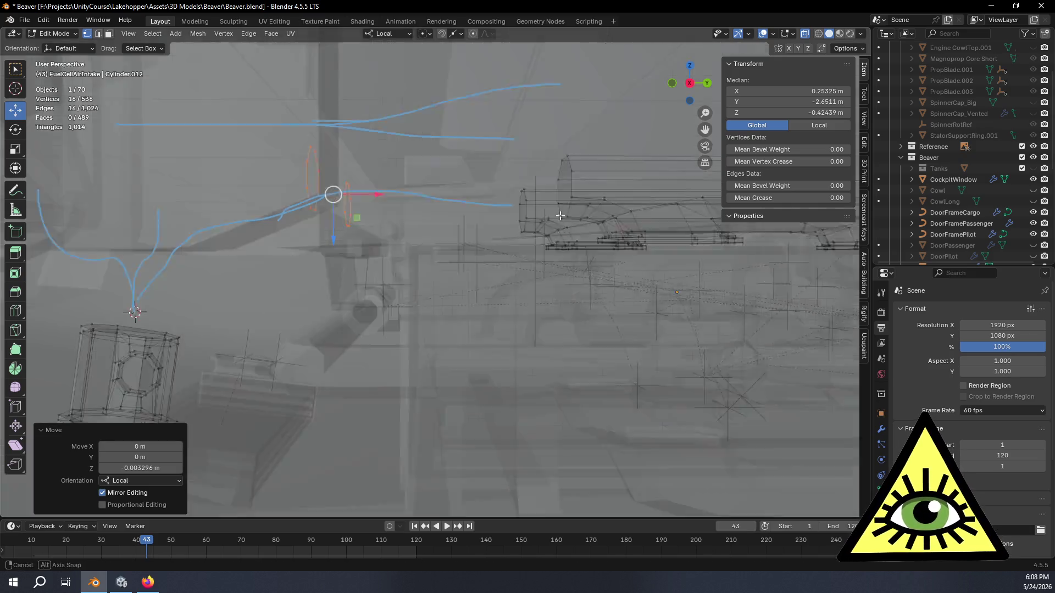
pyautogui.moveTo(427, 188); pyautogui.dragTo(328, 205, button='middle')
pyautogui.keyDown('alt'); pyautogui.click(327, 205); pyautogui.keyUp('alt')
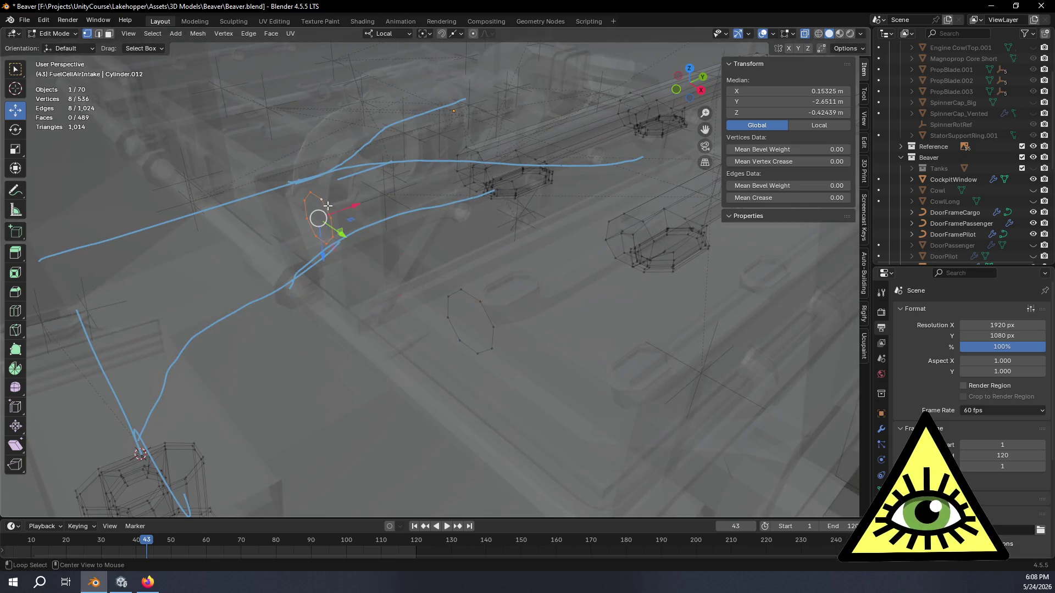
pyautogui.keyDown('alt'); pyautogui.click(484, 159); pyautogui.keyUp('alt')
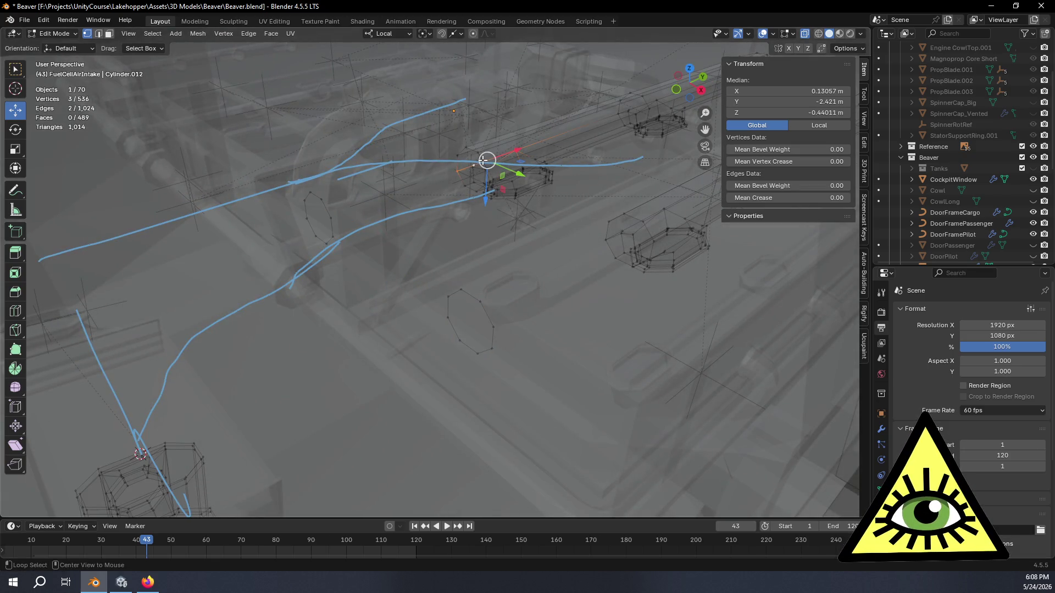
pyautogui.keyDown('alt'); pyautogui.click(455, 165); pyautogui.keyUp('alt')
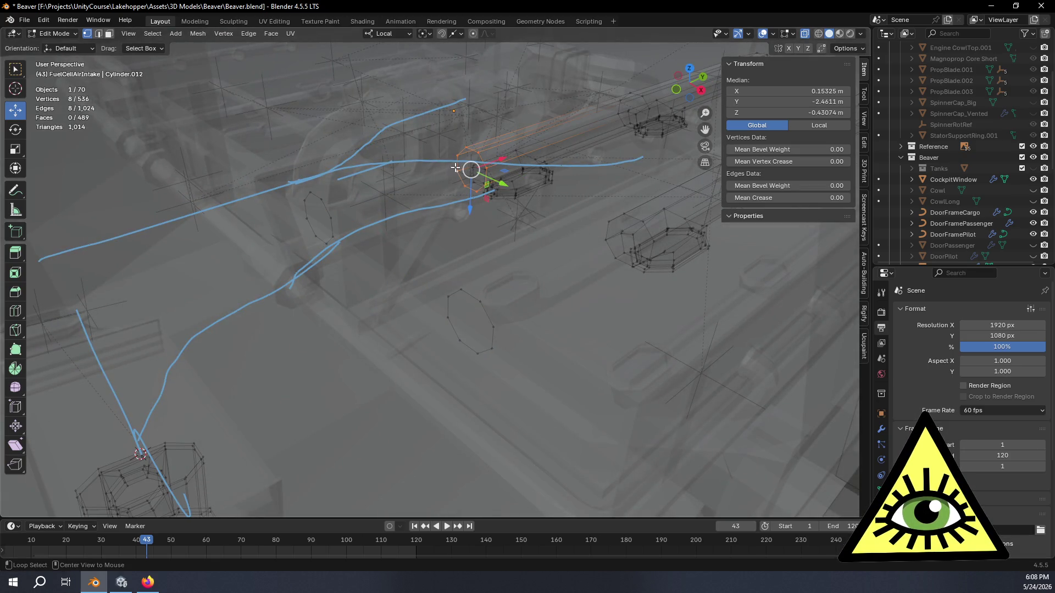
pyautogui.keyDown('alt'); pyautogui.keyDown('shift'); pyautogui.click(327, 209); pyautogui.keyUp('shift'); pyautogui.keyUp('alt')
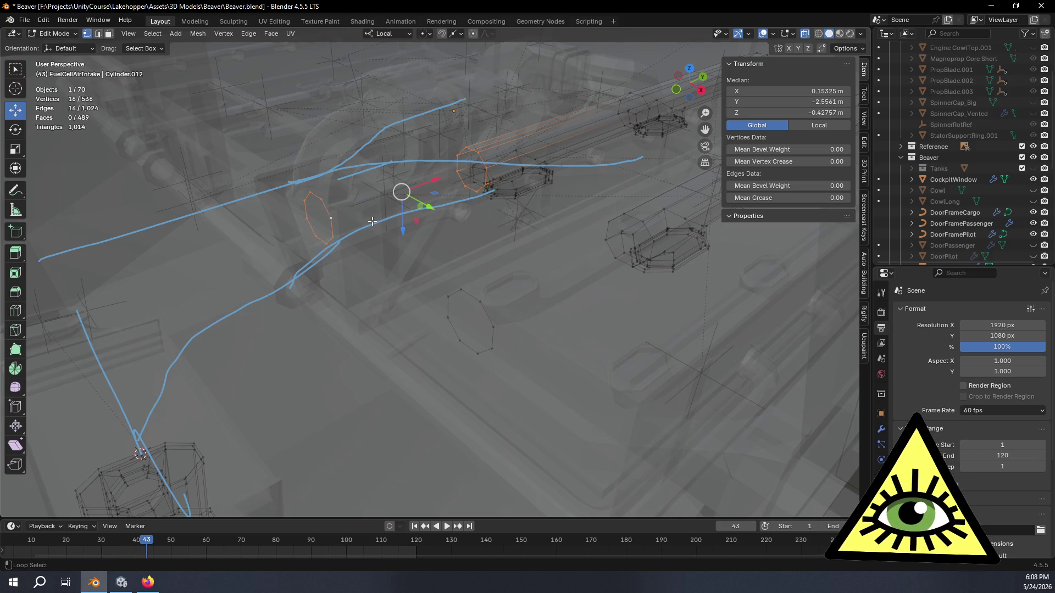
# - Bridge the two loops into a tube with Number of Cuts set to 2
pyautogui.hotkey('ctrl', 'e')
pyautogui.click(315, 294)
pyautogui.moveTo(315, 294)
pyautogui.mouseDown(button='middle')
pyautogui.moveTo(390, 292)
pyautogui.moveTo(247, 372)
pyautogui.mouseUp(button='middle')
pyautogui.click(179, 457)
pyautogui.click(180, 456)
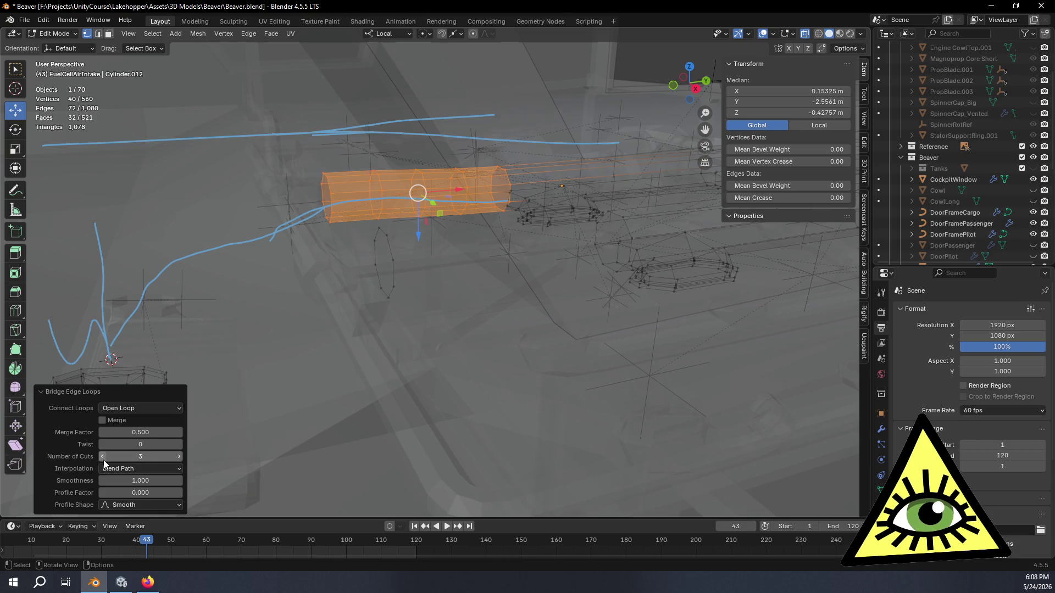
# - Adjust the tube's smoothness from the right view and settle it back at 1.0
pyautogui.click(695, 95)
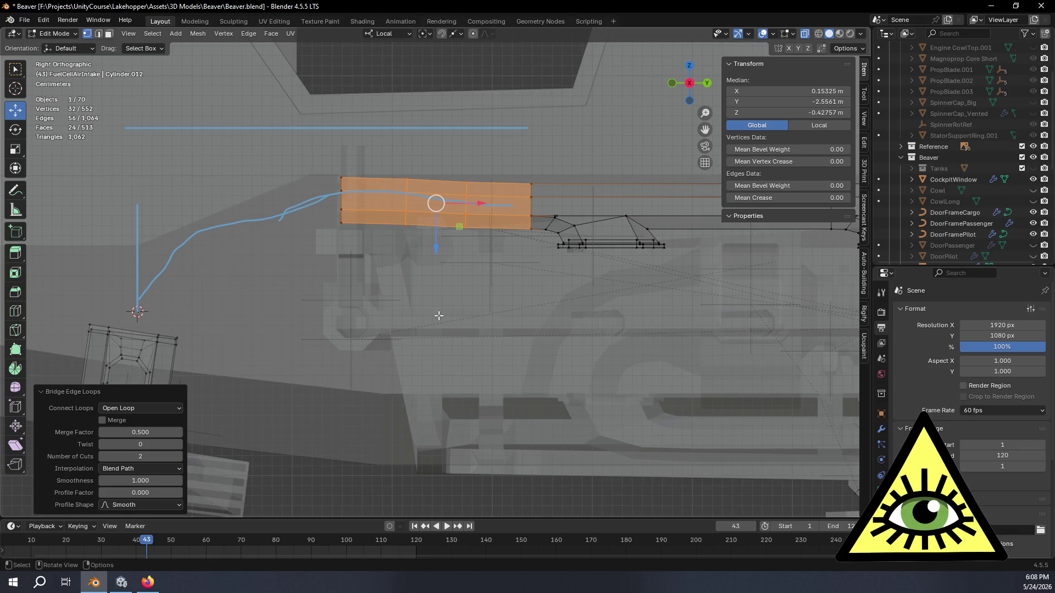
pyautogui.moveTo(141, 480); pyautogui.dragTo(124, 481)
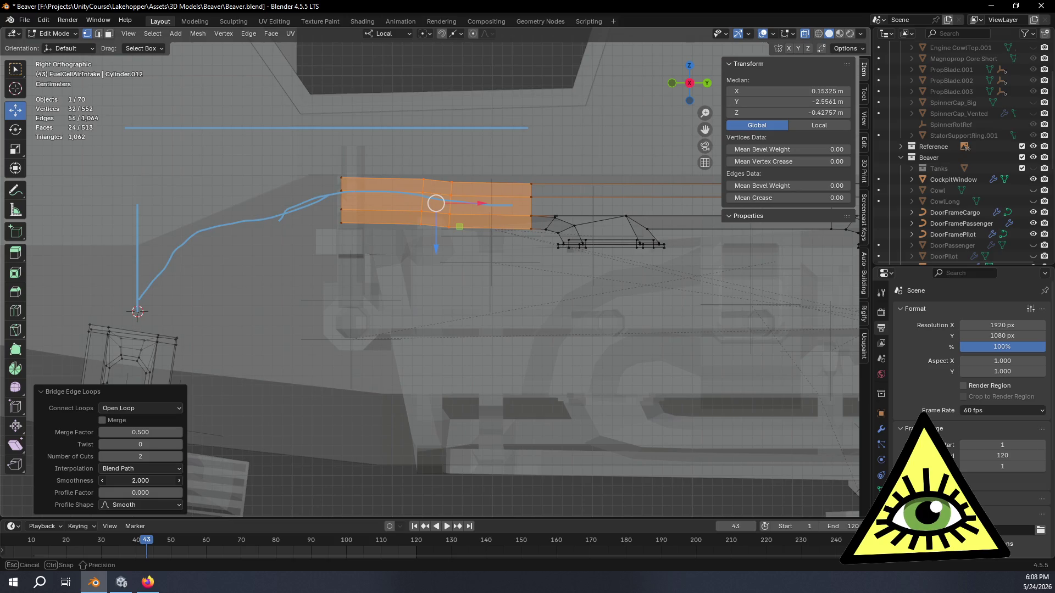
pyautogui.moveTo(140, 481); pyautogui.dragTo(158, 484)
pyautogui.click(158, 485)
pyautogui.write('1.000')
pyautogui.press('Return')
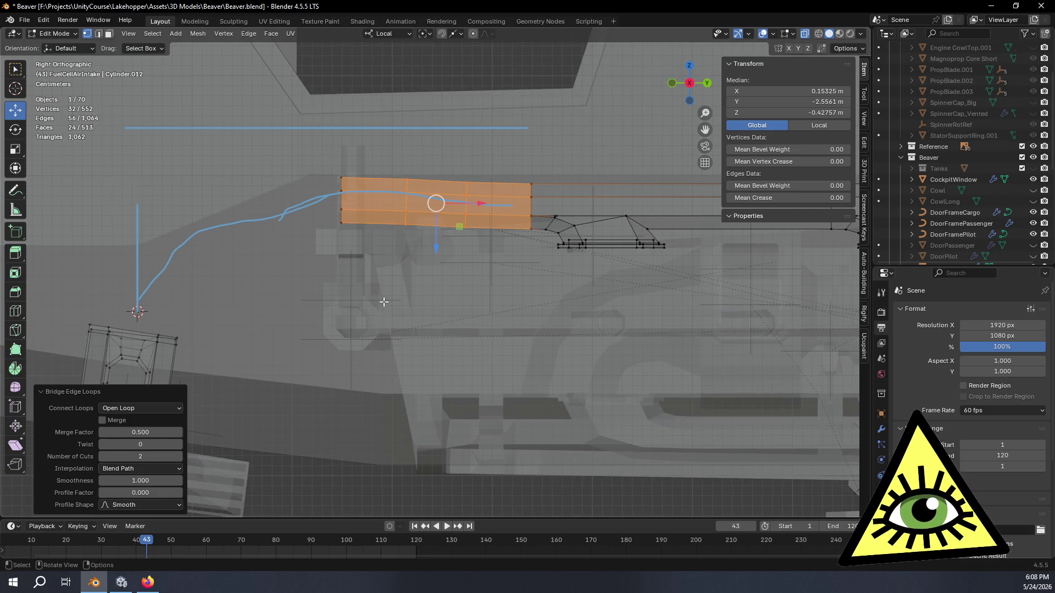
# - Select the next pair of octagonal loops along the intake pipe
pyautogui.moveTo(384, 303); pyautogui.dragTo(578, 280, button='middle')
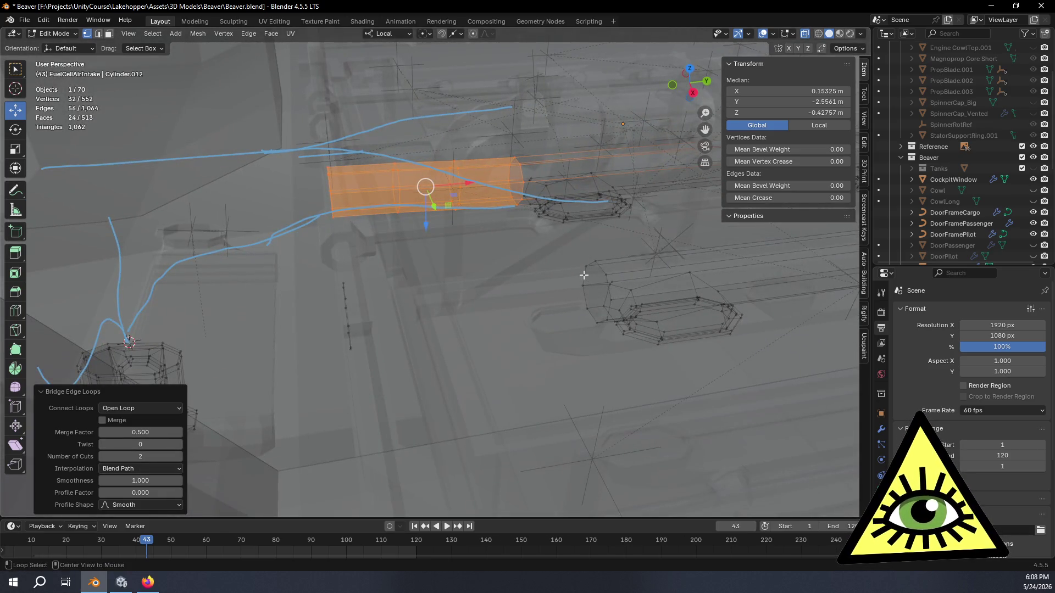
pyautogui.keyDown('alt'); pyautogui.click(583, 275); pyautogui.keyUp('alt')
pyautogui.moveTo(584, 274)
pyautogui.mouseDown(button='middle')
pyautogui.moveTo(428, 297)
pyautogui.moveTo(419, 276)
pyautogui.mouseUp(button='middle')
pyautogui.keyDown('alt'); pyautogui.keyDown('shift'); pyautogui.click(421, 281); pyautogui.keyUp('shift'); pyautogui.keyUp('alt')
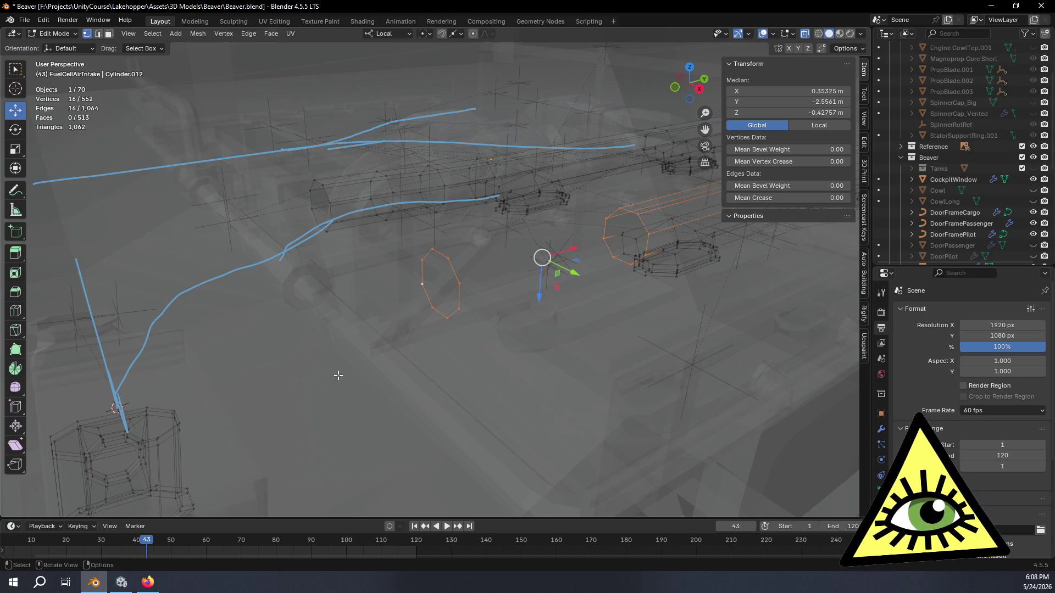
# - Bridge the selected loops into another tube section with 2 cuts and inspect it
pyautogui.hotkey('ctrl', 'e')
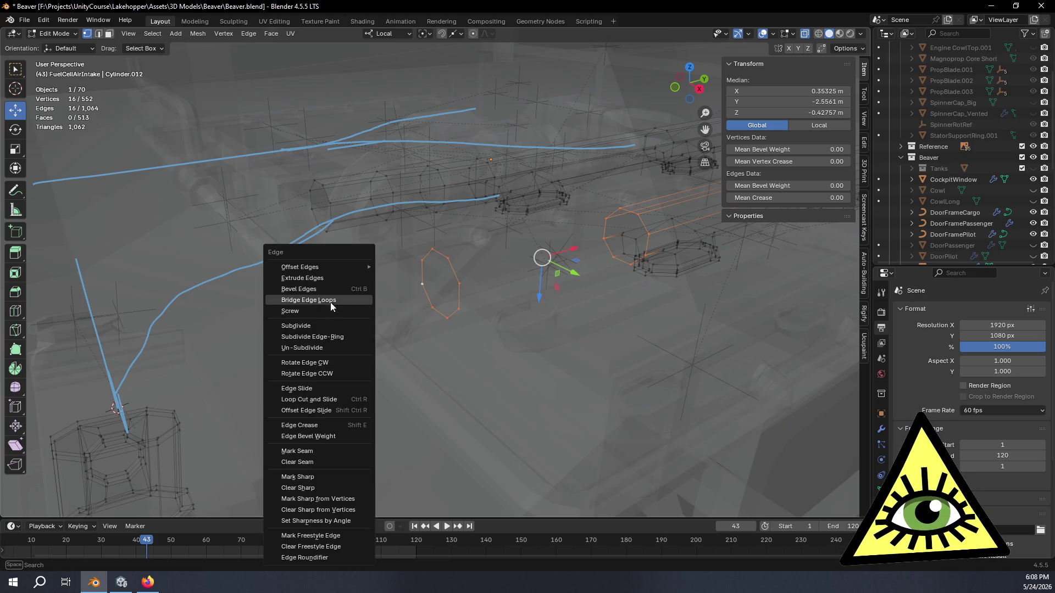
pyautogui.click(331, 302)
pyautogui.click(178, 456)
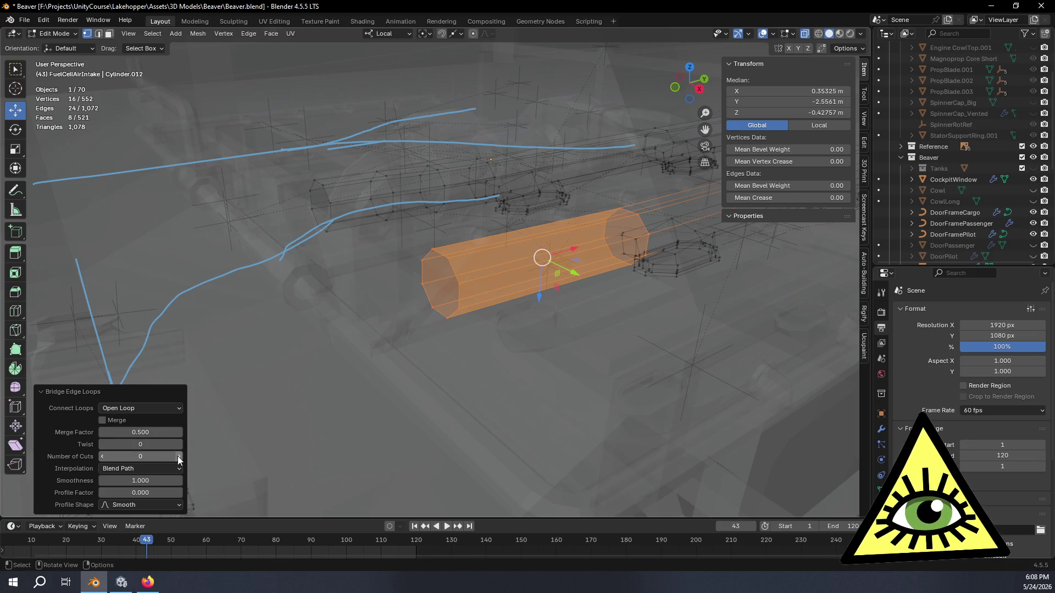
pyautogui.moveTo(497, 403)
pyautogui.mouseDown(button='middle')
pyautogui.moveTo(473, 371)
pyautogui.moveTo(701, 379)
pyautogui.moveTo(696, 394)
pyautogui.mouseUp(button='middle')
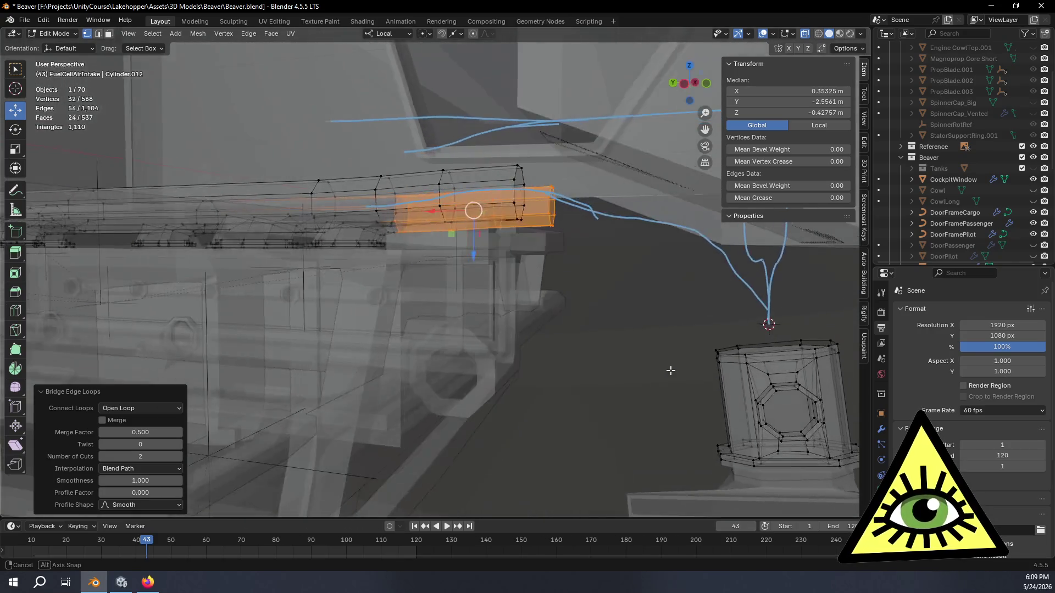
pyautogui.moveTo(697, 393)
pyautogui.mouseDown(button='middle')
pyautogui.moveTo(613, 375)
pyautogui.moveTo(426, 367)
pyautogui.mouseUp(button='middle')
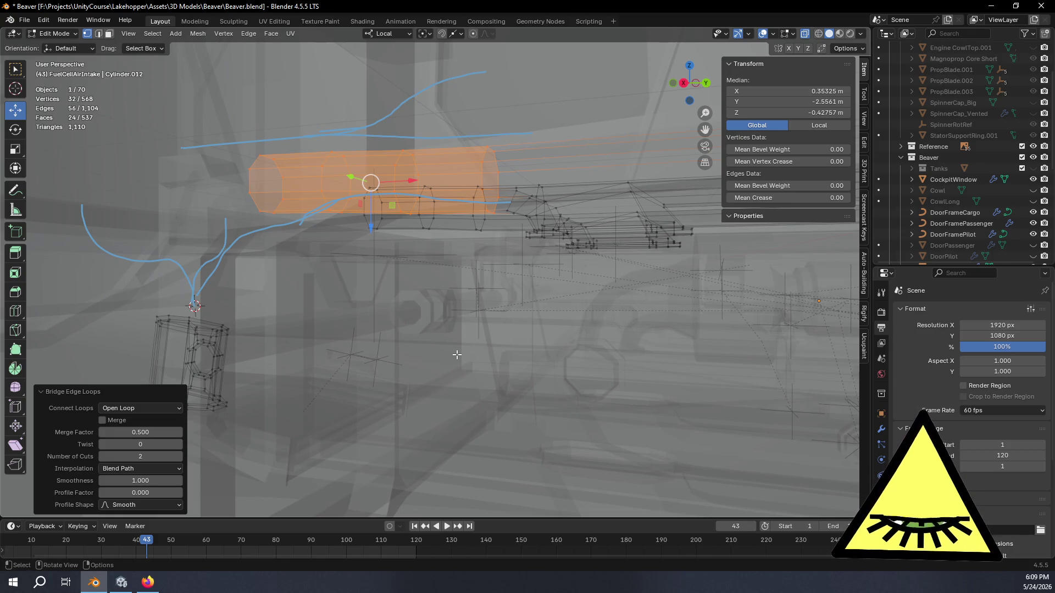
# - Select the octagonal loop at the tube's end
pyautogui.moveTo(239, 304); pyautogui.dragTo(306, 206, button='middle')
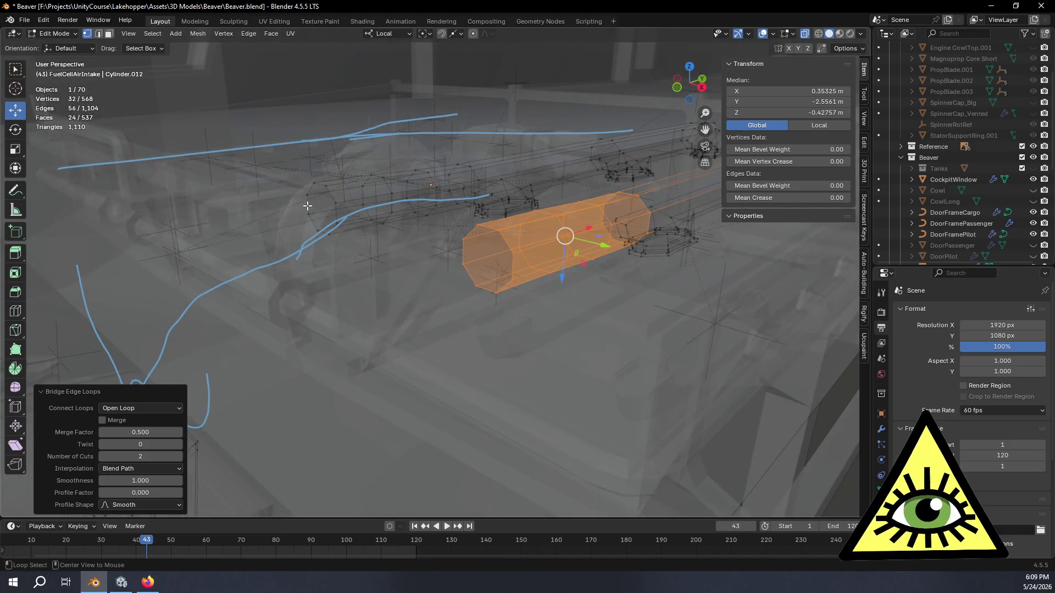
pyautogui.keyDown('alt'); pyautogui.click(309, 203); pyautogui.keyUp('alt')
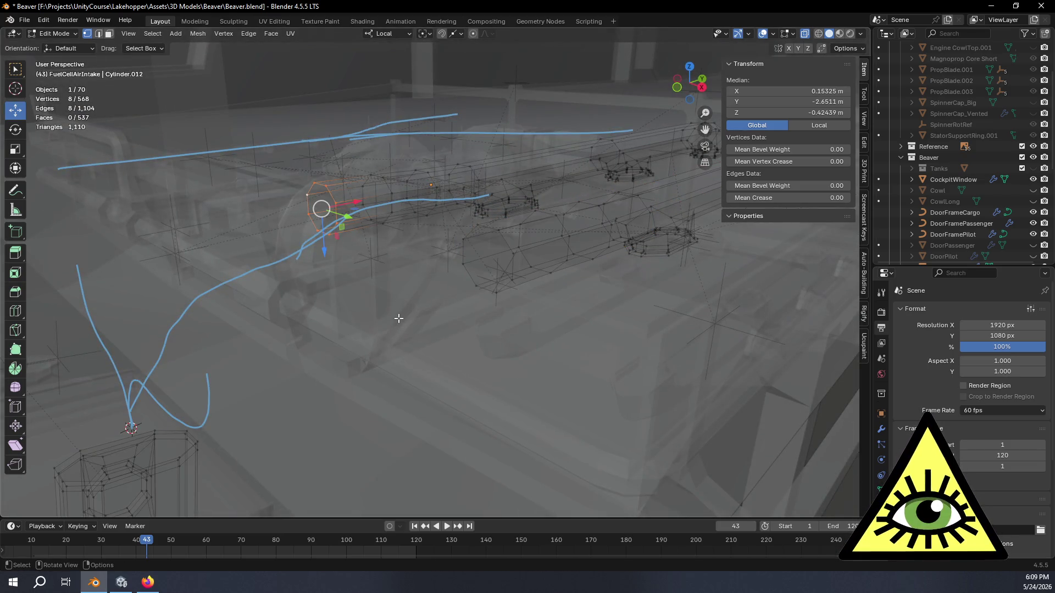
pyautogui.moveTo(357, 335); pyautogui.dragTo(457, 280, button='middle')
# - Duplicate the end loop and snap it to the 3D cursor where the guide curves begin
pyautogui.hotkey('shift', 'd')
pyautogui.rightClick(468, 291)
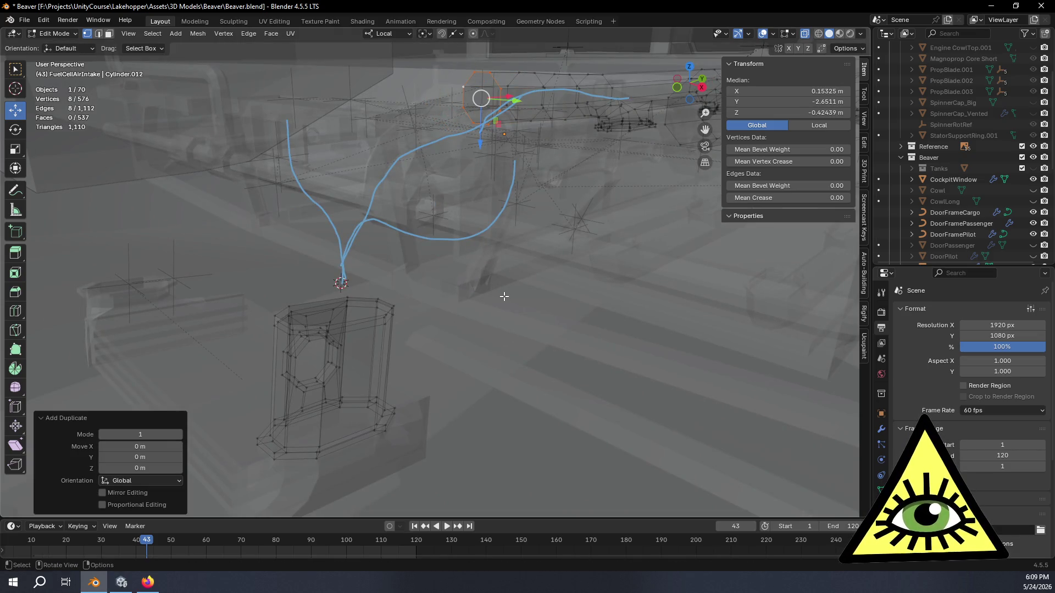
pyautogui.hotkey('shift', 's')
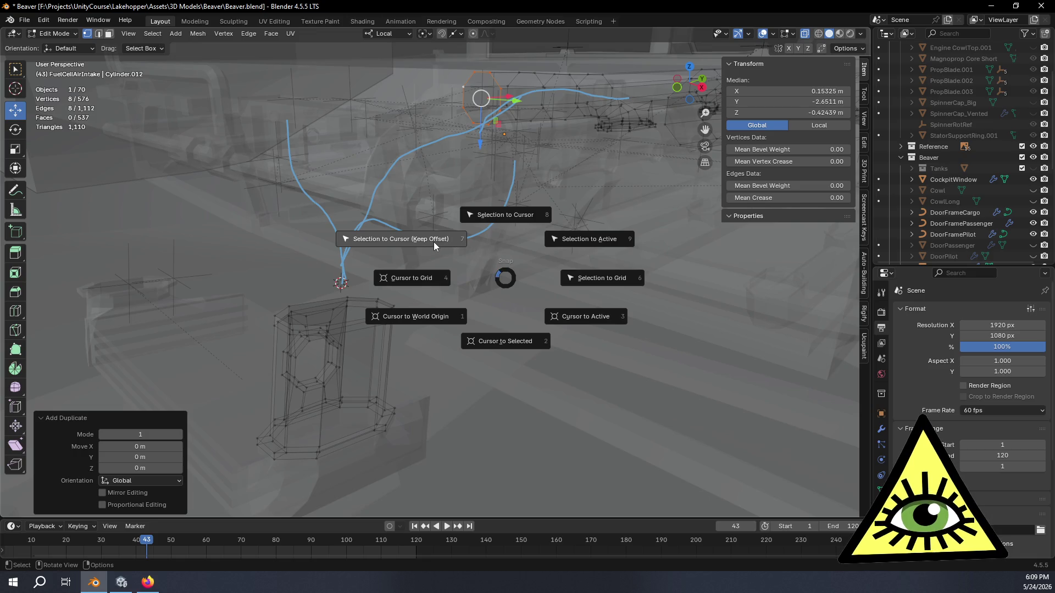
pyautogui.click(431, 238)
pyautogui.moveTo(431, 238); pyautogui.dragTo(683, 97, button='middle')
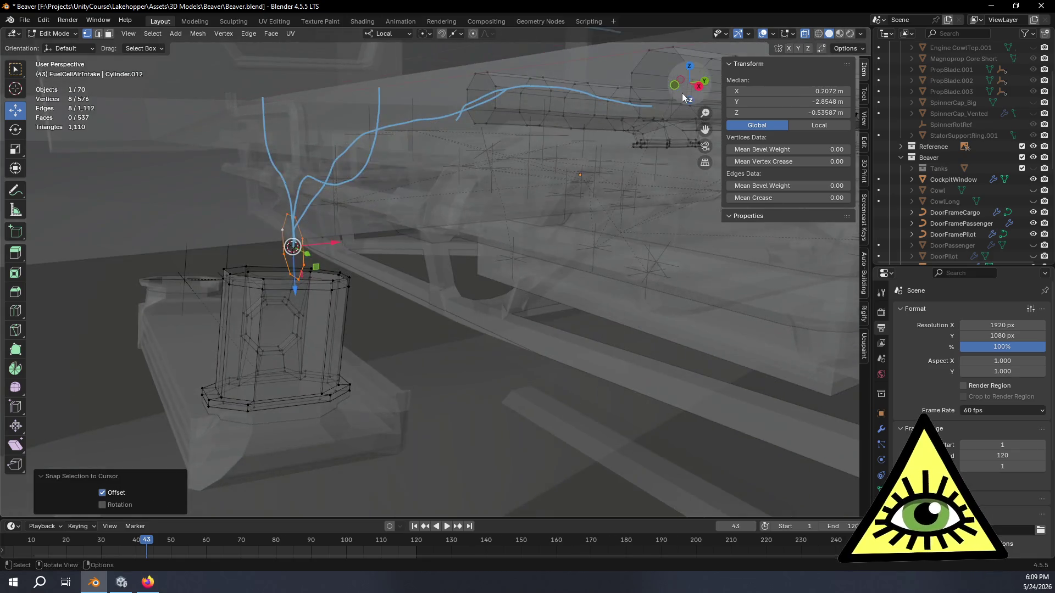
pyautogui.click(698, 86)
pyautogui.scroll(3, 367, 266)
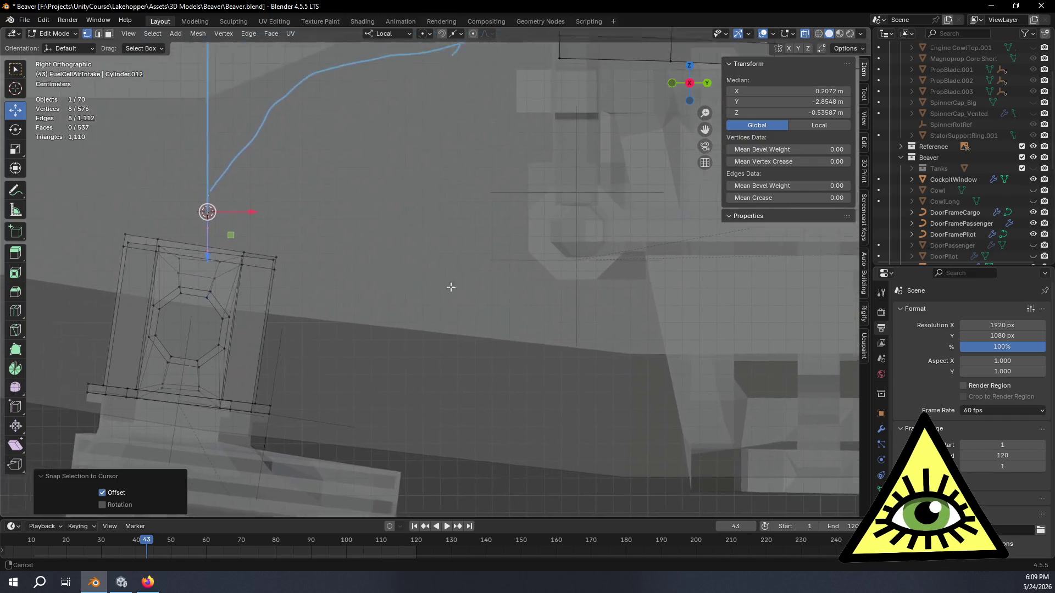
pyautogui.keyDown('shift'); pyautogui.moveTo(448, 288); pyautogui.dragTo(578, 295, button='middle'); pyautogui.keyUp('shift')
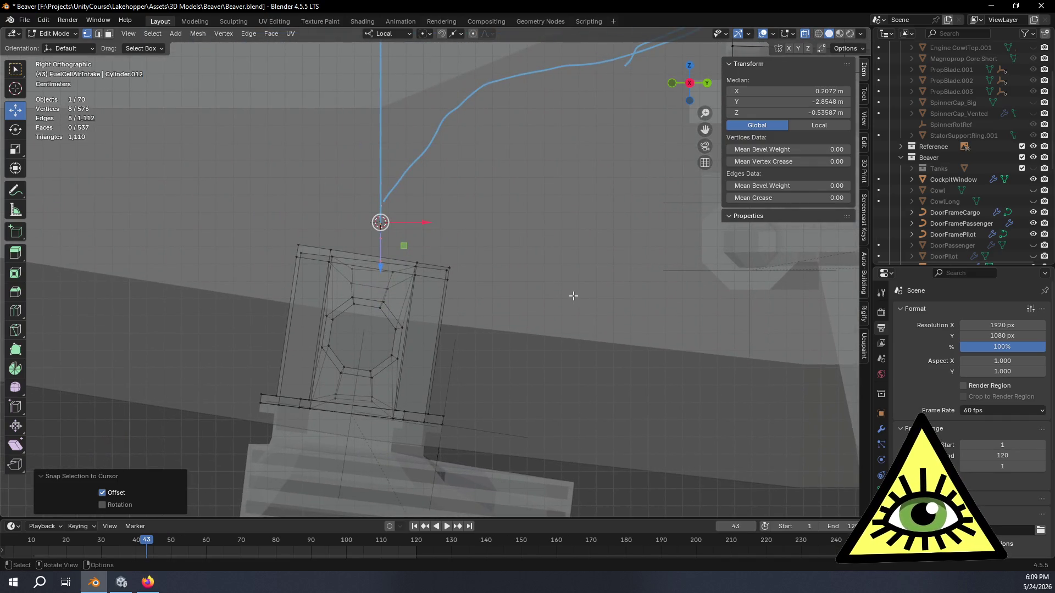
# - Tilt the ring about X by 61° and then 20° on global X toward the guide curves
pyautogui.press('r')
pyautogui.press('x')
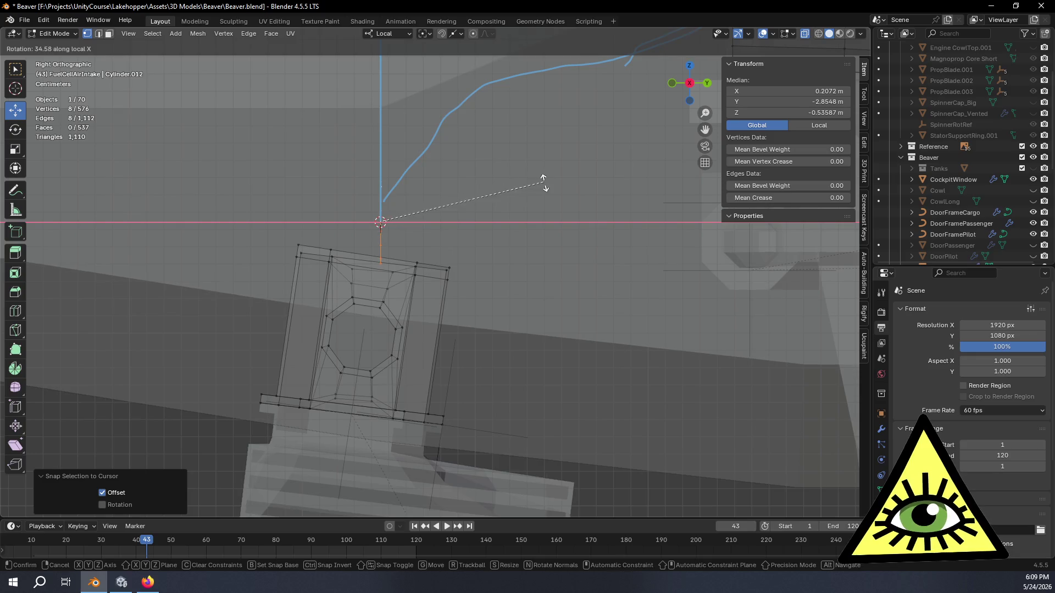
pyautogui.click(505, 132)
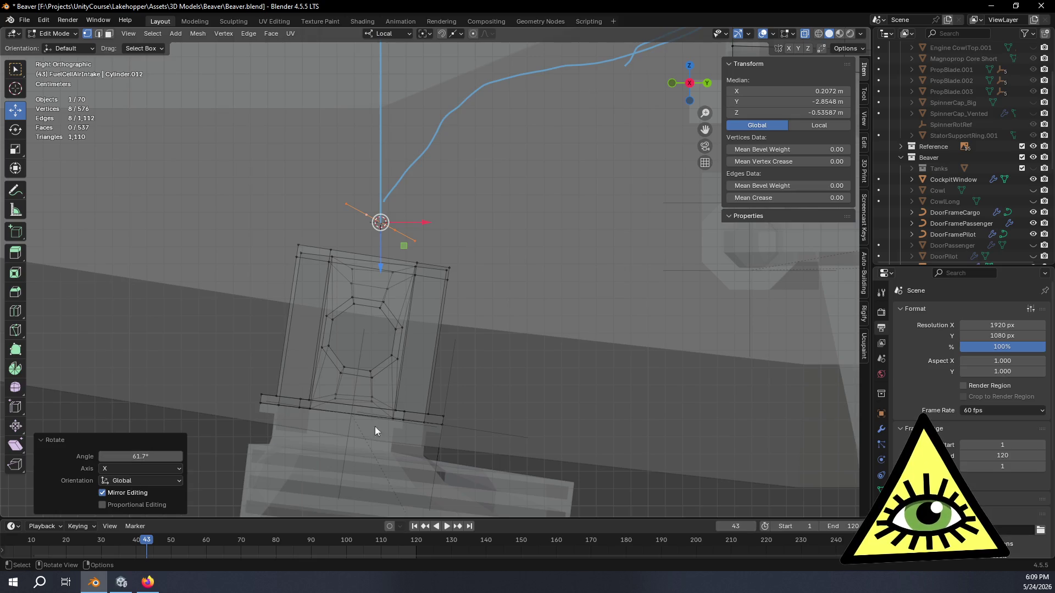
pyautogui.press('r')
pyautogui.press('x')
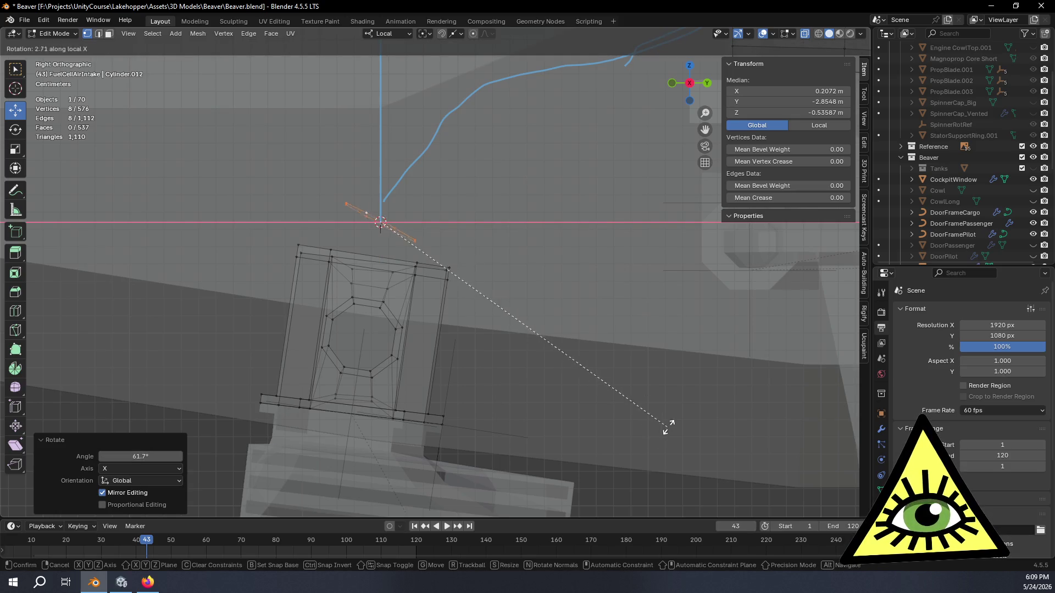
pyautogui.press('x')
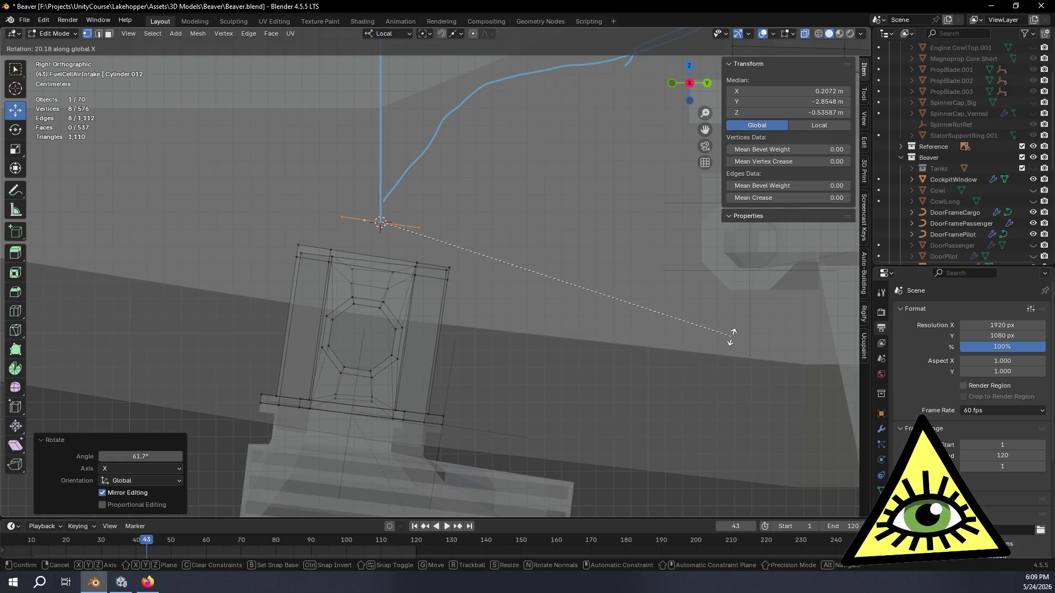
pyautogui.click(731, 337)
pyautogui.moveTo(592, 314); pyautogui.dragTo(614, 380, button='middle')
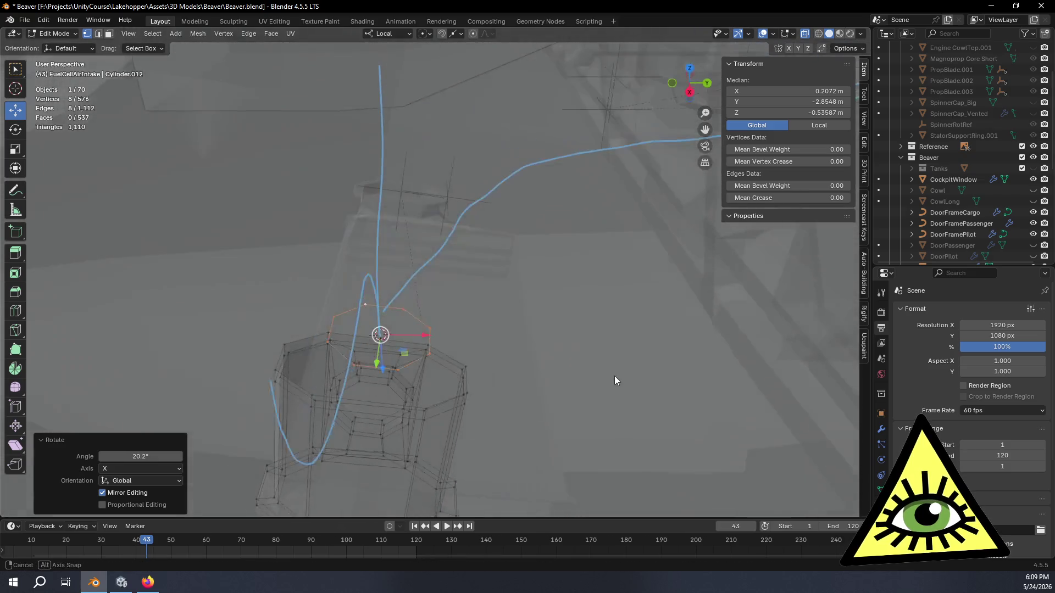
# - Fill the ring with a face and set transform orientation to Normal
pyautogui.press('f')
pyautogui.moveTo(677, 415); pyautogui.dragTo(600, 280, button='middle')
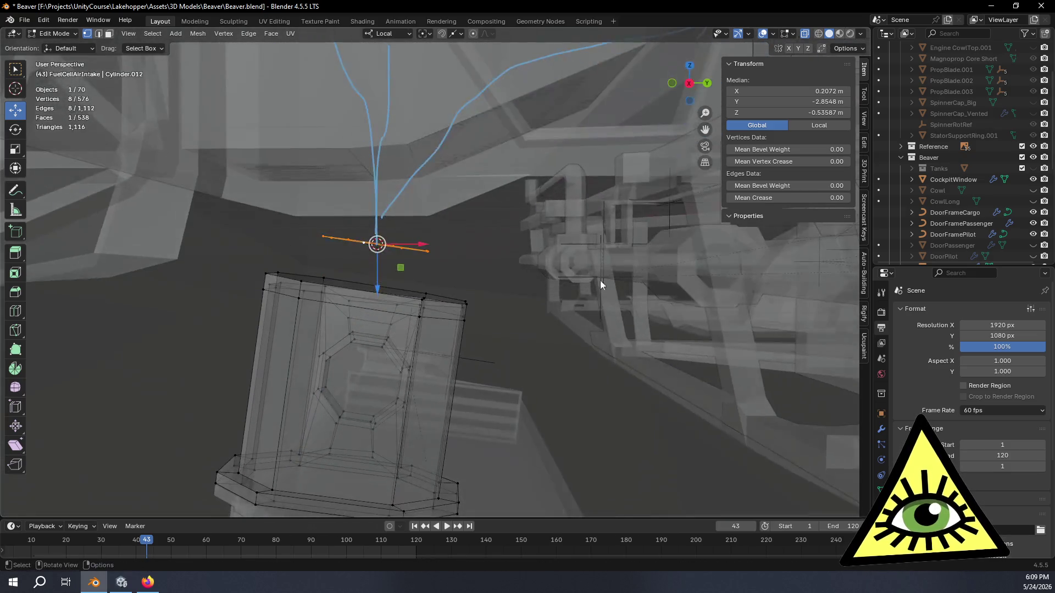
pyautogui.click(404, 33)
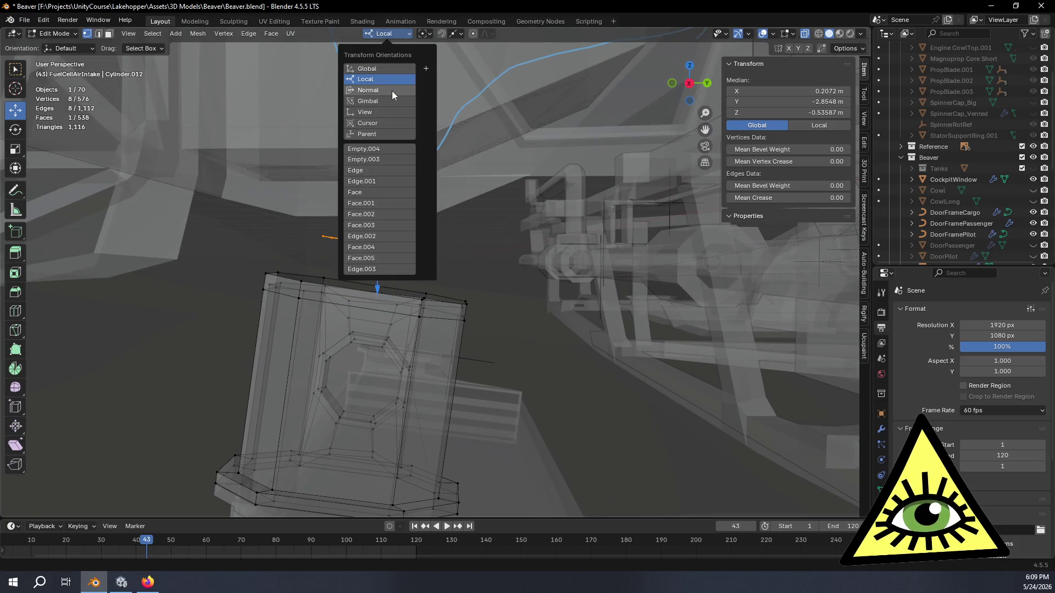
pyautogui.click(392, 91)
pyautogui.click(687, 84)
pyautogui.moveTo(676, 200)
pyautogui.keyDown('shift'); pyautogui.mouseDown(button='middle')
pyautogui.moveTo(601, 310)
pyautogui.moveTo(585, 398)
pyautogui.mouseUp(button='middle'); pyautogui.keyUp('shift')
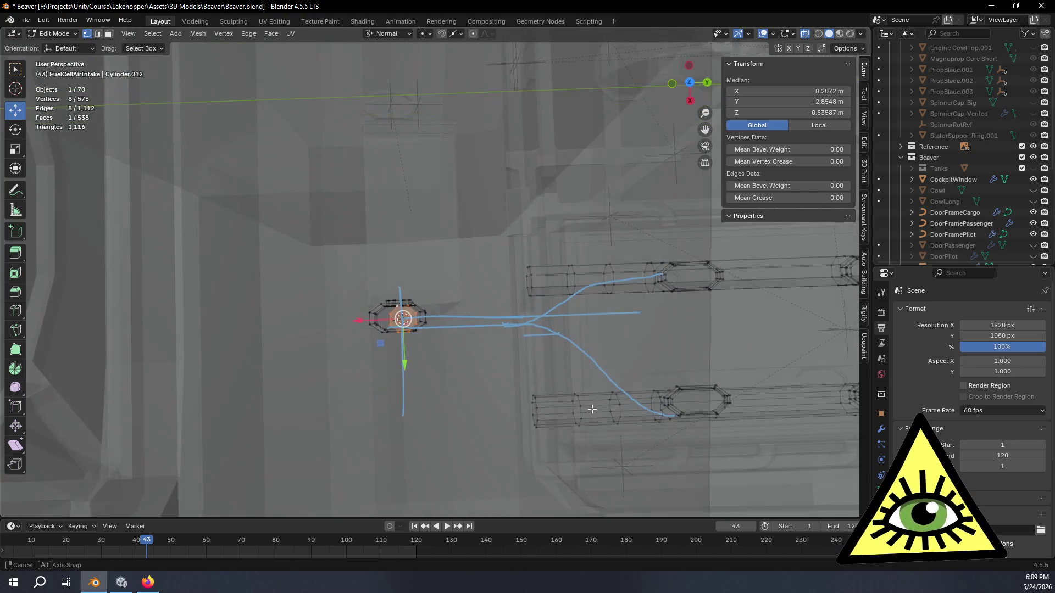
pyautogui.moveTo(586, 398); pyautogui.dragTo(585, 246, button='middle')
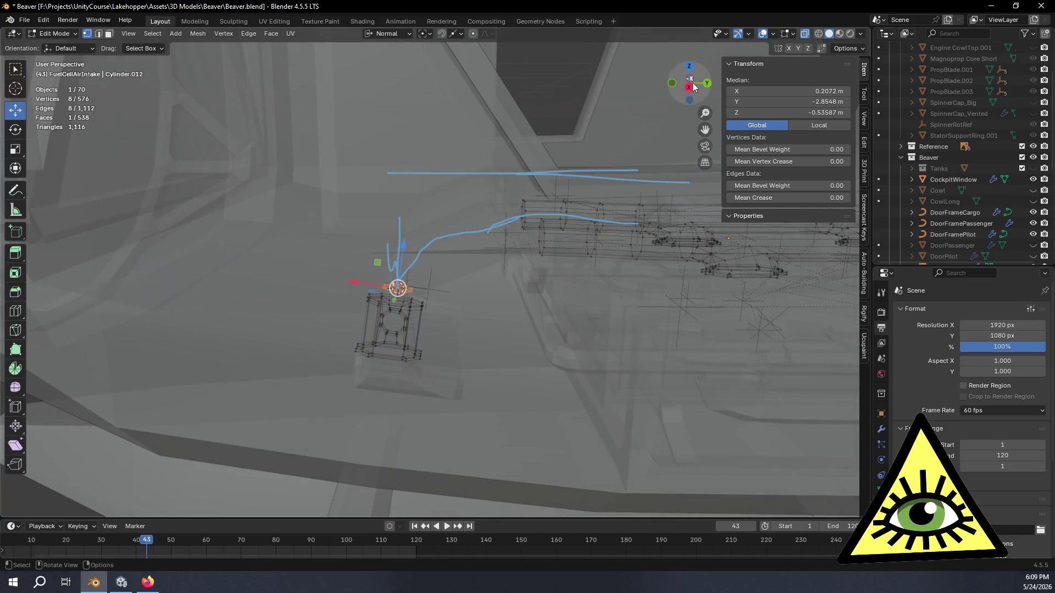
pyautogui.click(690, 91)
pyautogui.scroll(2, 536, 282)
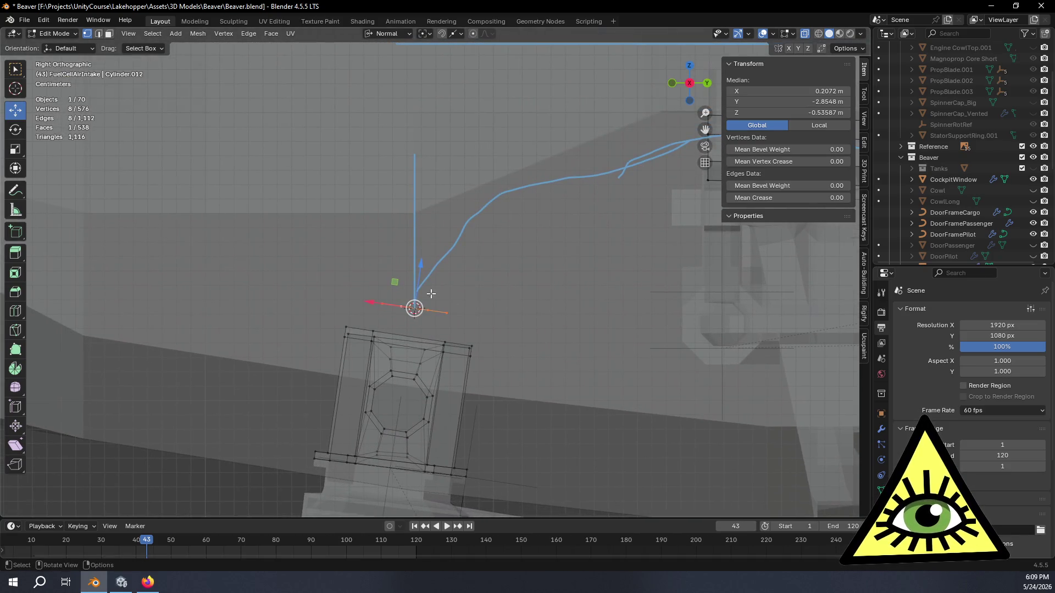
# - Select all the ring's vertices and switch snapping to vertices
pyautogui.moveTo(396, 284)
pyautogui.mouseDown(button='middle')
pyautogui.moveTo(442, 309)
pyautogui.moveTo(425, 372)
pyautogui.mouseUp(button='middle')
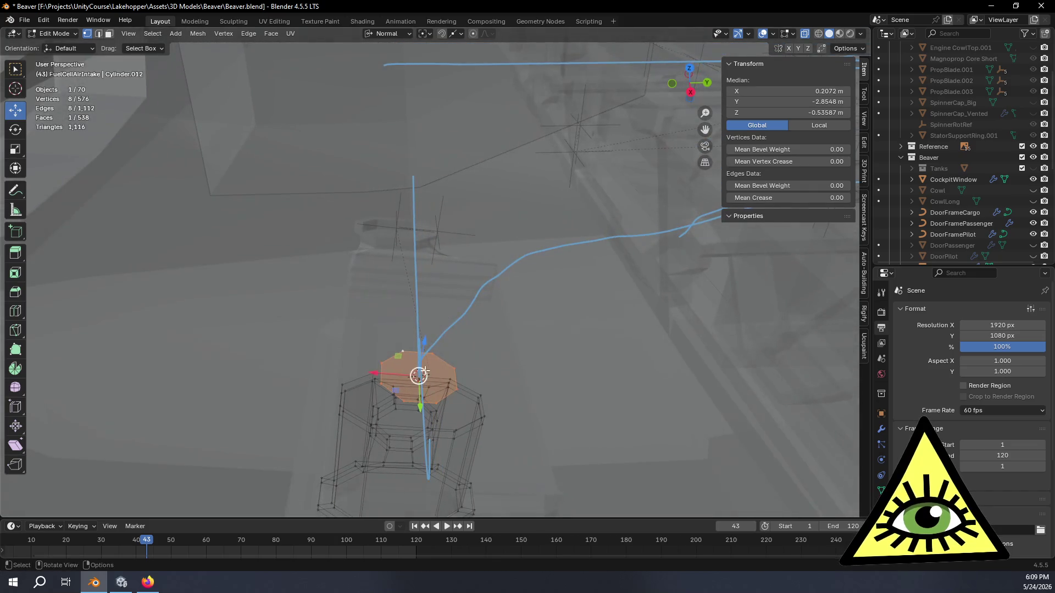
pyautogui.keyDown('ctrl'); pyautogui.click(383, 363); pyautogui.keyUp('ctrl')
pyautogui.press('1')
pyautogui.press('shift')
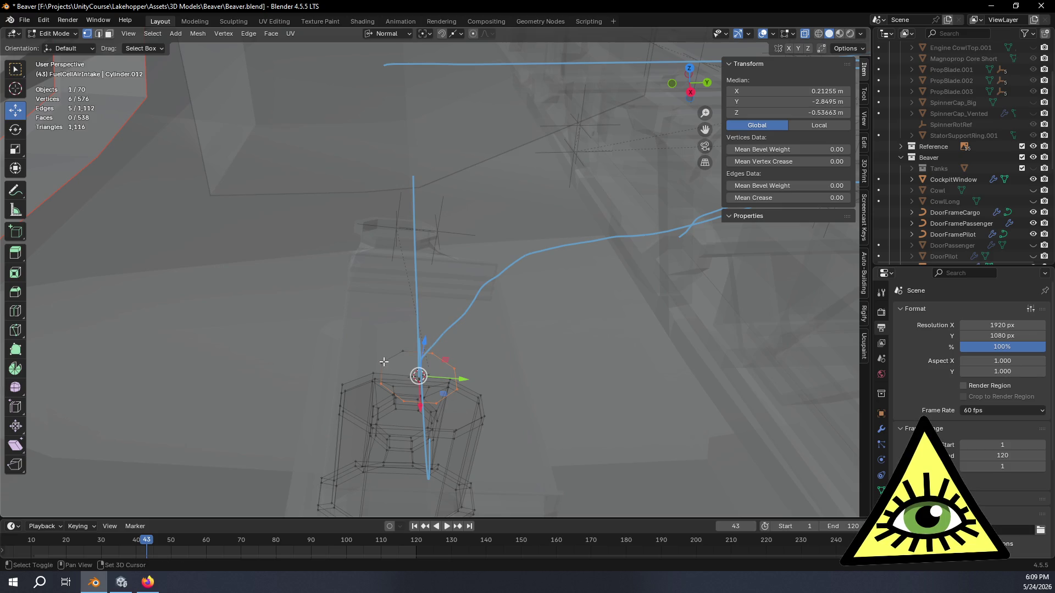
pyautogui.keyDown('shift'); pyautogui.click(406, 350); pyautogui.keyUp('shift')
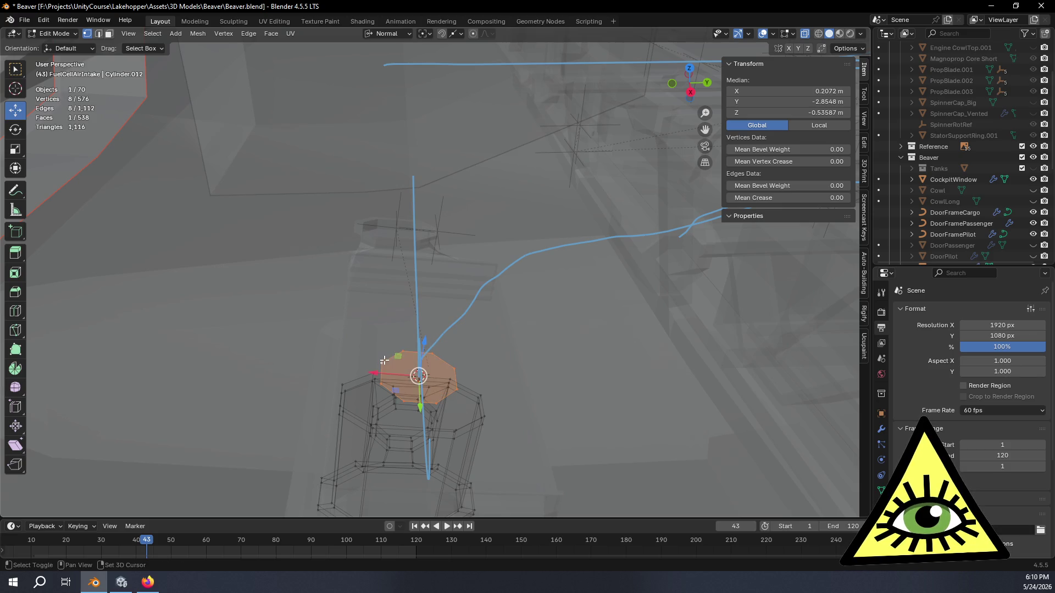
pyautogui.moveTo(384, 361)
pyautogui.mouseDown(button='middle')
pyautogui.moveTo(447, 409)
pyautogui.moveTo(384, 325)
pyautogui.moveTo(442, 75)
pyautogui.mouseUp(button='middle')
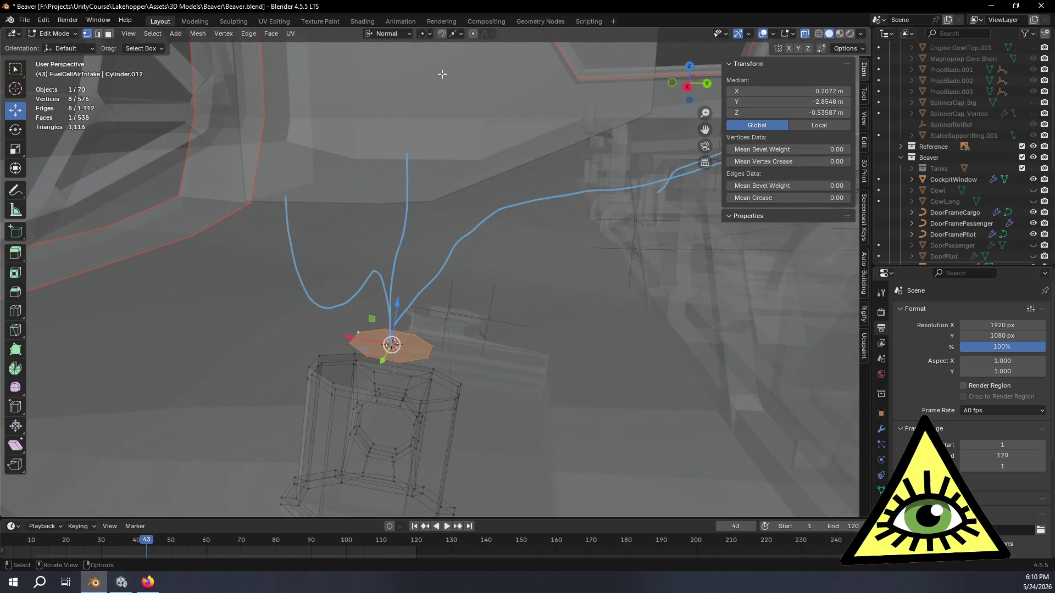
pyautogui.click(459, 33)
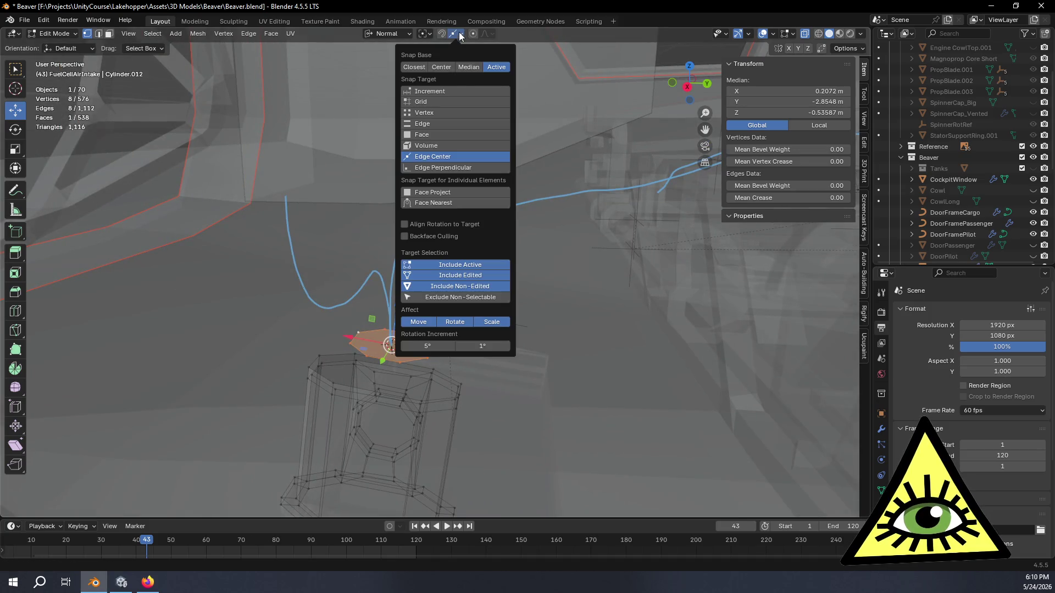
pyautogui.click(434, 109)
# - Nudge the face about 0.023 m along its normal X axis
pyautogui.press('g')
pyautogui.press('x')
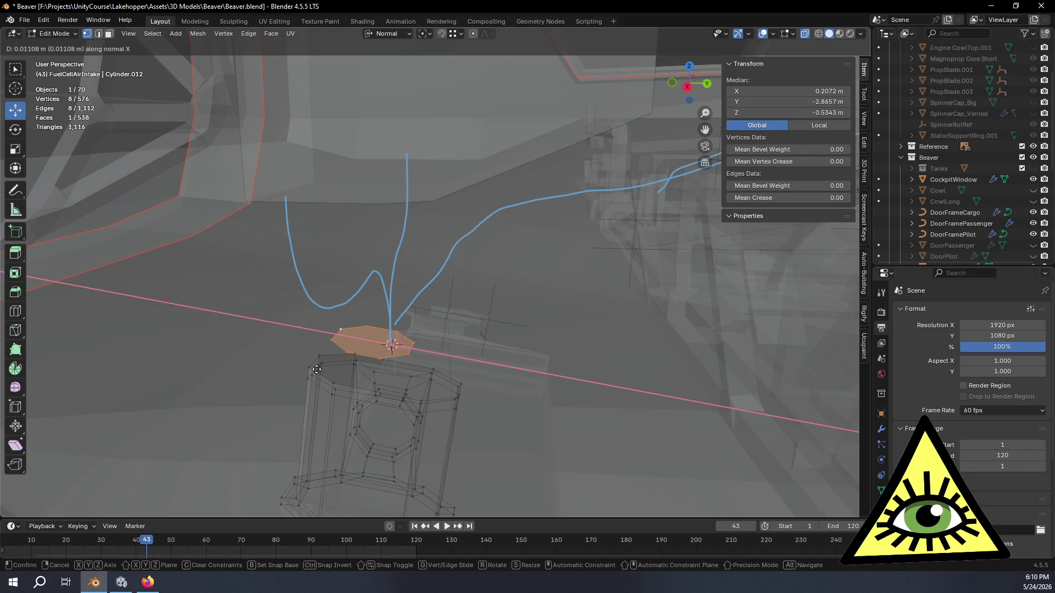
pyautogui.click(318, 414)
pyautogui.moveTo(317, 414)
pyautogui.mouseDown(button='middle')
pyautogui.moveTo(317, 324)
pyautogui.moveTo(337, 335)
pyautogui.mouseUp(button='middle')
pyautogui.moveTo(421, 275); pyautogui.dragTo(471, 363, button='middle')
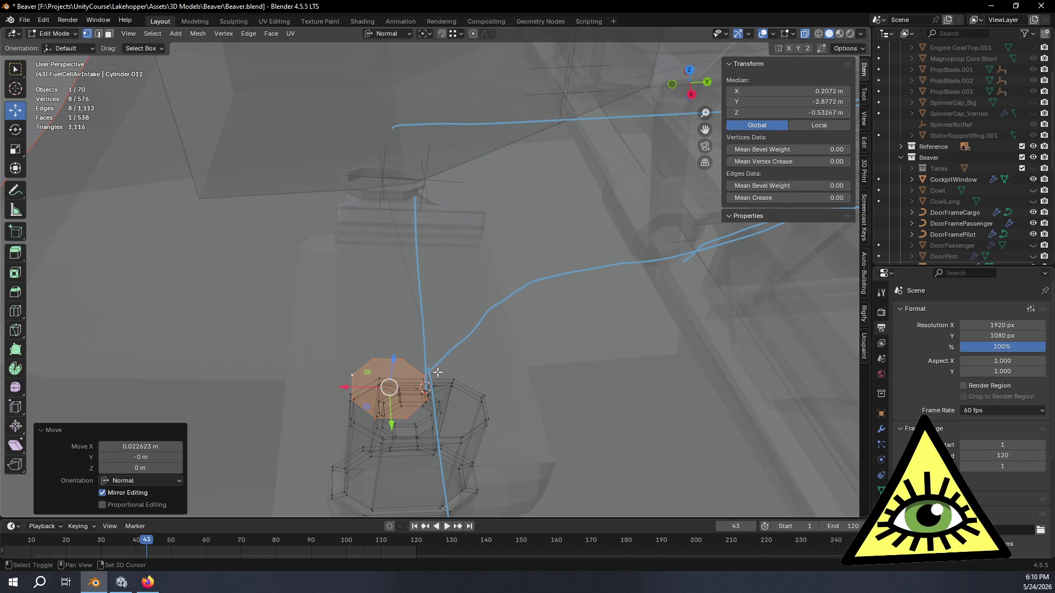
pyautogui.hotkey('shift', 'd')
# - Leave the duplicated face in place, then slide it along its normal X axis
pyautogui.rightClick(452, 369)
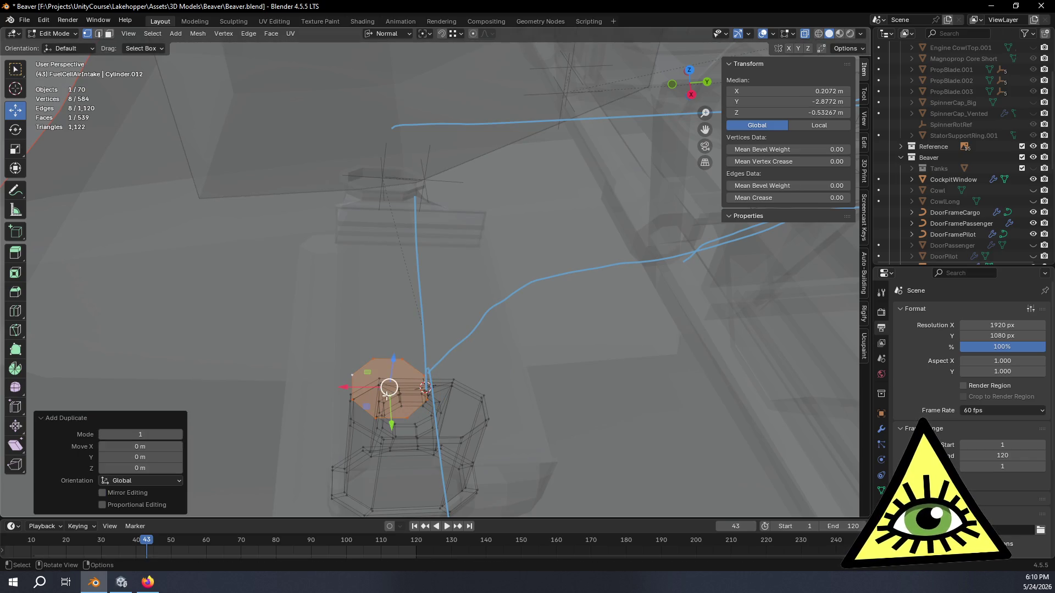
pyautogui.press('g')
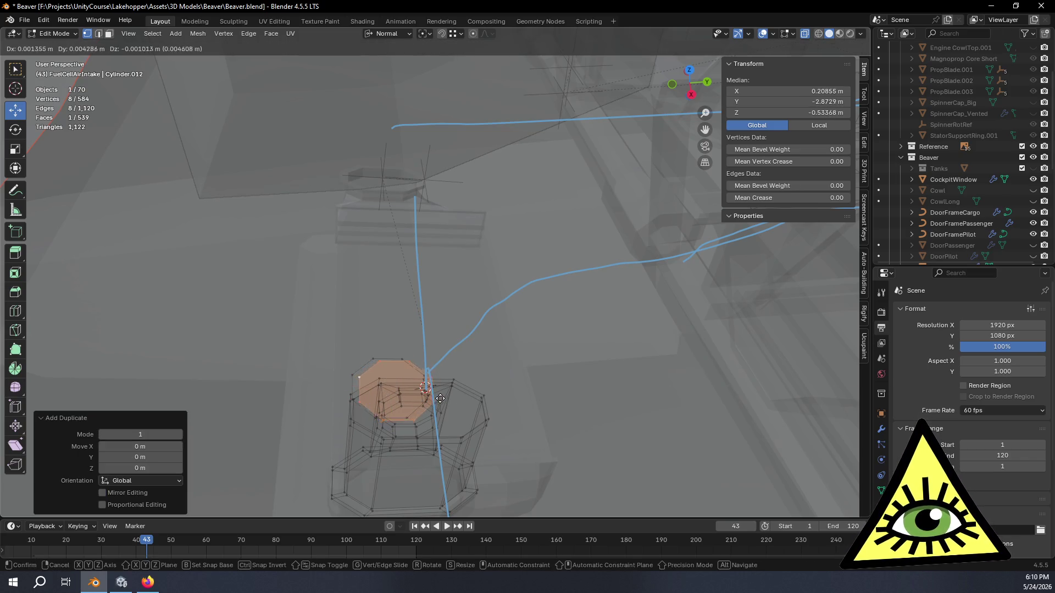
pyautogui.press('x')
pyautogui.click(557, 397)
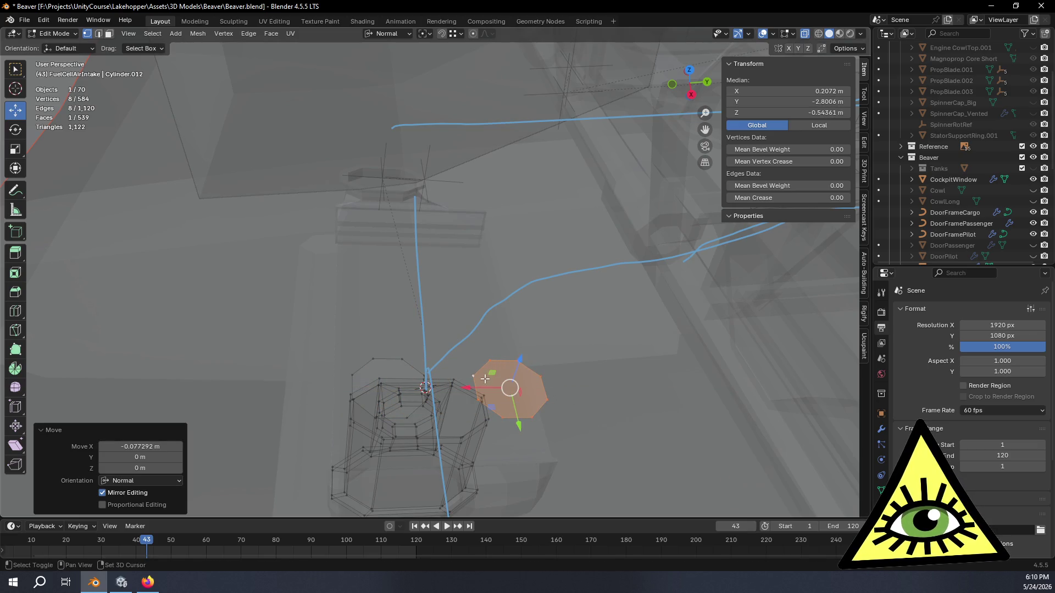
pyautogui.click(540, 376)
pyautogui.moveTo(540, 376)
pyautogui.mouseDown(button='middle')
pyautogui.moveTo(553, 345)
pyautogui.moveTo(523, 397)
pyautogui.mouseUp(button='middle')
# - Slide the face further along normal X to about 0.034 m, overlapping the tube's open end
pyautogui.press('g')
pyautogui.press('x')
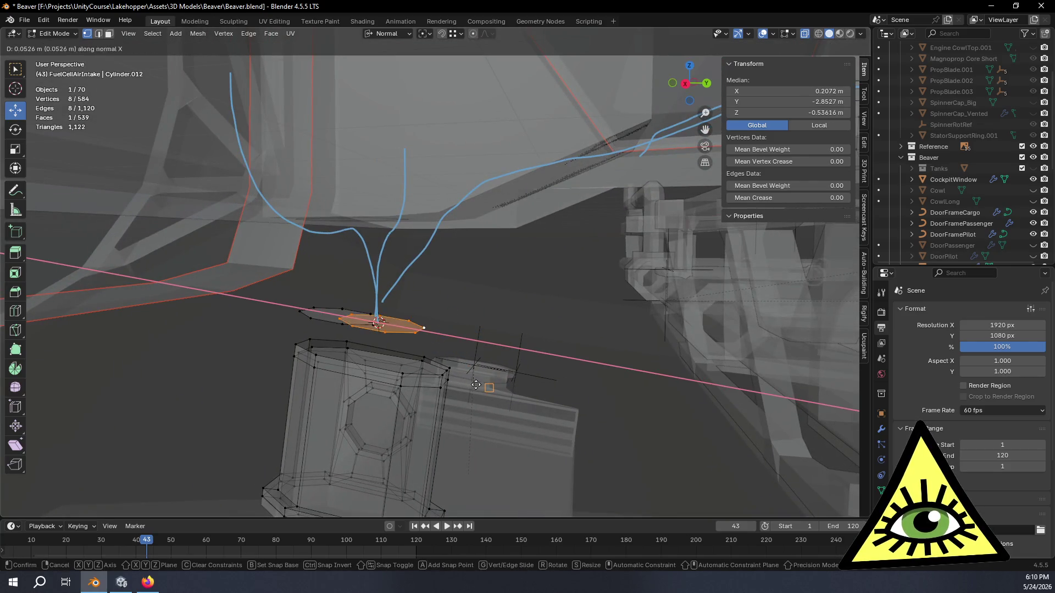
pyautogui.click(450, 370)
pyautogui.moveTo(449, 369)
pyautogui.mouseDown(button='middle')
pyautogui.moveTo(503, 347)
pyautogui.moveTo(459, 419)
pyautogui.moveTo(512, 319)
pyautogui.mouseUp(button='middle')
pyautogui.press('g')
pyautogui.press('x')
pyautogui.click(424, 421)
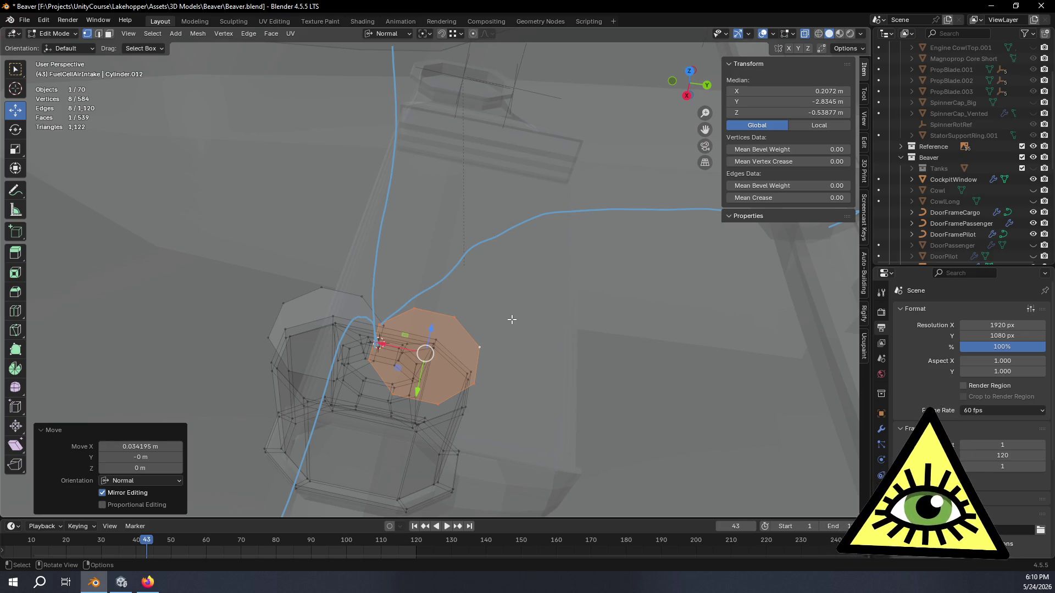
pyautogui.moveTo(496, 194)
pyautogui.mouseDown(button='middle')
pyautogui.moveTo(478, 276)
pyautogui.moveTo(501, 284)
pyautogui.moveTo(438, 251)
pyautogui.moveTo(508, 160)
pyautogui.mouseUp(button='middle')
pyautogui.scroll(3, 479, 275)
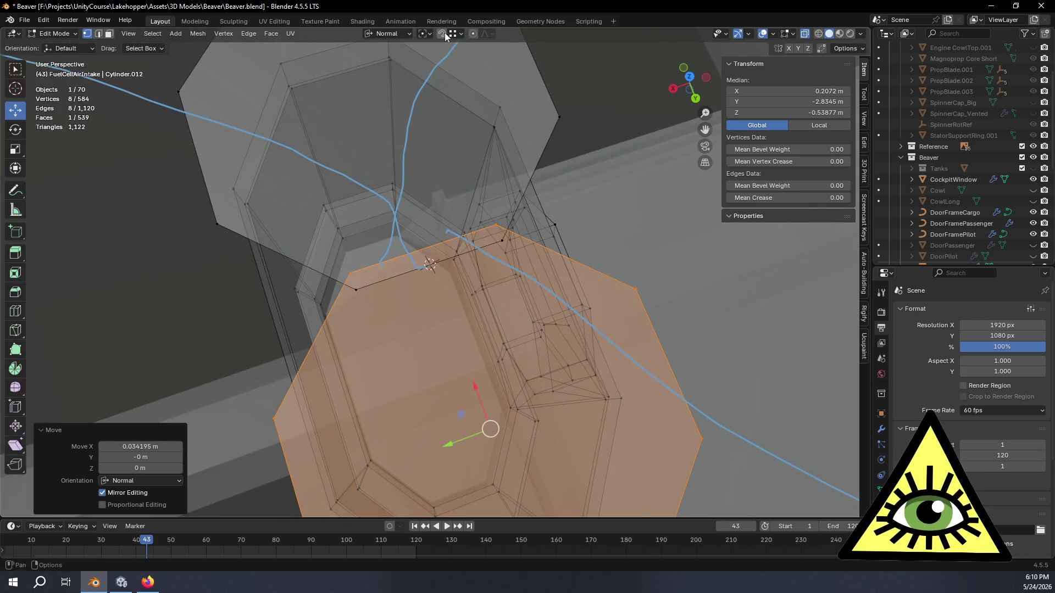
# - Check the snapping settings and vertex-slide one corner of the duplicate face
pyautogui.click(459, 35)
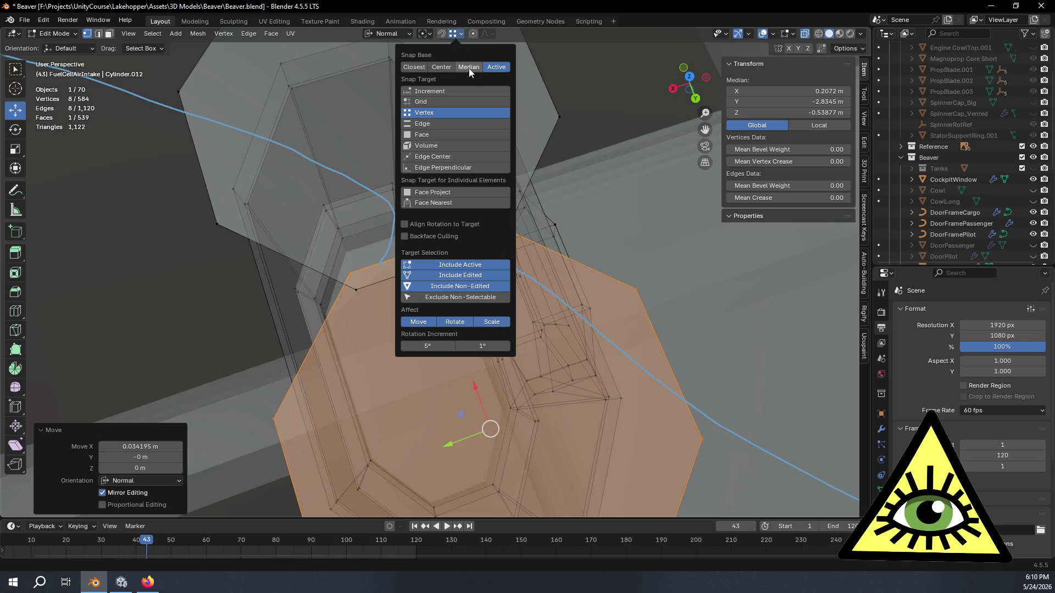
pyautogui.click(438, 113)
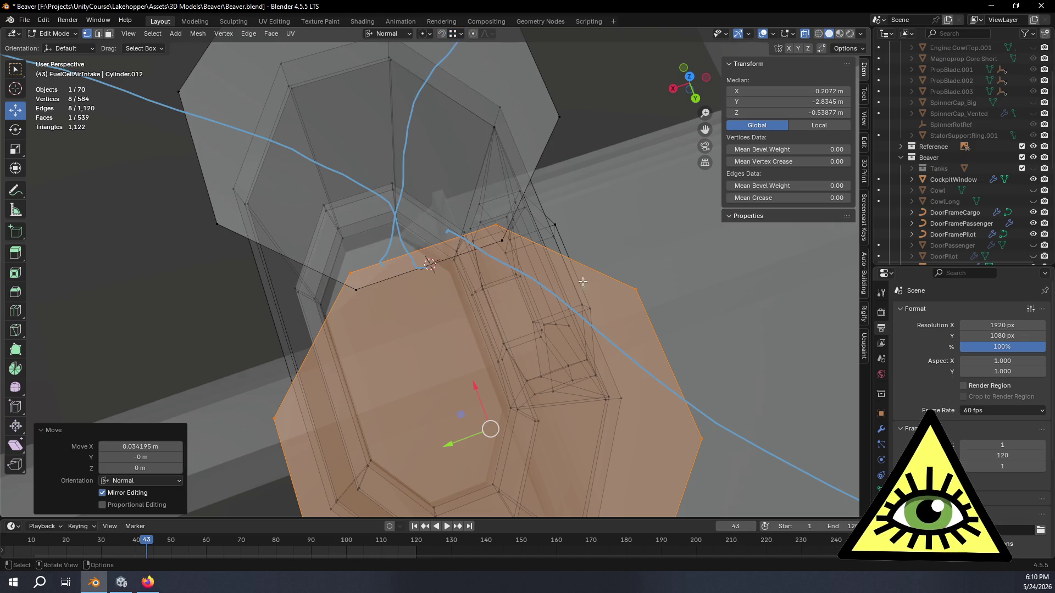
pyautogui.click(498, 224)
pyautogui.press('g')
pyautogui.press('g')
pyautogui.press('Escape')
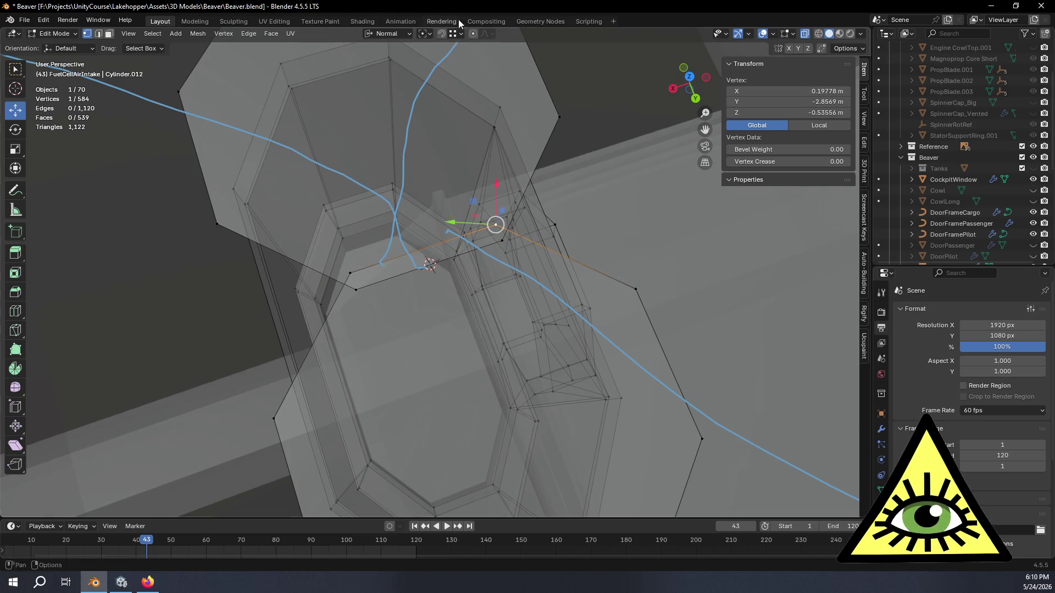
pyautogui.click(460, 36)
pyautogui.moveTo(435, 125); pyautogui.dragTo(656, 129, button='middle')
# - Vertex-slide two more intake vertices along their edges
pyautogui.press('g')
pyautogui.press('g')
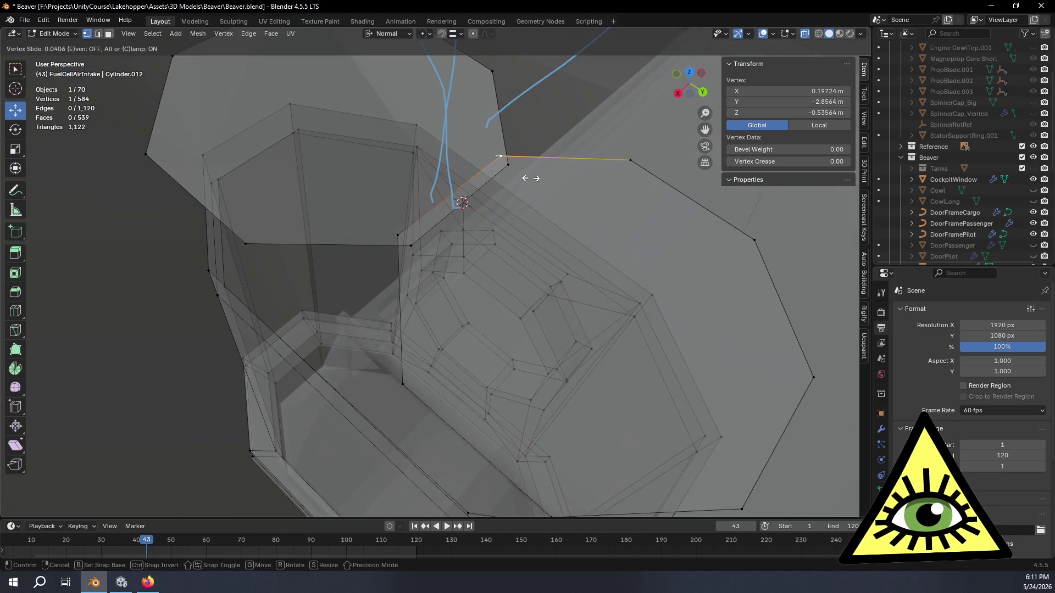
pyautogui.click(506, 154)
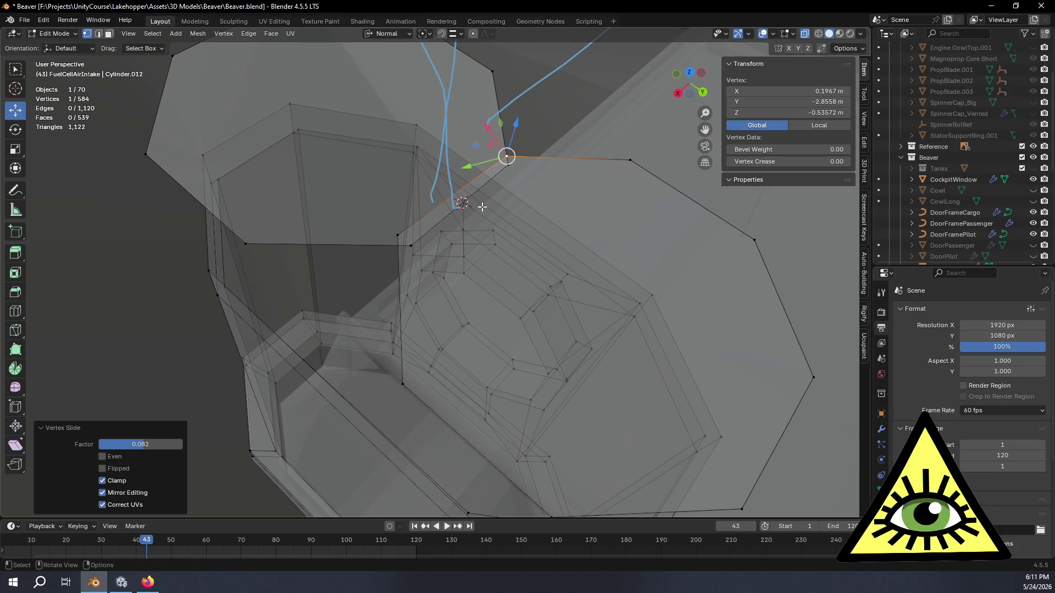
pyautogui.click(402, 234)
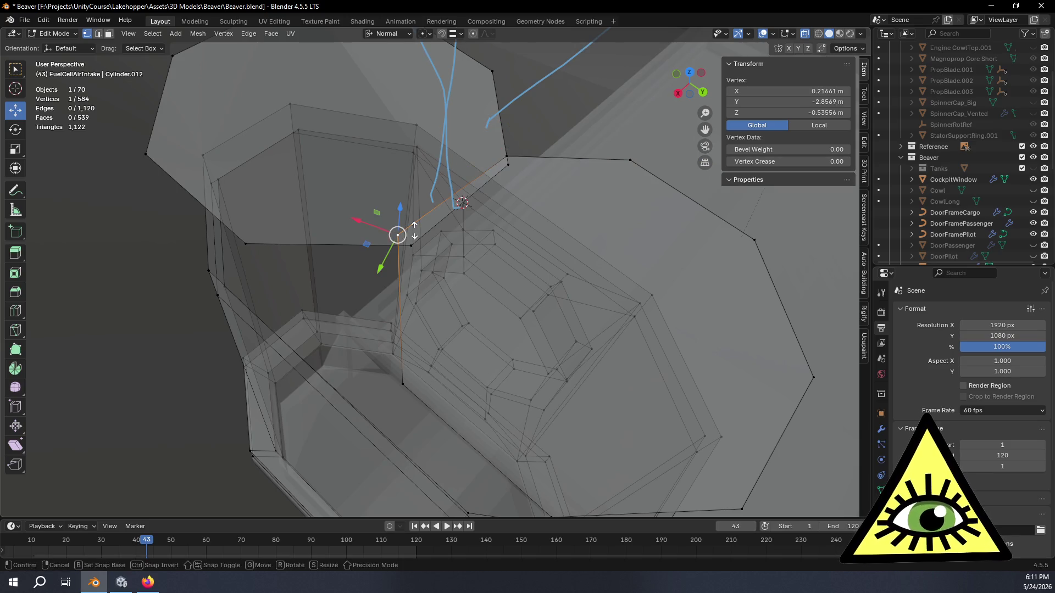
pyautogui.press('g')
pyautogui.press('g')
pyautogui.click(396, 245)
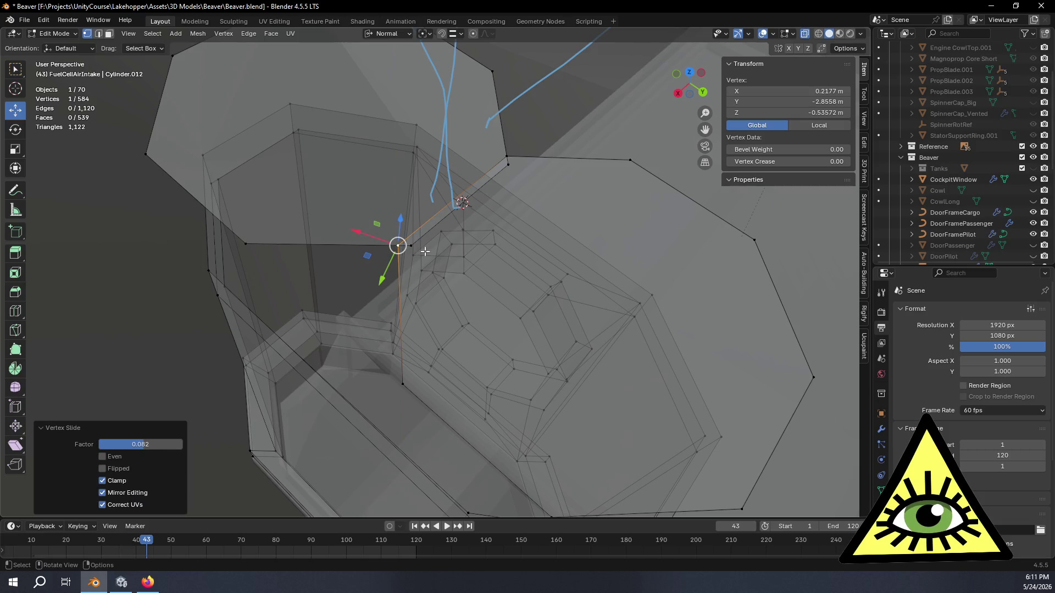
# - Move the next vertex and snap it onto its neighbouring vertex
pyautogui.click(508, 165)
pyautogui.click(452, 32)
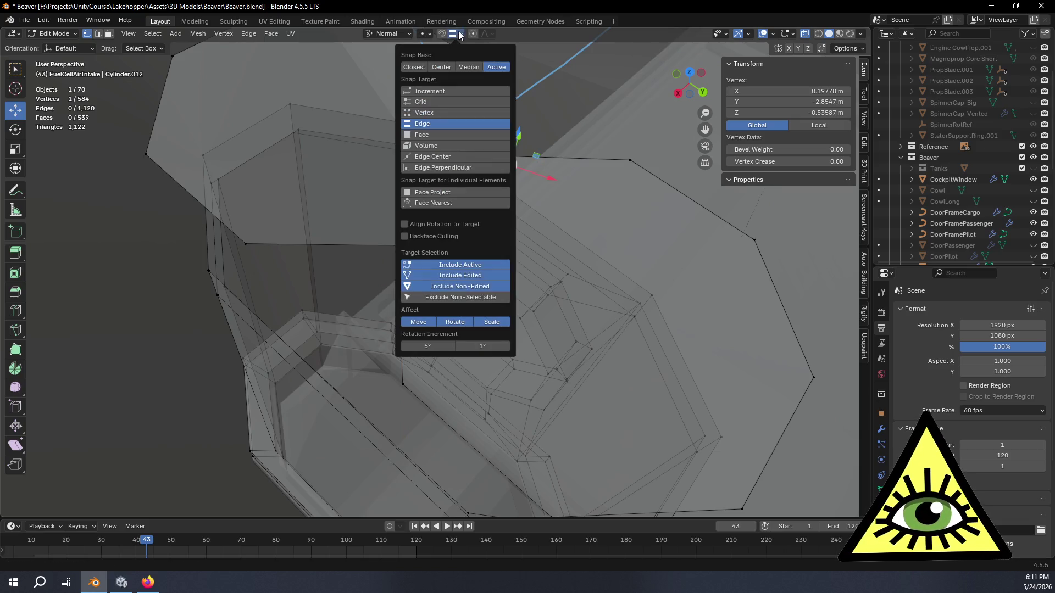
pyautogui.moveTo(518, 168); pyautogui.dragTo(514, 158)
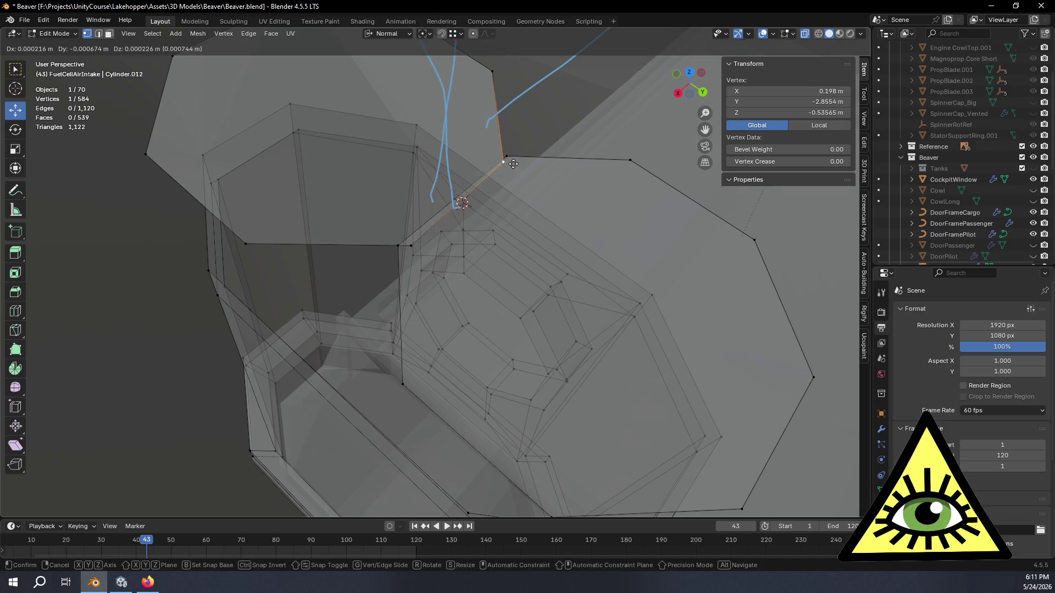
pyautogui.press('g')
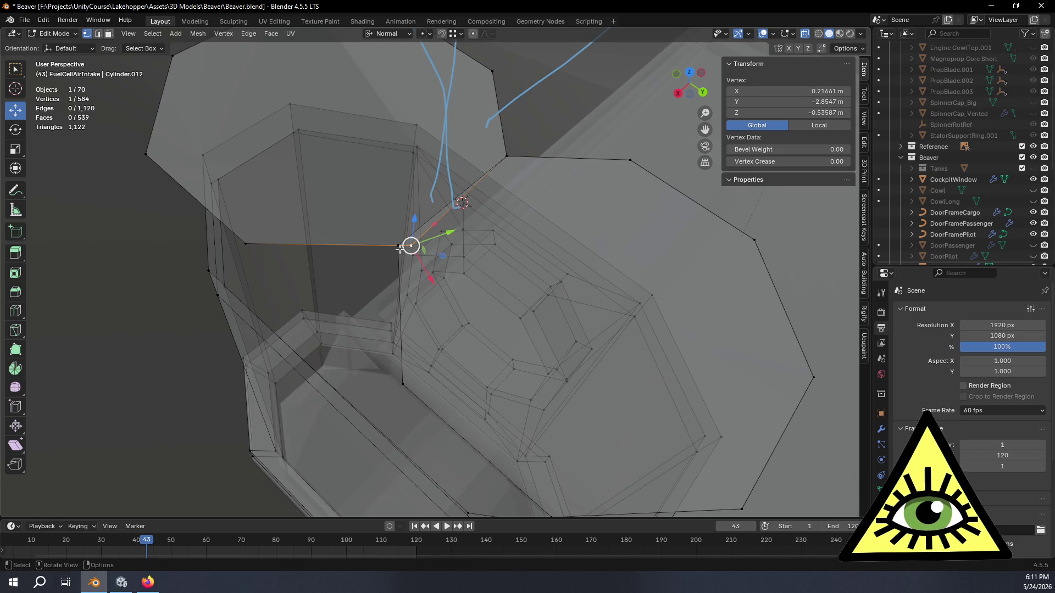
pyautogui.click(406, 245)
pyautogui.moveTo(405, 245); pyautogui.dragTo(546, 236, button='middle')
pyautogui.click(101, 33)
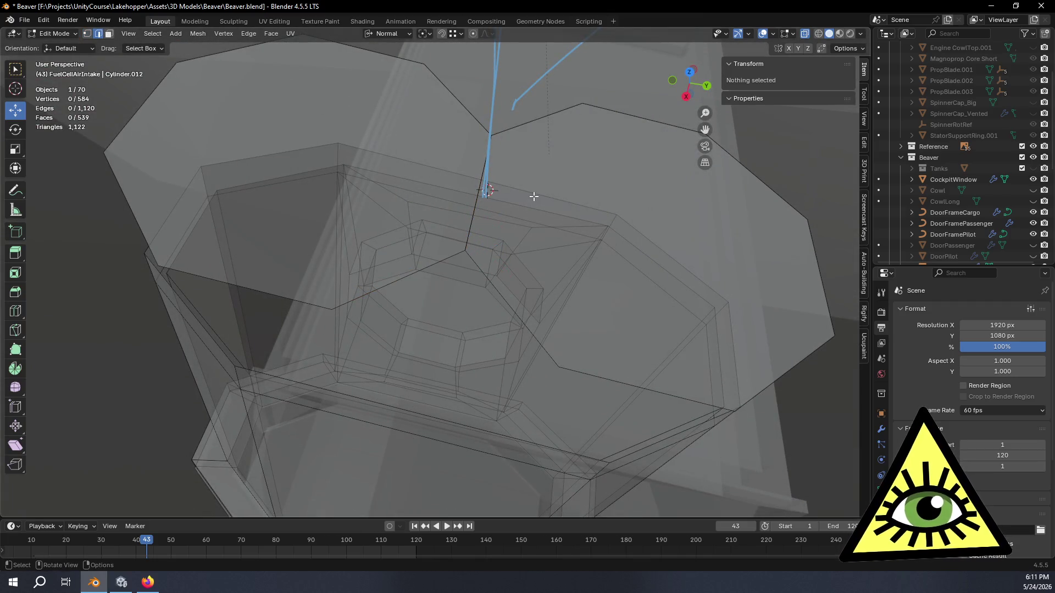
# - Delete the two stray edges near the intake base
pyautogui.click(476, 202)
pyautogui.press('x')
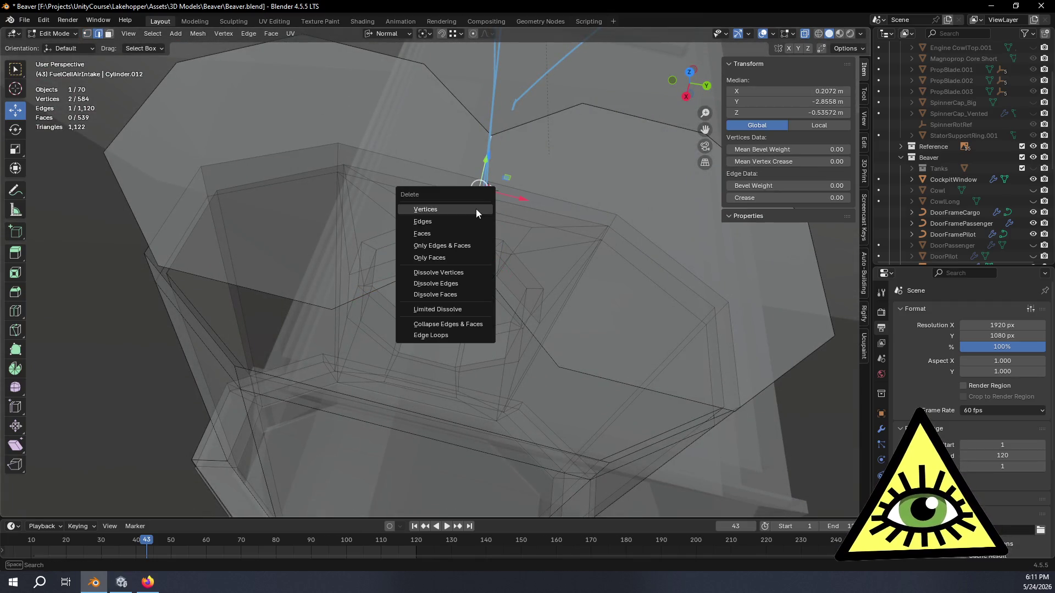
pyautogui.click(476, 222)
pyautogui.click(480, 208)
pyautogui.click(471, 224)
pyautogui.press('x')
pyautogui.click(469, 224)
# - Fill the two resulting gaps with new faces
pyautogui.moveTo(469, 225); pyautogui.dragTo(627, 177, button='middle')
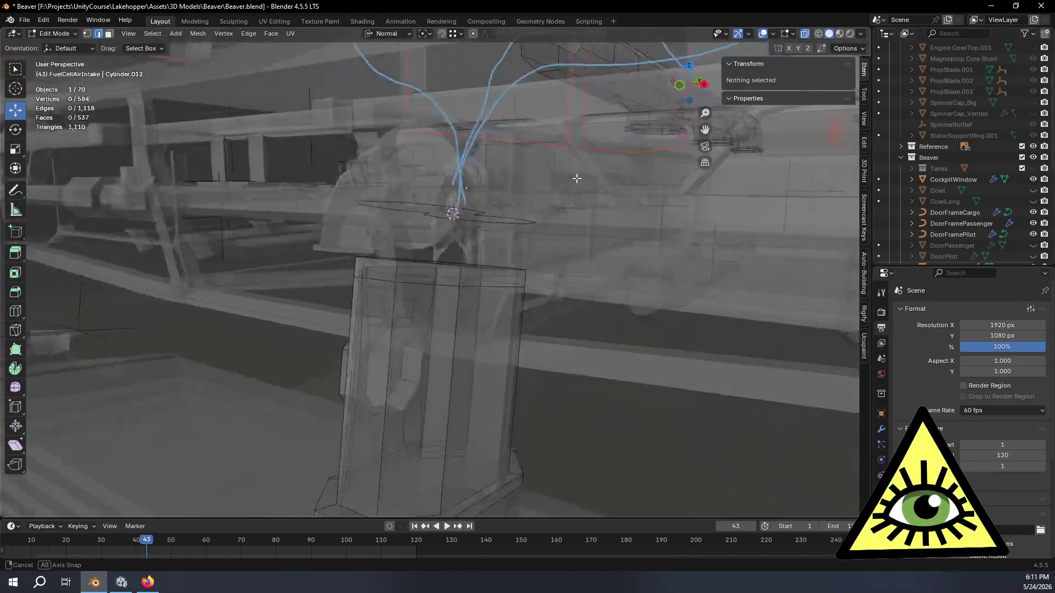
pyautogui.moveTo(627, 178)
pyautogui.mouseDown(button='middle')
pyautogui.moveTo(558, 162)
pyautogui.moveTo(576, 145)
pyautogui.mouseUp(button='middle')
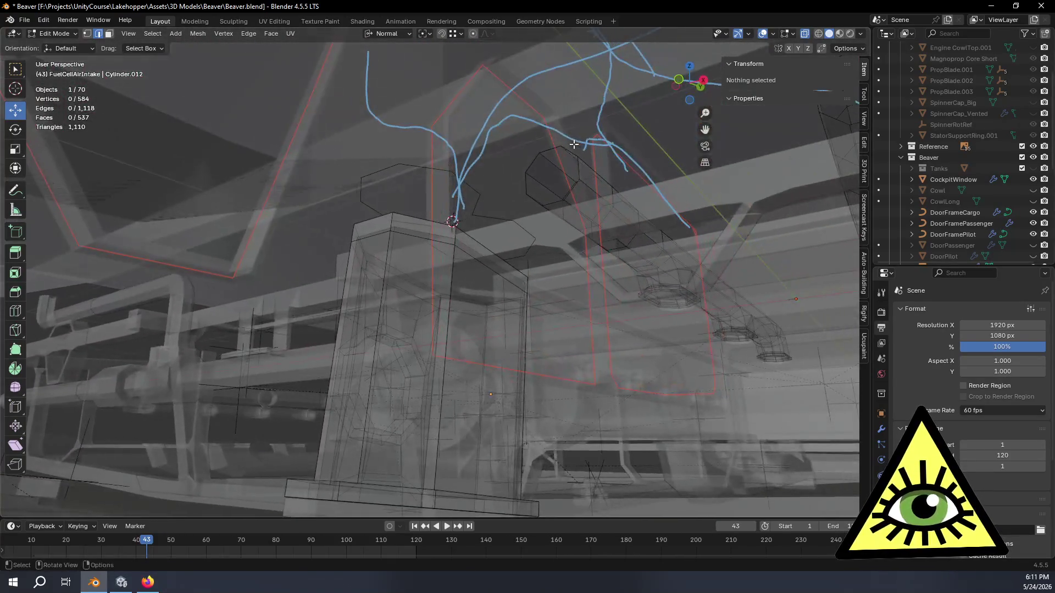
pyautogui.hotkey('ctrl', 'z')
pyautogui.hotkey('ctrl', 'z')
pyautogui.hotkey('ctrl', 'z')
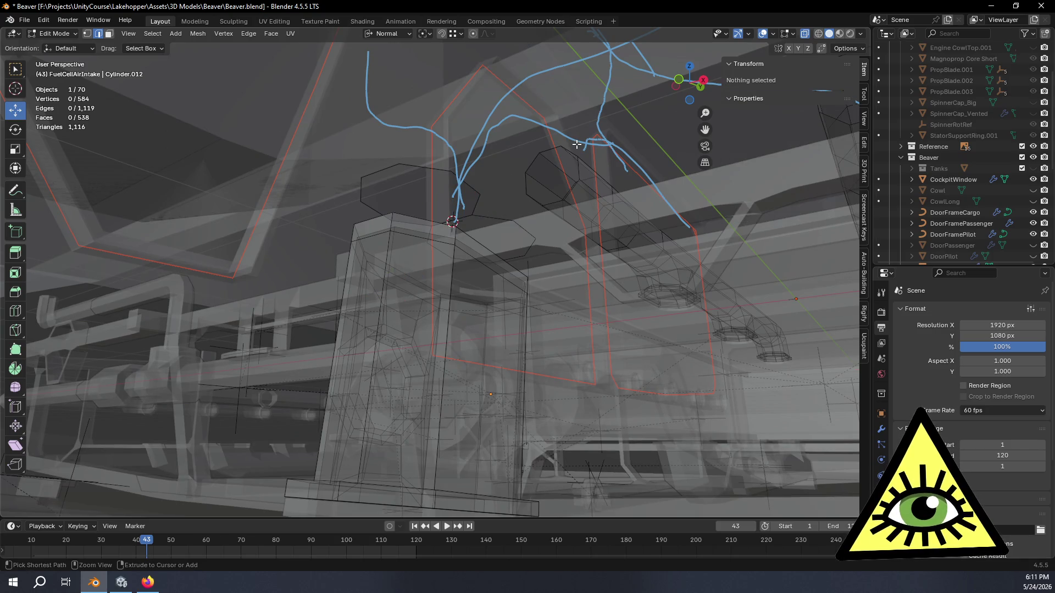
pyautogui.hotkey('ctrl', 'shift', 'z')
# - Switch to face select and pick the octagonal face above the tank
pyautogui.moveTo(577, 145)
pyautogui.mouseDown(button='middle')
pyautogui.moveTo(567, 240)
pyautogui.moveTo(544, 309)
pyautogui.mouseUp(button='middle')
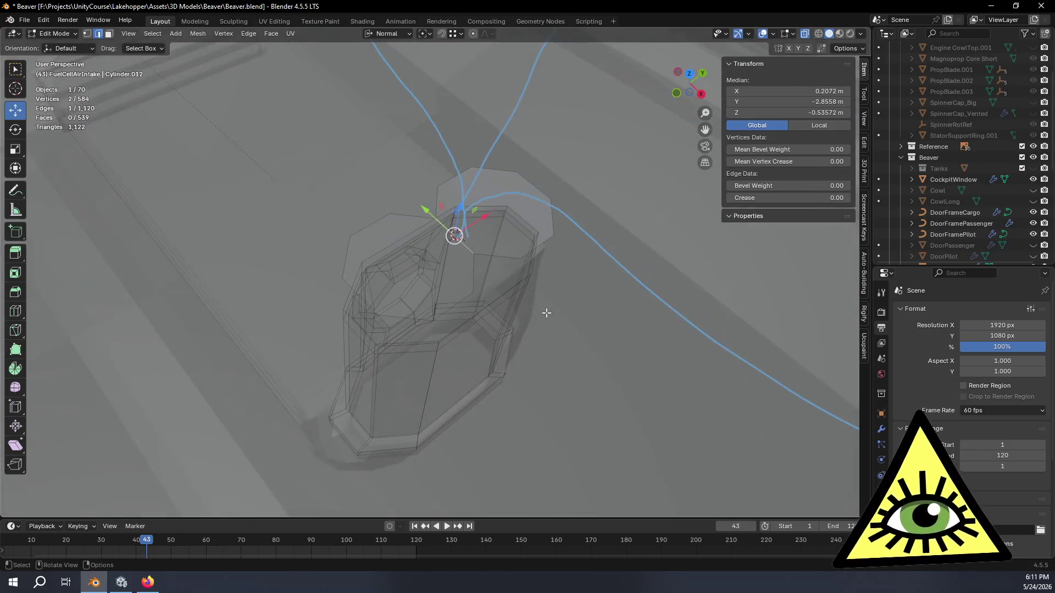
pyautogui.click(109, 34)
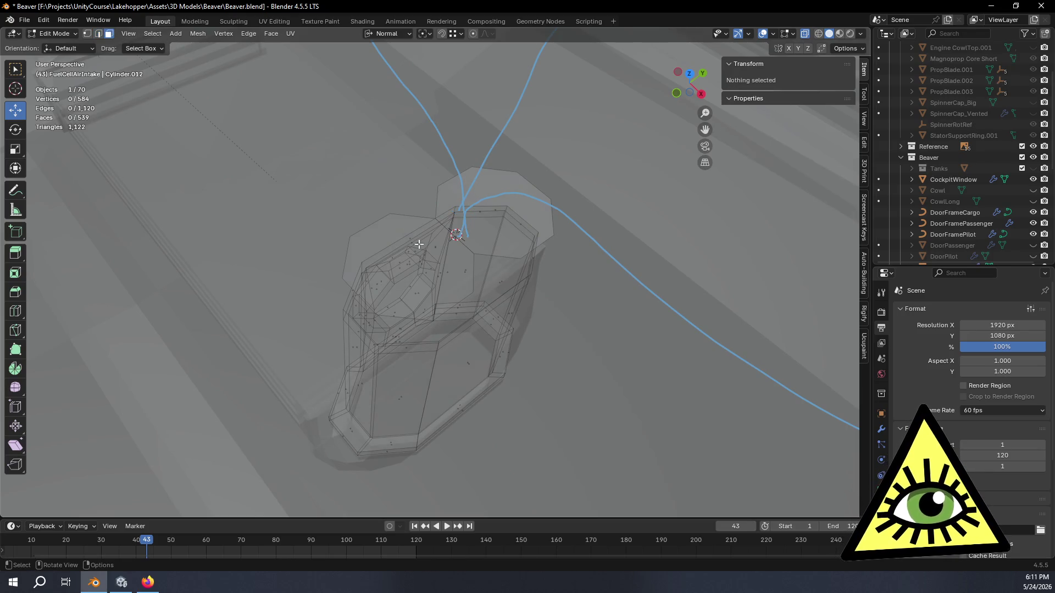
pyautogui.moveTo(444, 271); pyautogui.dragTo(396, 213, button='middle')
pyautogui.click(396, 211)
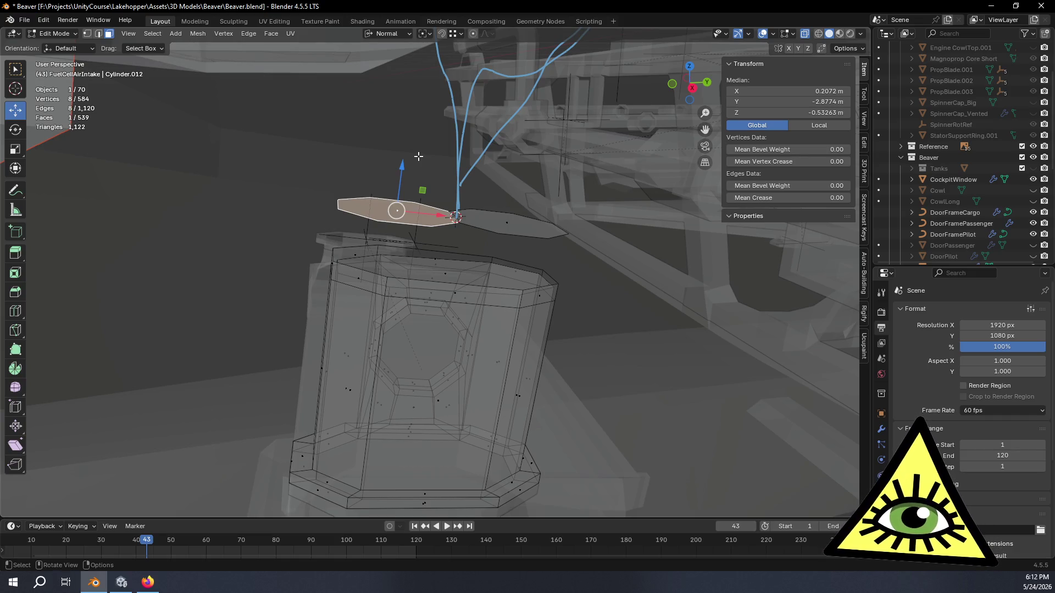
# - Delete only the two octagonal cap faces above the tank top, keeping their edges
pyautogui.moveTo(418, 156)
pyautogui.mouseDown(button='middle')
pyautogui.moveTo(561, 268)
pyautogui.moveTo(504, 266)
pyautogui.mouseUp(button='middle')
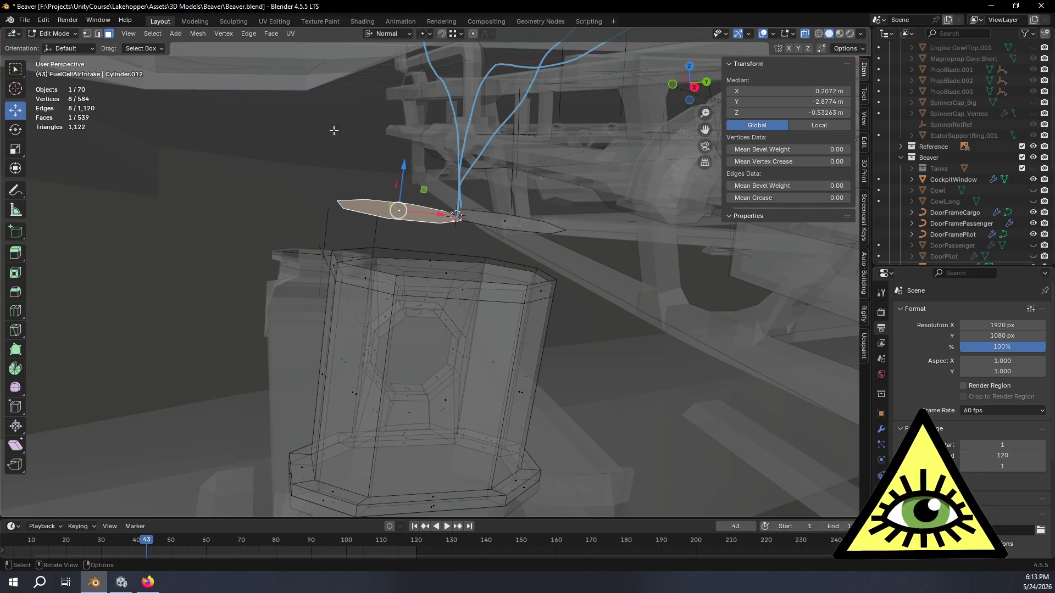
pyautogui.moveTo(505, 267)
pyautogui.mouseDown(button='middle')
pyautogui.moveTo(256, 157)
pyautogui.moveTo(264, 161)
pyautogui.mouseUp(button='middle')
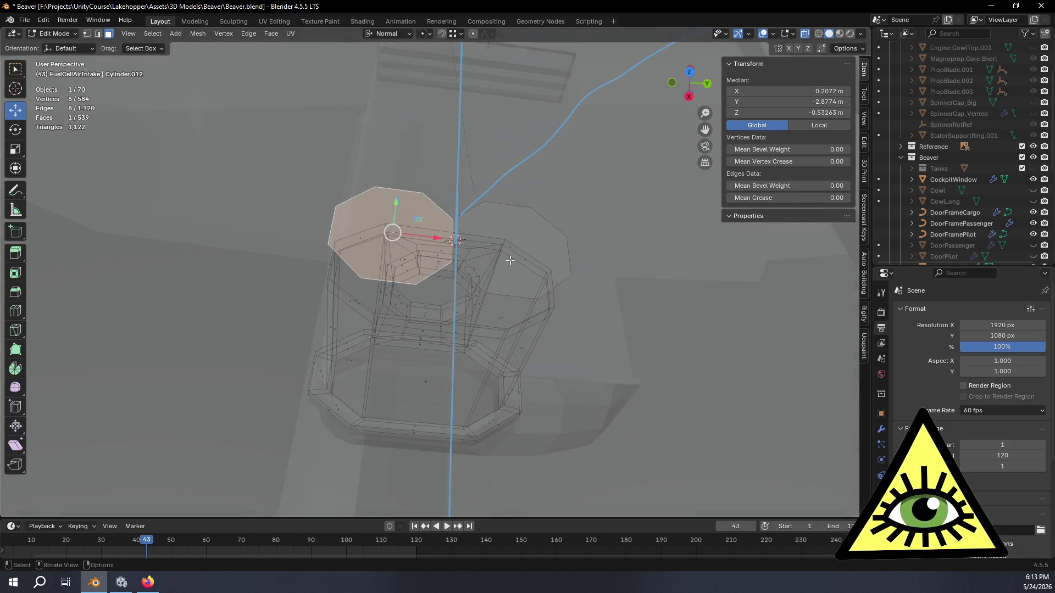
pyautogui.moveTo(462, 231); pyautogui.dragTo(506, 235, button='middle')
pyautogui.keyDown('shift'); pyautogui.click(506, 235); pyautogui.keyUp('shift')
pyautogui.press('x')
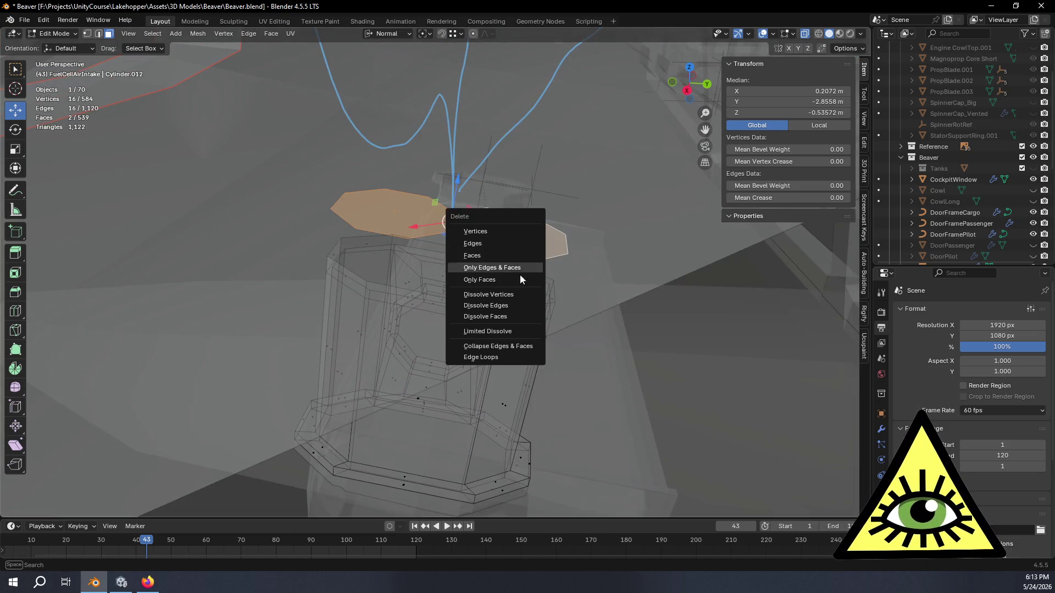
pyautogui.click(490, 282)
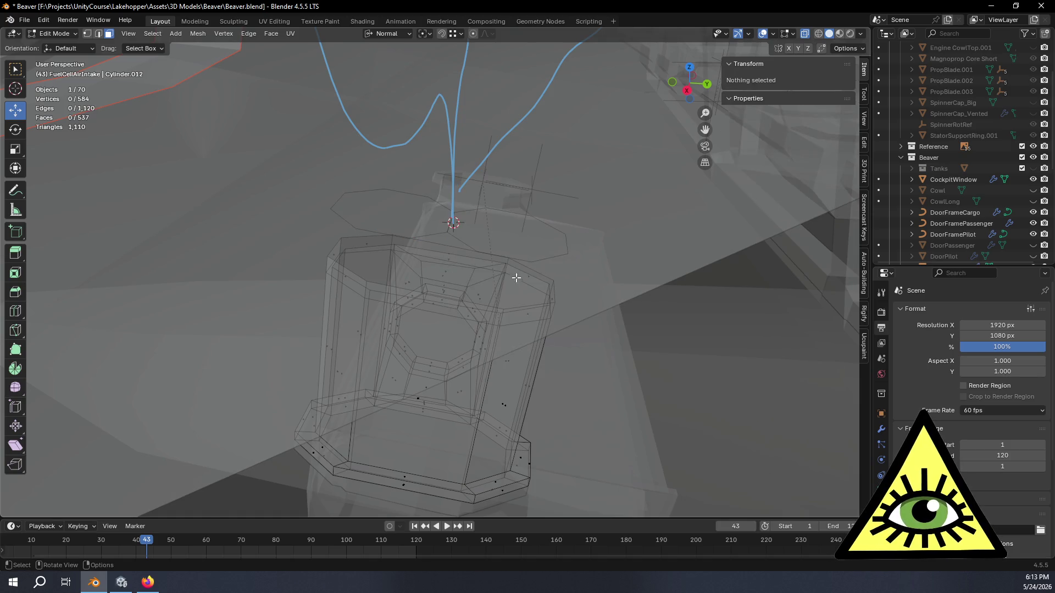
# - Select both open eight-edge rings in edge select mode
pyautogui.press('2')
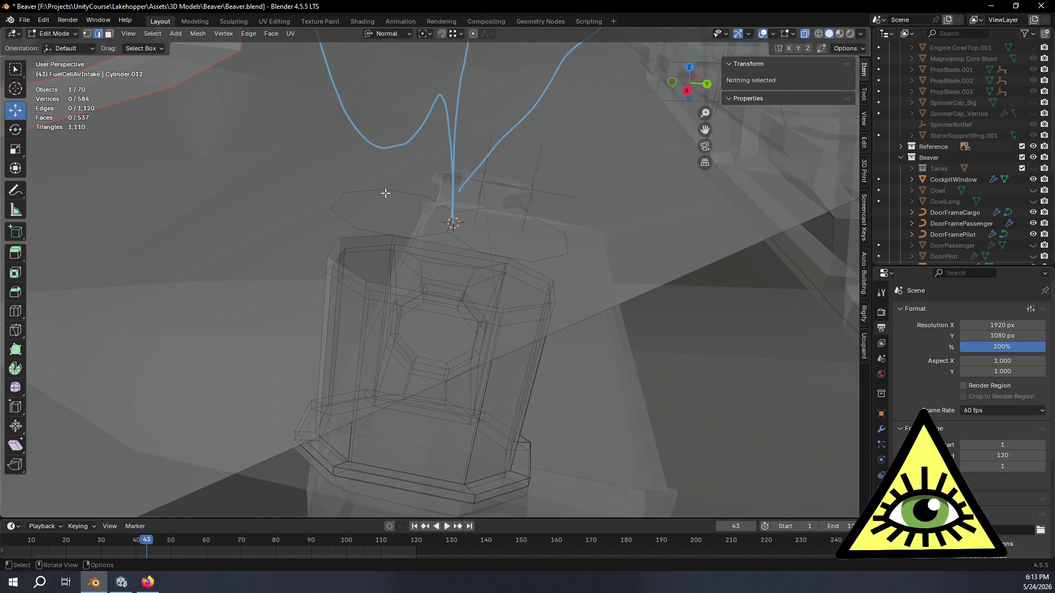
pyautogui.keyDown('alt'); pyautogui.click(385, 194); pyautogui.keyUp('alt')
pyautogui.keyDown('alt'); pyautogui.keyDown('shift'); pyautogui.click(550, 223); pyautogui.keyUp('shift'); pyautogui.keyUp('alt')
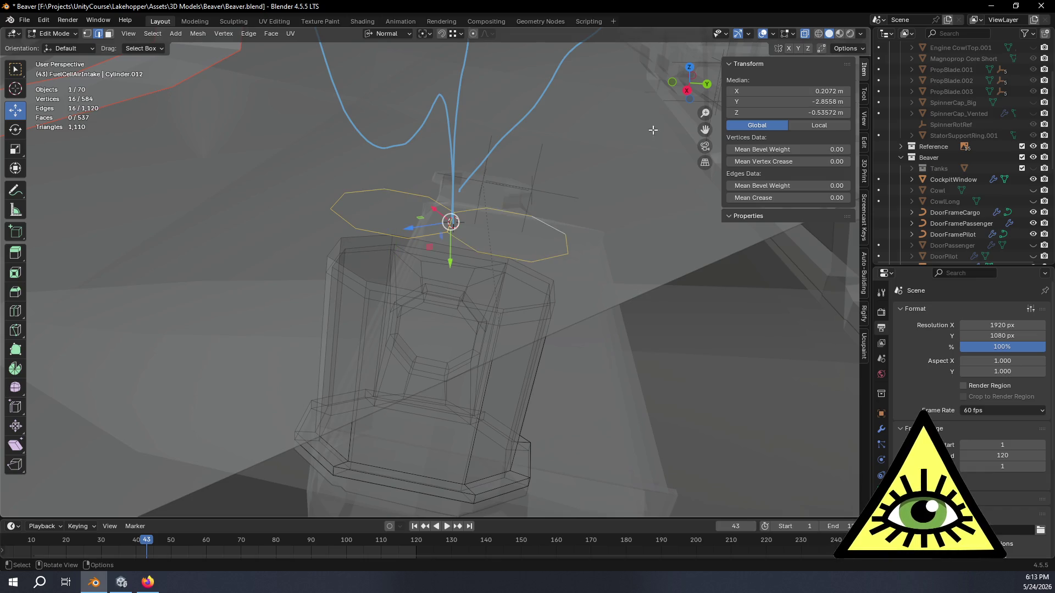
# - Extrude the two rings in place and fill each with an octagonal face
pyautogui.click(688, 90)
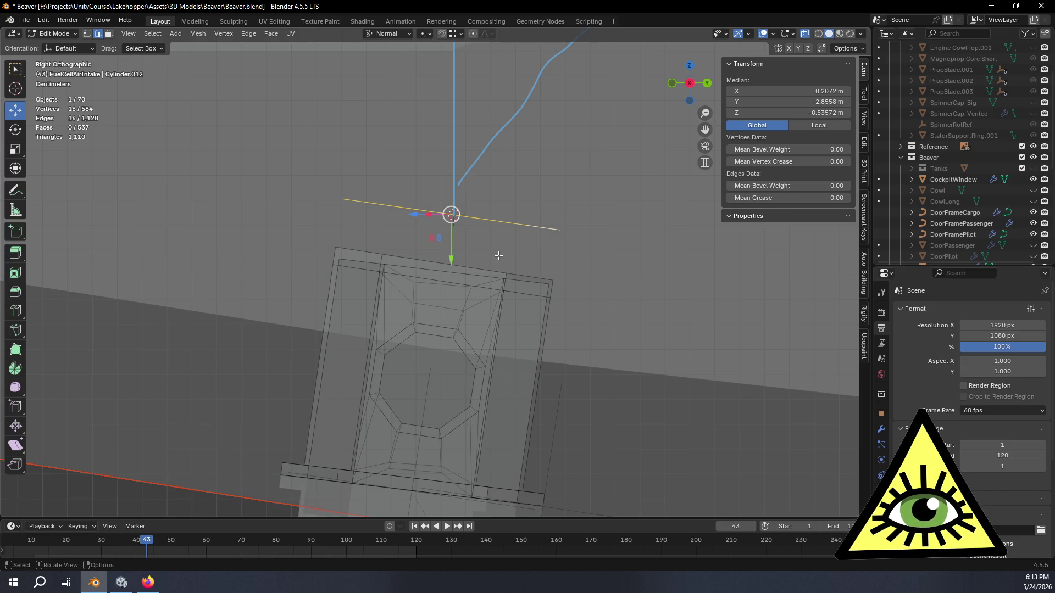
pyautogui.press('e')
pyautogui.press('Escape')
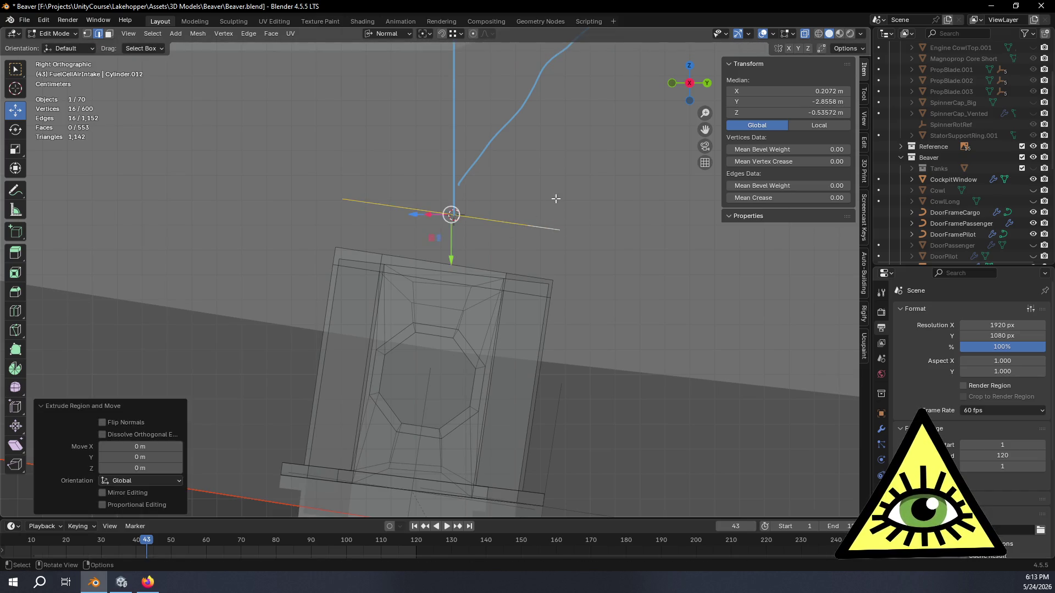
pyautogui.moveTo(499, 240); pyautogui.dragTo(559, 248, button='middle')
pyautogui.press('f')
pyautogui.moveTo(508, 310)
pyautogui.mouseDown(button='middle')
pyautogui.moveTo(502, 276)
pyautogui.moveTo(483, 278)
pyautogui.mouseUp(button='middle')
# - Extrude the new faces about 0.03 m upward into short octagonal stubs
pyautogui.click(691, 88)
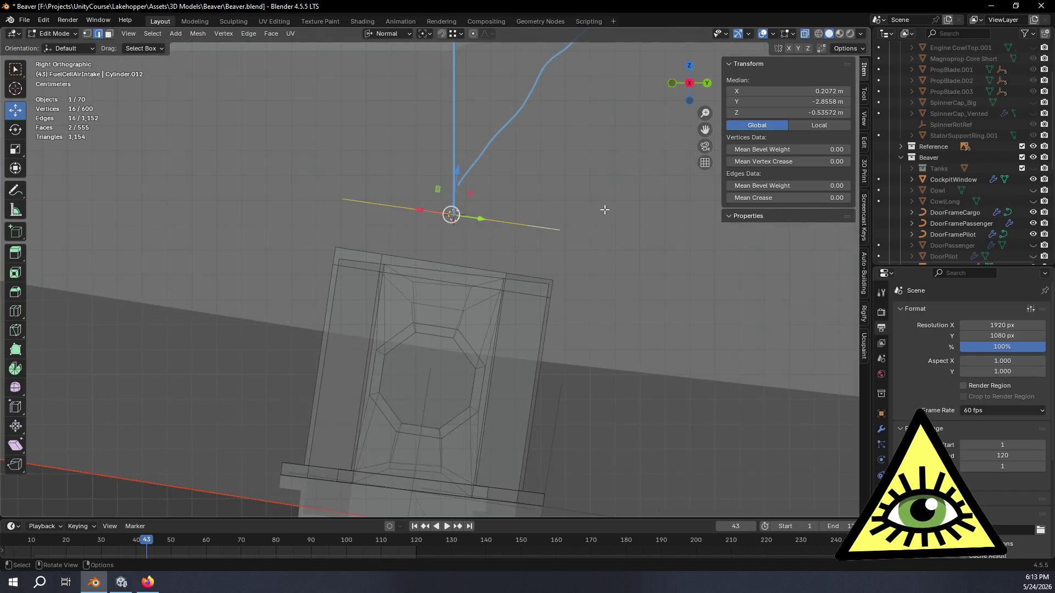
pyautogui.press('e')
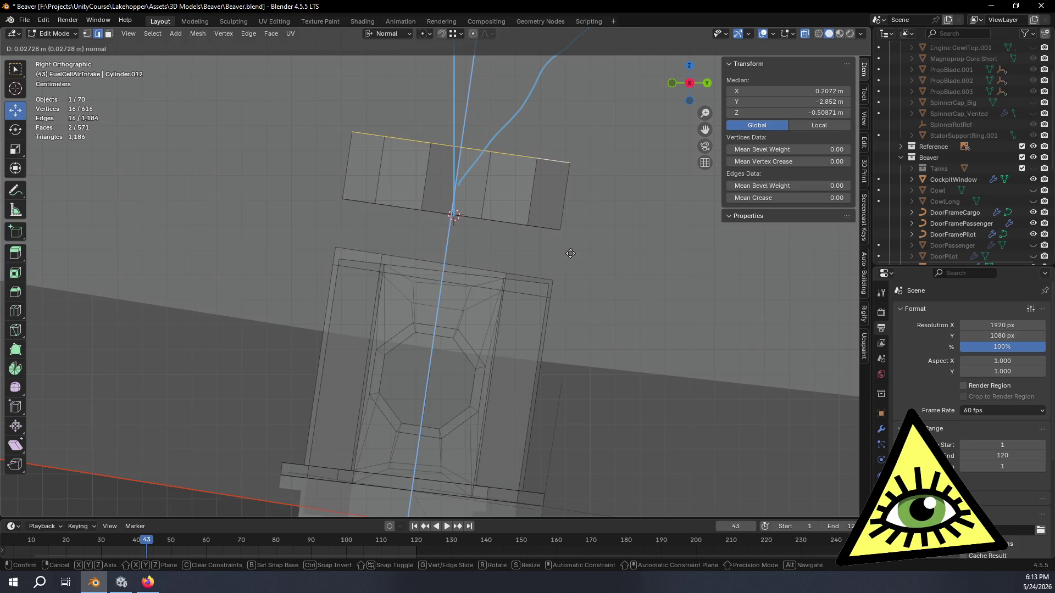
pyautogui.click(571, 250)
pyautogui.moveTo(572, 249)
pyautogui.mouseDown(button='middle')
pyautogui.moveTo(592, 226)
pyautogui.moveTo(668, 231)
pyautogui.mouseUp(button='middle')
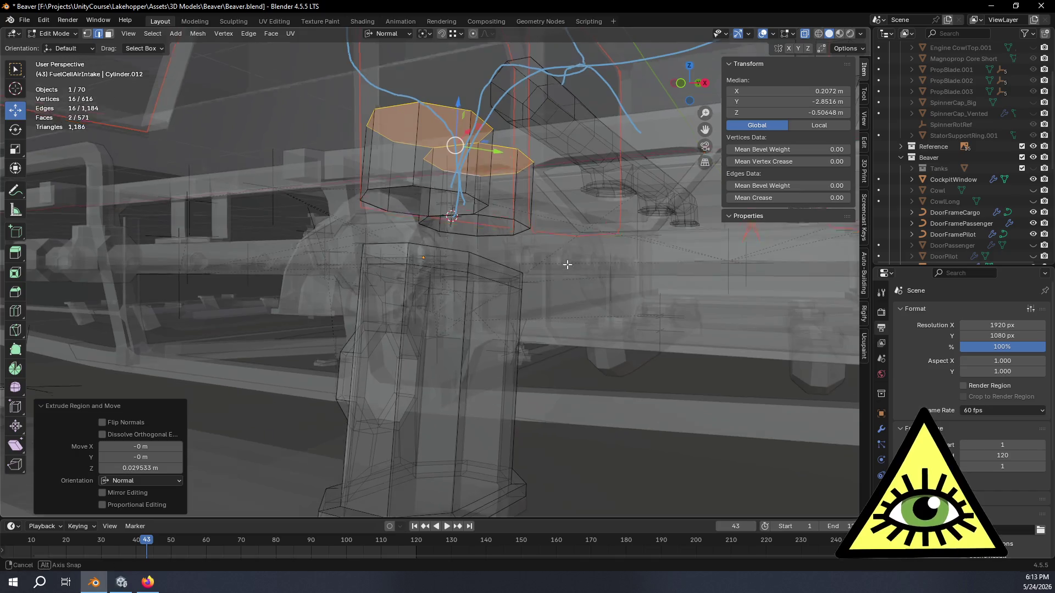
pyautogui.moveTo(668, 232); pyautogui.dragTo(208, 131, button='middle')
# - Delete only the two stub end caps, leaving open tubes
pyautogui.click(108, 33)
pyautogui.moveTo(561, 207)
pyautogui.mouseDown(button='middle')
pyautogui.moveTo(452, 181)
pyautogui.moveTo(482, 187)
pyautogui.mouseUp(button='middle')
pyautogui.keyDown('shift'); pyautogui.click(533, 171); pyautogui.keyUp('shift')
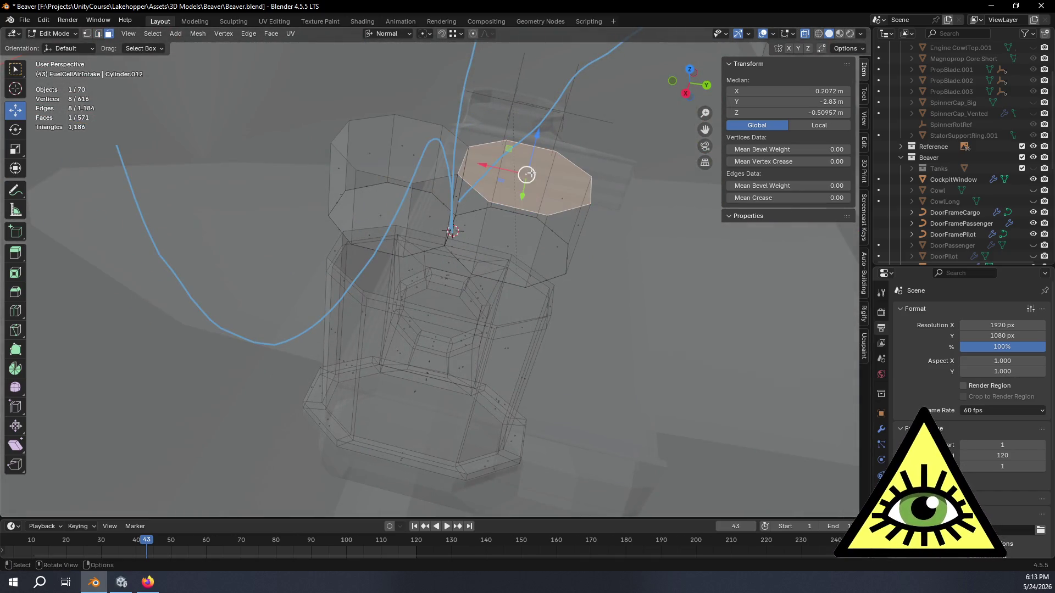
pyautogui.keyDown('shift'); pyautogui.click(436, 166); pyautogui.keyUp('shift')
pyautogui.press('x')
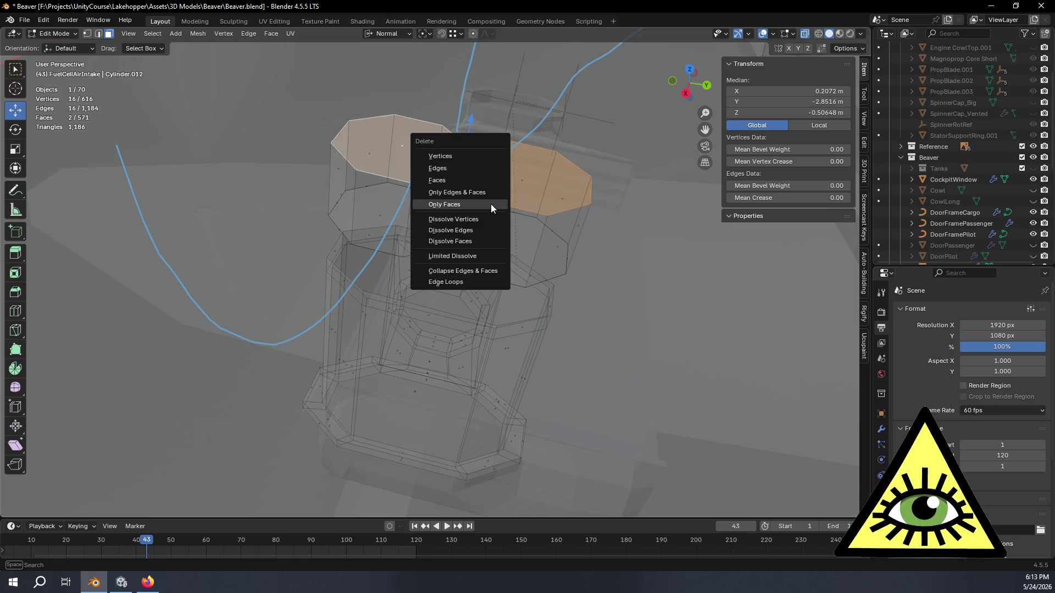
pyautogui.click(478, 202)
pyautogui.moveTo(481, 190)
pyautogui.mouseDown(button='middle')
pyautogui.moveTo(530, 148)
pyautogui.moveTo(159, 67)
pyautogui.mouseUp(button='middle')
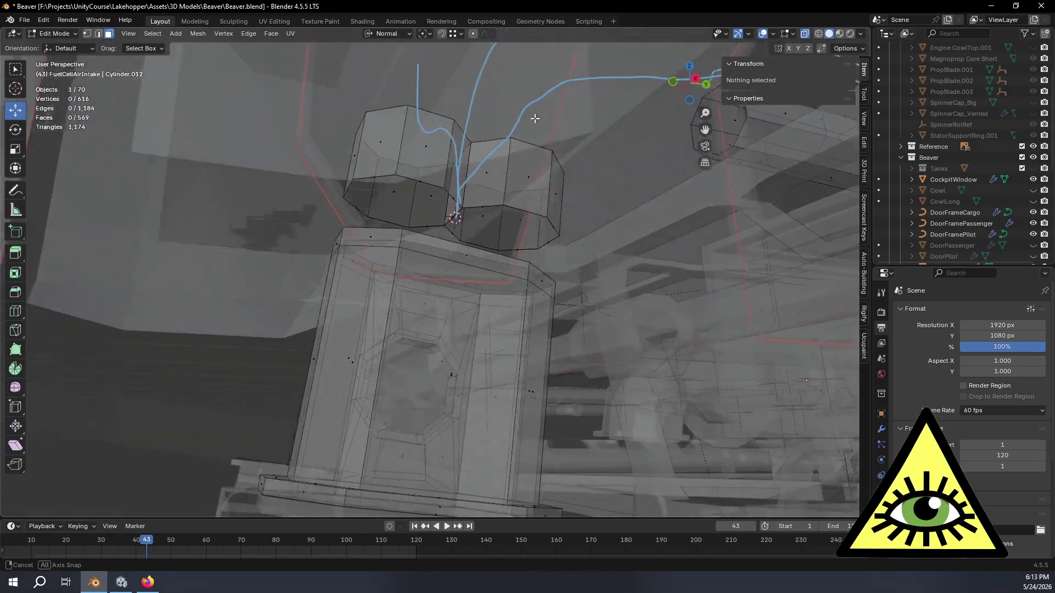
# - In vertex mode, grow a selection from one vertex across the left tube
pyautogui.press('1')
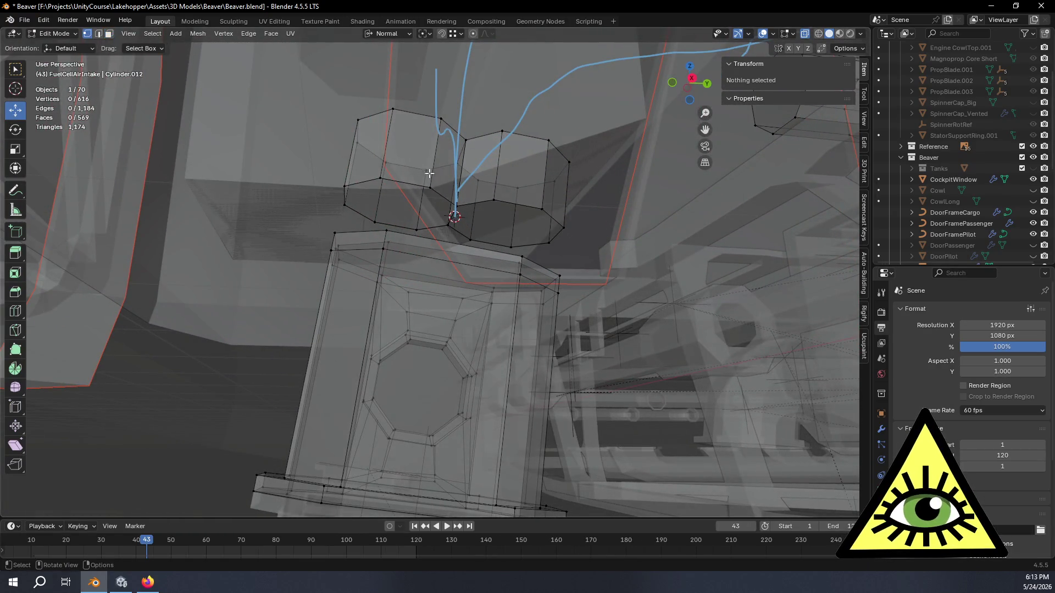
pyautogui.click(441, 118)
pyautogui.press('ctrl+KP_Add')
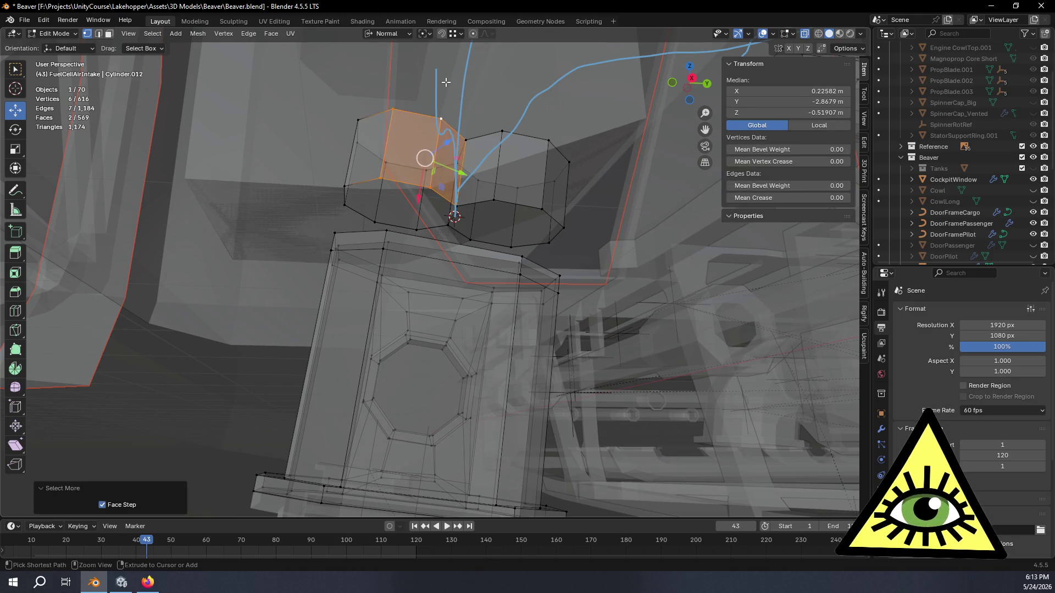
# - Grow the selection over both stubs and merge by distance, removing 20 duplicate vertices
pyautogui.press('ctrl+KP_Add')
pyautogui.keyDown('ctrl'); pyautogui.keyDown('shift'); pyautogui.click(505, 132); pyautogui.keyUp('shift'); pyautogui.keyUp('ctrl')
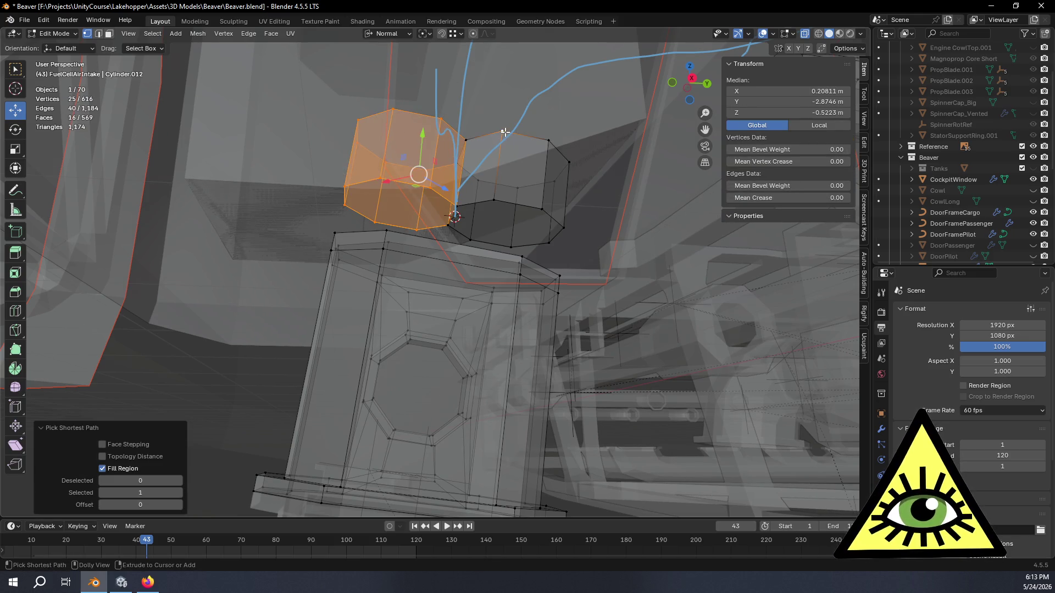
pyautogui.press('ctrl+KP_Add')
pyautogui.press('ctrl+KP_Add')
pyautogui.press('ctrl+KP_Add')
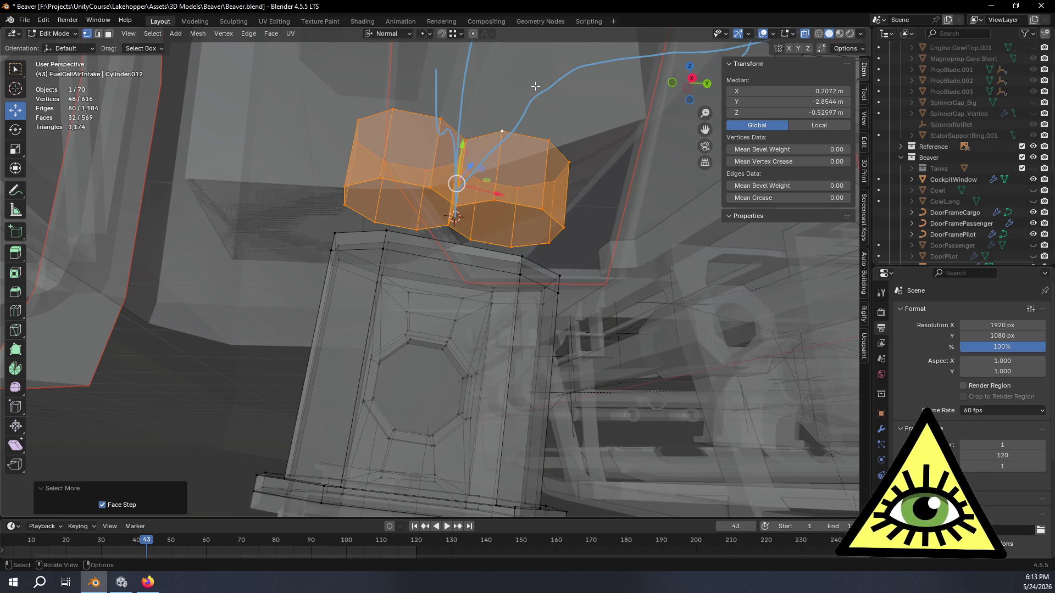
pyautogui.press('m')
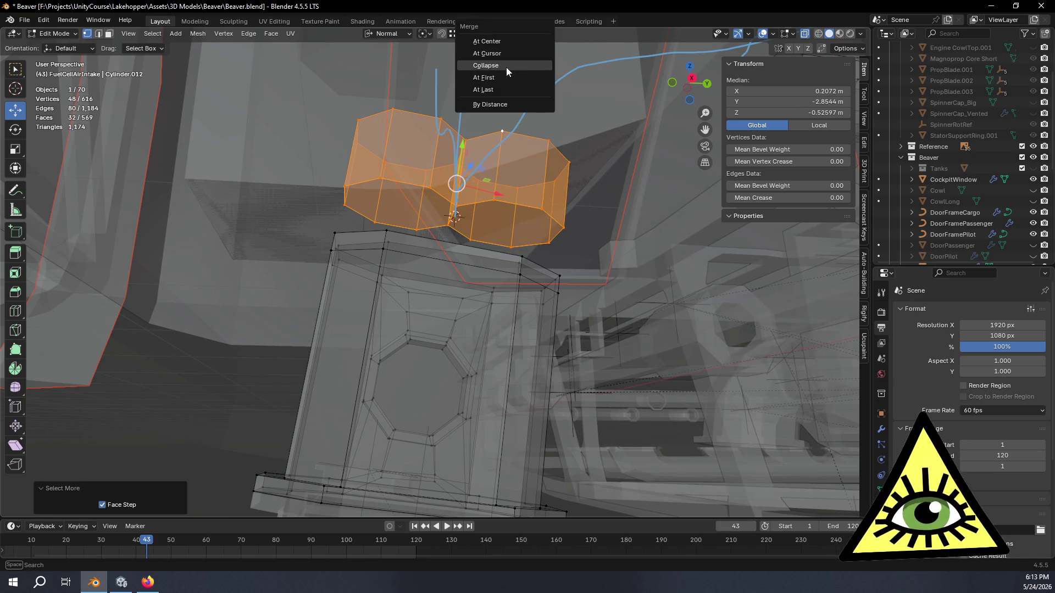
pyautogui.click(508, 102)
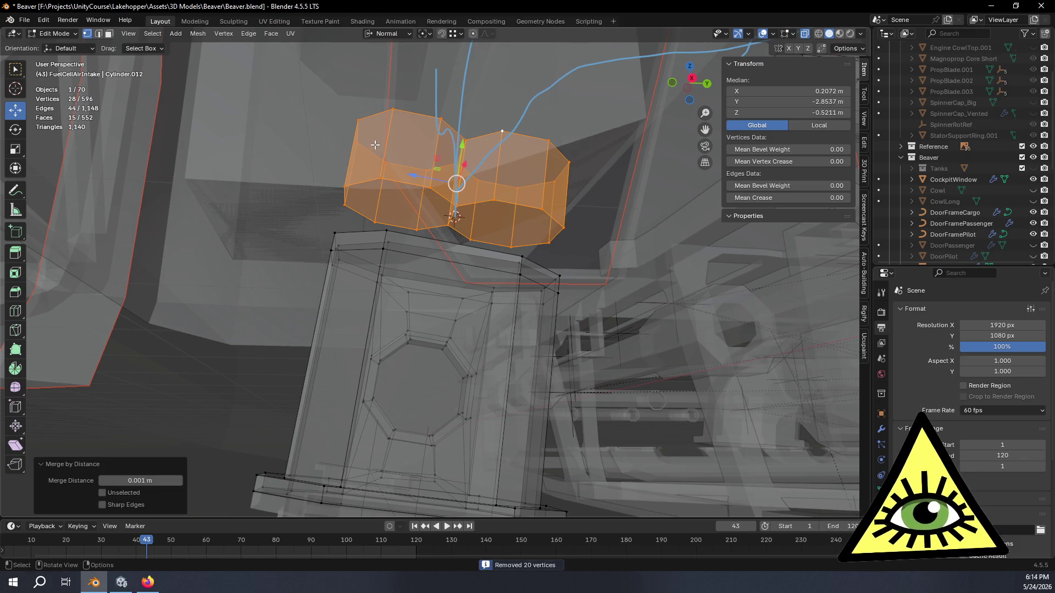
# - Clear the selection and pick the merged stub's top ring
pyautogui.click(306, 198)
pyautogui.moveTo(306, 198)
pyautogui.mouseDown(button='middle')
pyautogui.moveTo(300, 269)
pyautogui.moveTo(259, 264)
pyautogui.moveTo(330, 220)
pyautogui.moveTo(376, 221)
pyautogui.moveTo(448, 260)
pyautogui.moveTo(462, 240)
pyautogui.moveTo(517, 250)
pyautogui.moveTo(513, 282)
pyautogui.mouseUp(button='middle')
pyautogui.keyDown('alt'); pyautogui.click(482, 216); pyautogui.keyUp('alt')
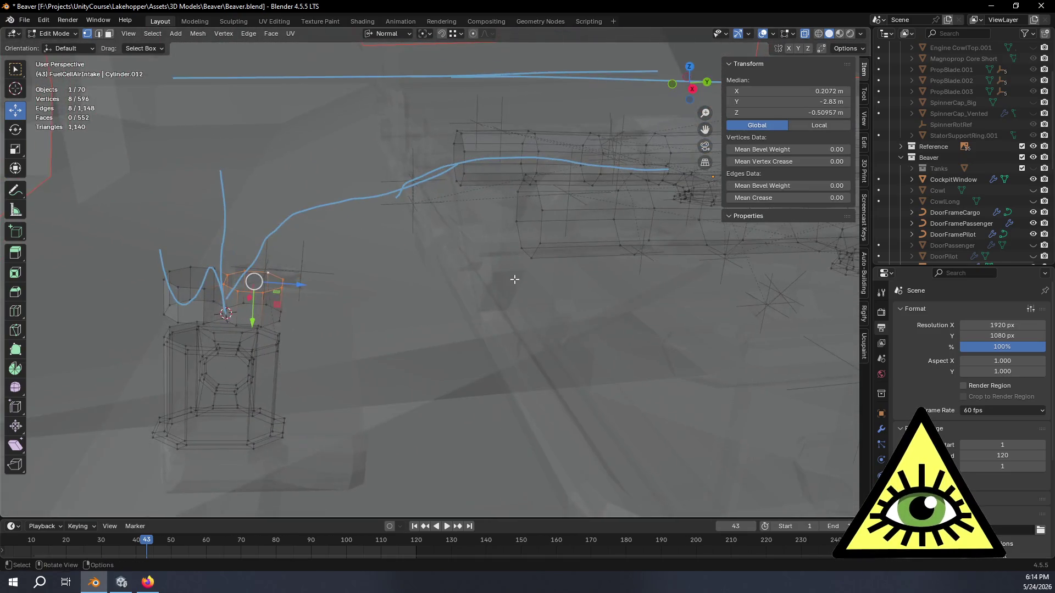
# - Bridge the stub's top ring to the intake pipe's end loop with Number of Cuts 5
pyautogui.keyDown('alt'); pyautogui.keyDown('shift'); pyautogui.click(537, 205); pyautogui.keyUp('shift'); pyautogui.keyUp('alt')
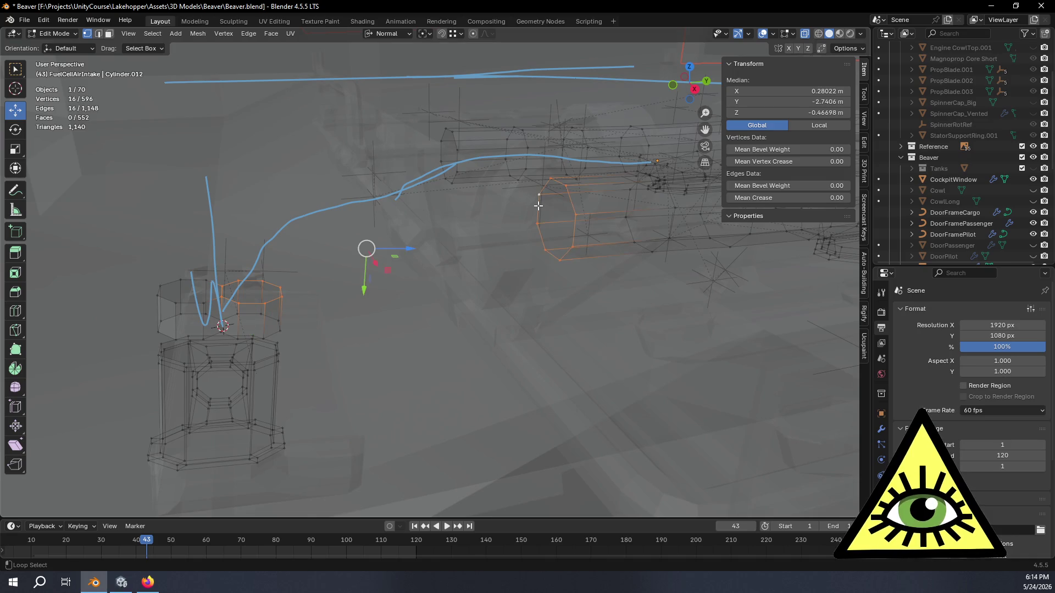
pyautogui.moveTo(490, 298)
pyautogui.mouseDown(button='middle')
pyautogui.moveTo(537, 321)
pyautogui.moveTo(558, 349)
pyautogui.moveTo(541, 311)
pyautogui.moveTo(502, 354)
pyautogui.mouseUp(button='middle')
pyautogui.hotkey('ctrl', 'e')
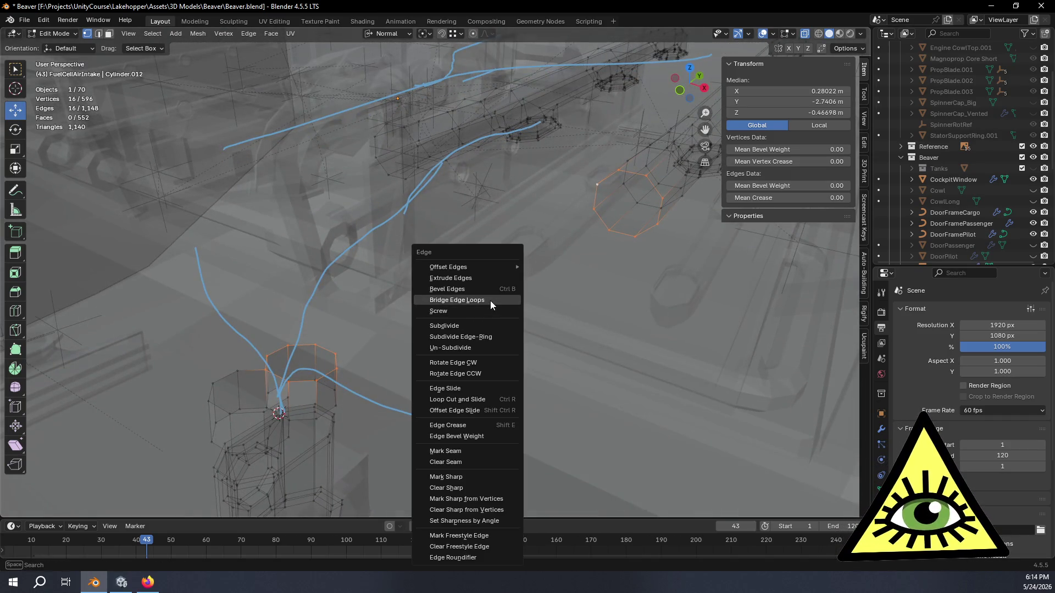
pyautogui.click(491, 302)
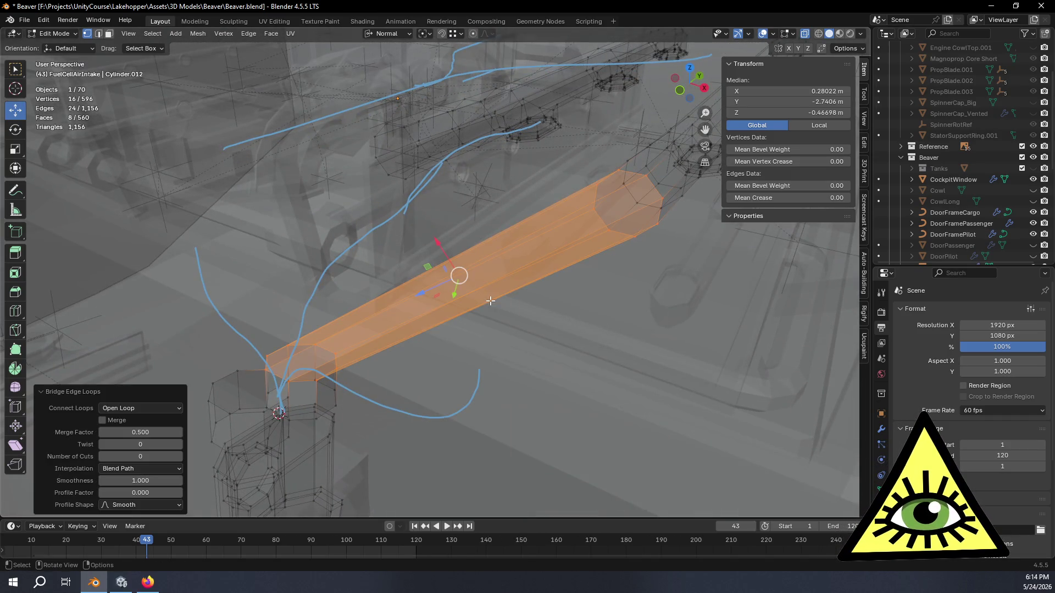
pyautogui.click(180, 454)
pyautogui.click(181, 454)
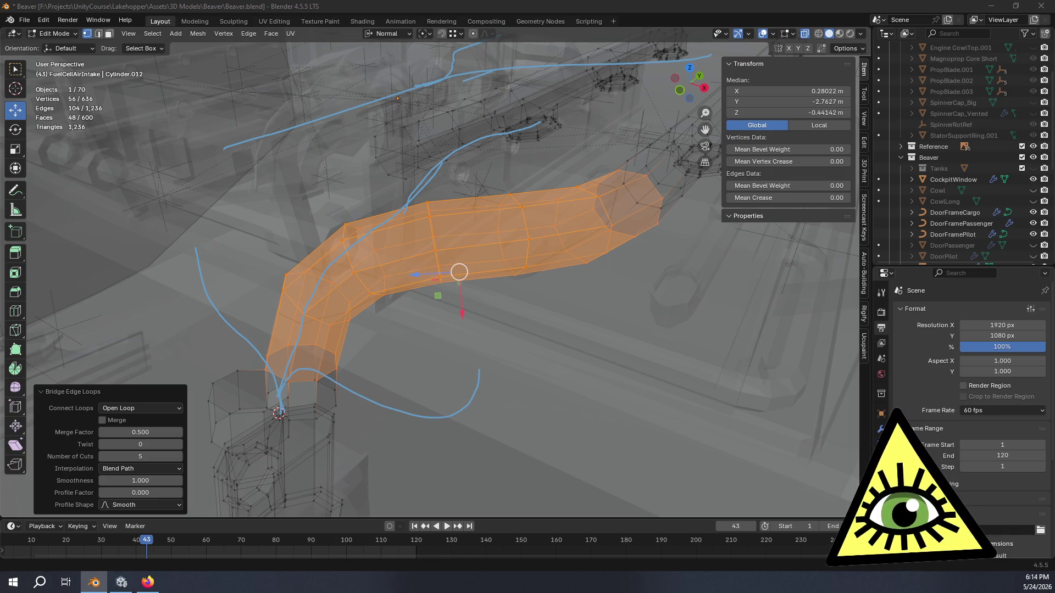
pyautogui.moveTo(546, 424)
pyautogui.mouseDown(button='middle')
pyautogui.moveTo(469, 339)
pyautogui.moveTo(405, 419)
pyautogui.moveTo(348, 445)
pyautogui.moveTo(458, 331)
pyautogui.moveTo(473, 332)
pyautogui.moveTo(462, 381)
pyautogui.moveTo(420, 358)
pyautogui.moveTo(358, 348)
pyautogui.moveTo(383, 343)
pyautogui.mouseUp(button='middle')
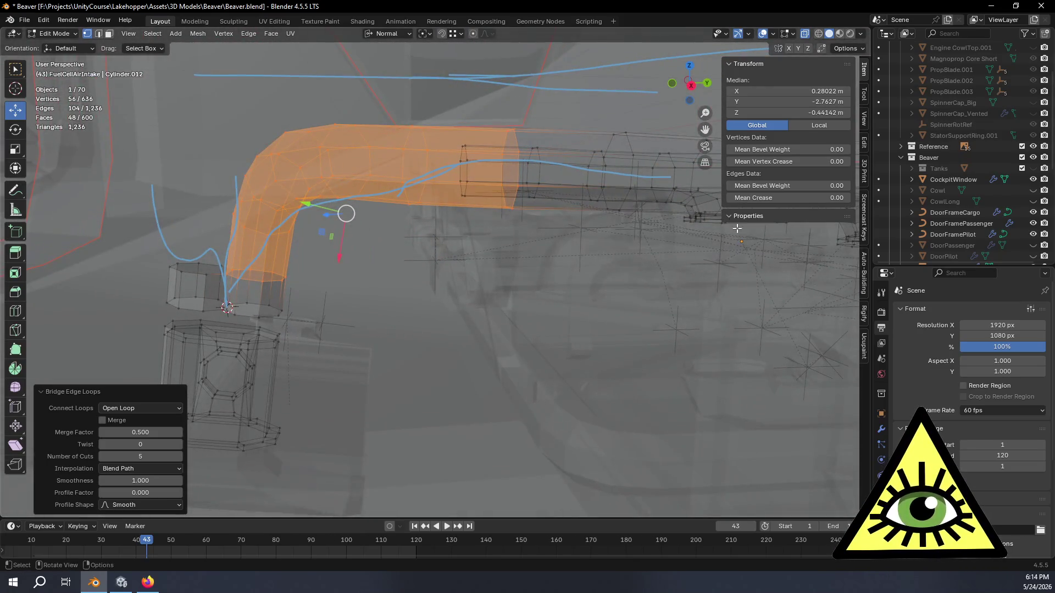
pyautogui.click(690, 83)
# - Lower the bridge's Smoothness to 0.270, inspect the bend, then undo the bridged tube
pyautogui.keyDown('shift'); pyautogui.moveTo(511, 165); pyautogui.dragTo(561, 195, button='middle'); pyautogui.keyUp('shift')
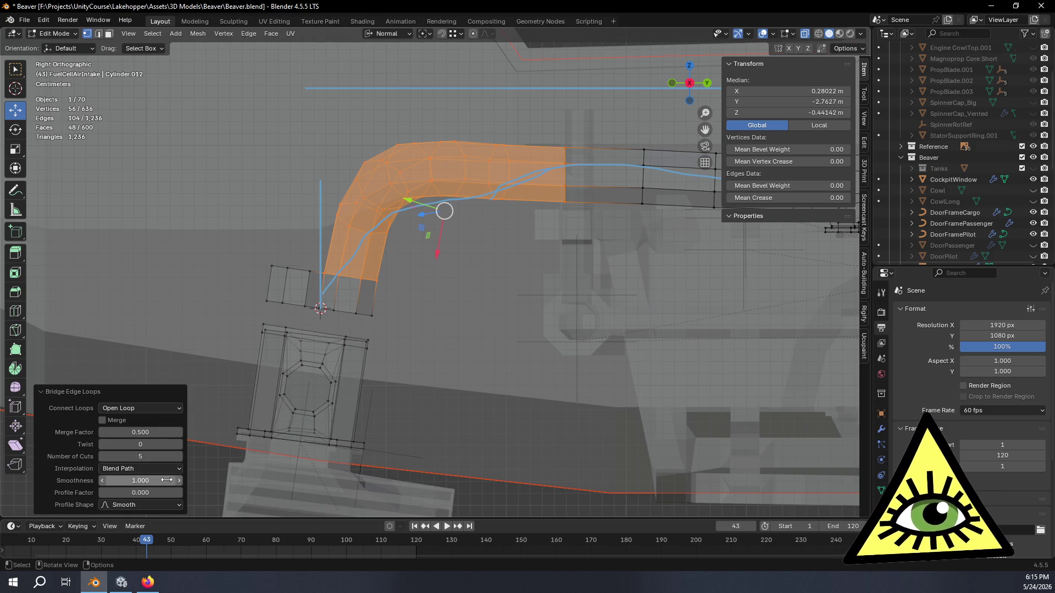
pyautogui.moveTo(159, 483); pyautogui.dragTo(153, 483)
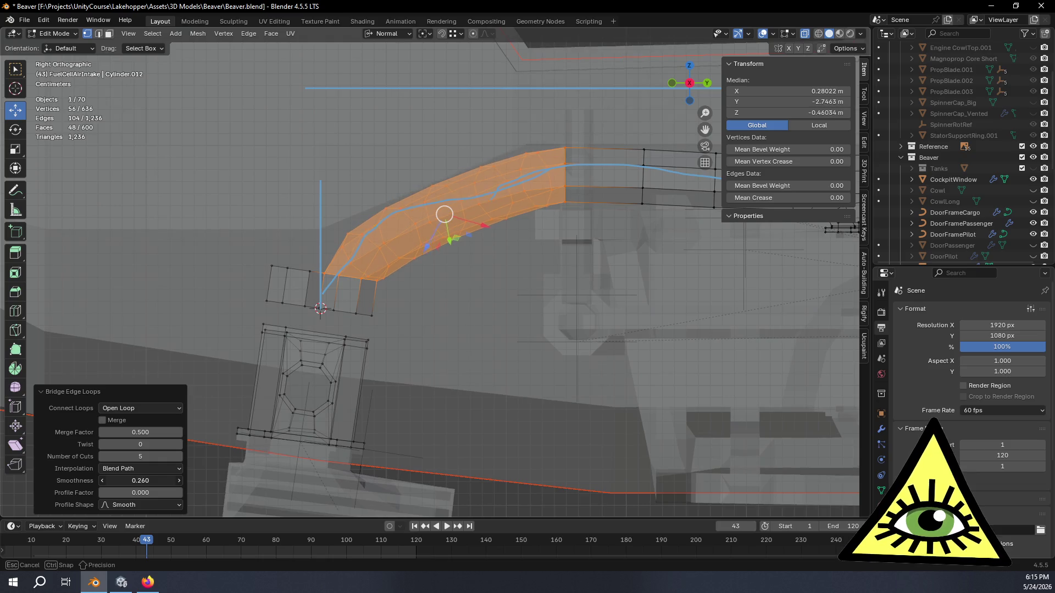
pyautogui.moveTo(152, 481); pyautogui.dragTo(157, 481)
pyautogui.moveTo(198, 403)
pyautogui.mouseDown(button='middle')
pyautogui.moveTo(372, 391)
pyautogui.moveTo(426, 431)
pyautogui.moveTo(246, 390)
pyautogui.mouseUp(button='middle')
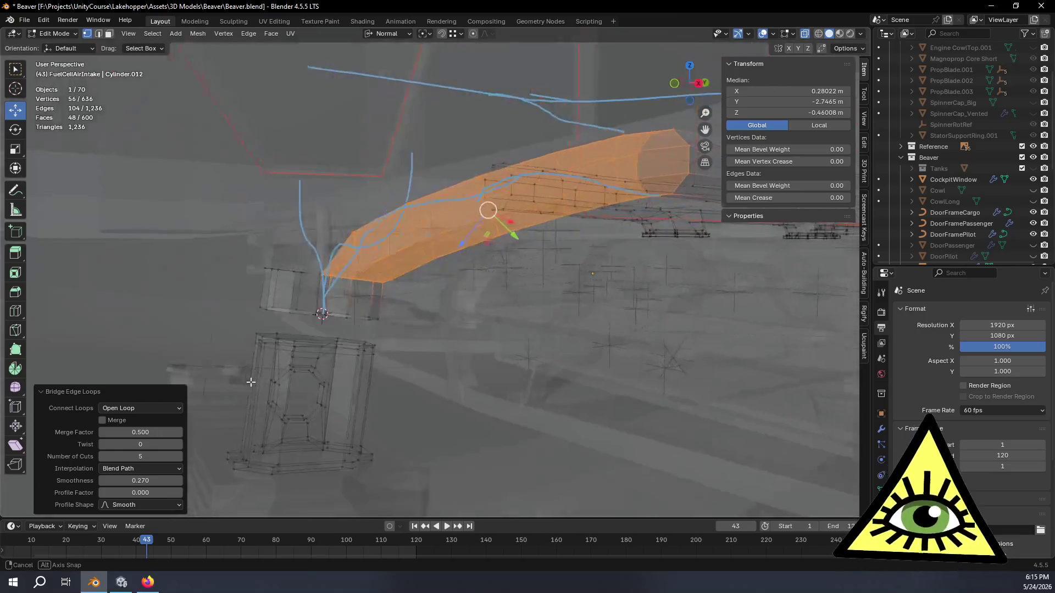
pyautogui.moveTo(245, 390)
pyautogui.mouseDown(button='middle')
pyautogui.moveTo(213, 386)
pyautogui.moveTo(364, 370)
pyautogui.moveTo(479, 376)
pyautogui.moveTo(402, 375)
pyautogui.mouseUp(button='middle')
pyautogui.hotkey('ctrl', 'z')
# - Delete the top ring vertices of both short stubs above the tank
pyautogui.moveTo(543, 354)
pyautogui.mouseDown(button='middle')
pyautogui.moveTo(431, 355)
pyautogui.moveTo(565, 305)
pyautogui.mouseUp(button='middle')
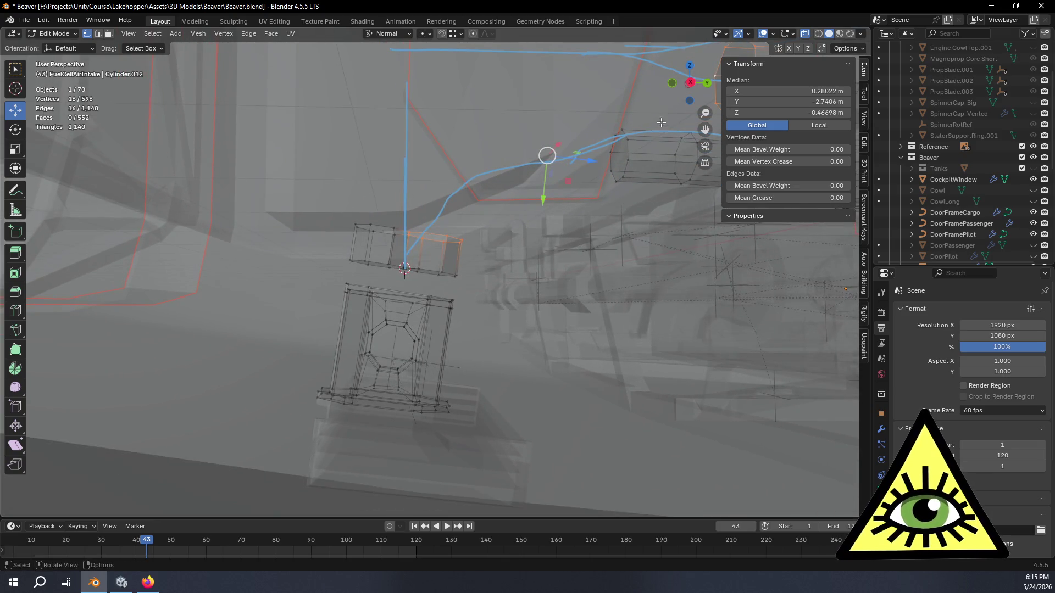
pyautogui.click(689, 83)
pyautogui.scroll(2, 576, 200)
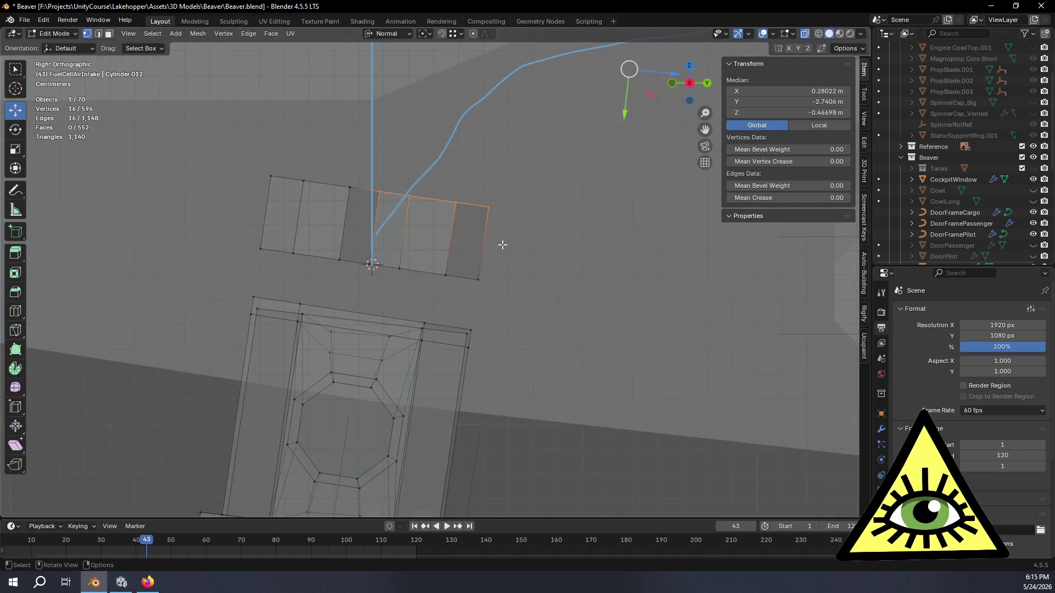
pyautogui.moveTo(502, 244); pyautogui.dragTo(341, 191, button='middle')
pyautogui.keyDown('alt'); pyautogui.keyDown('shift'); pyautogui.click(323, 168); pyautogui.keyUp('shift'); pyautogui.keyUp('alt')
pyautogui.press('x')
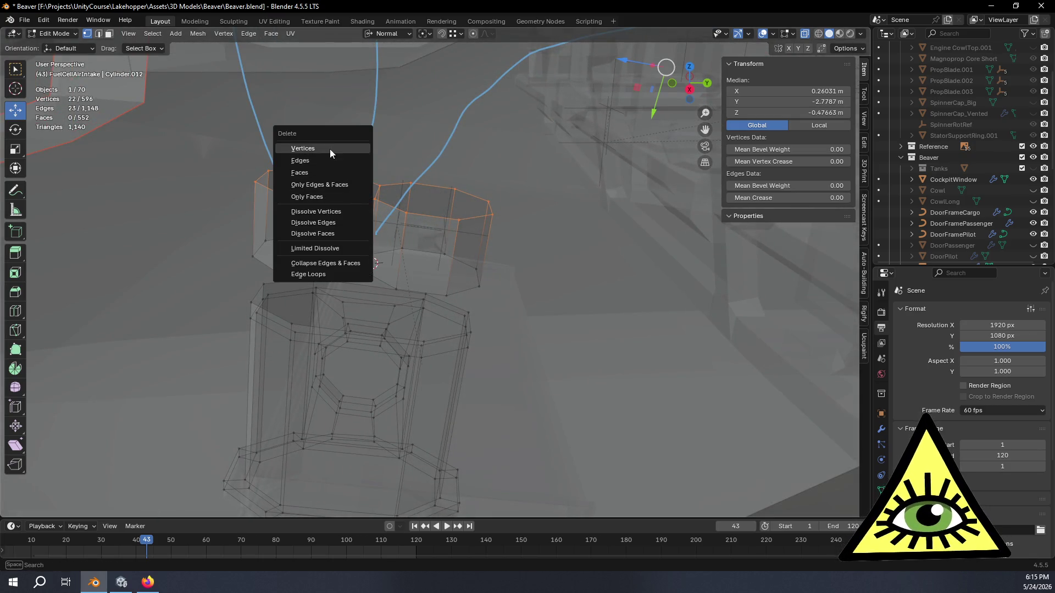
pyautogui.click(329, 150)
# - Select the stub's remaining top loop minus stray vertices plus the pipe's end loop, 16 vertices
pyautogui.moveTo(442, 276); pyautogui.dragTo(431, 248, button='middle')
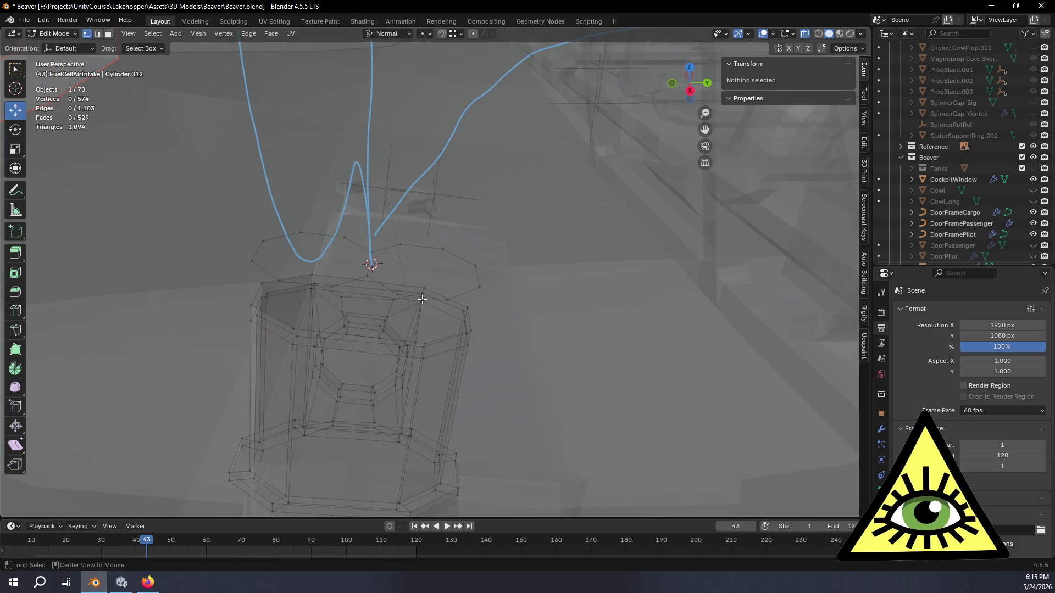
pyautogui.moveTo(426, 299); pyautogui.dragTo(434, 269, button='middle')
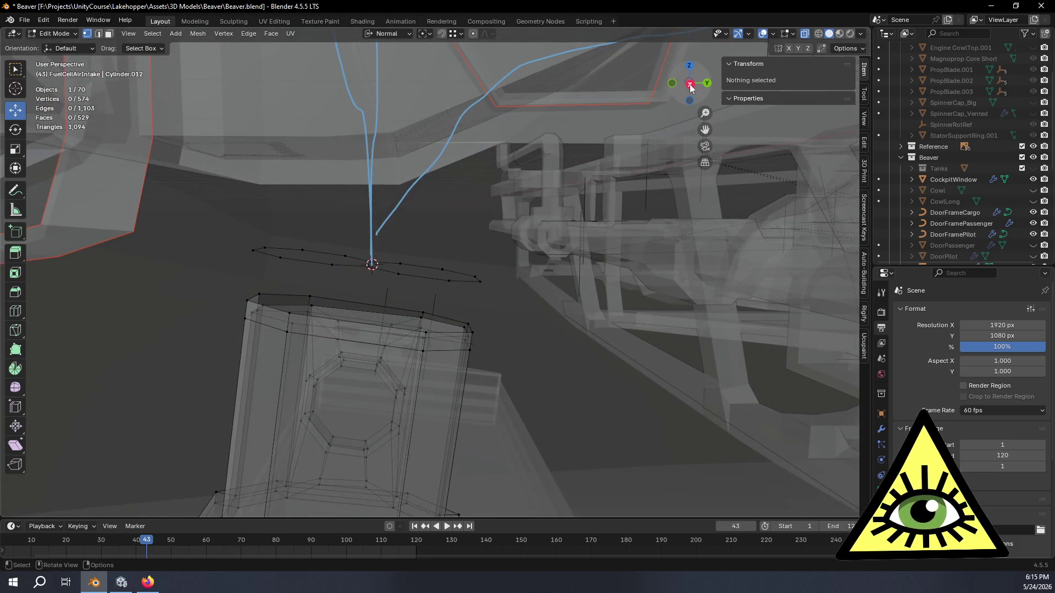
pyautogui.click(690, 85)
pyautogui.keyDown('alt'); pyautogui.click(420, 271); pyautogui.keyUp('alt')
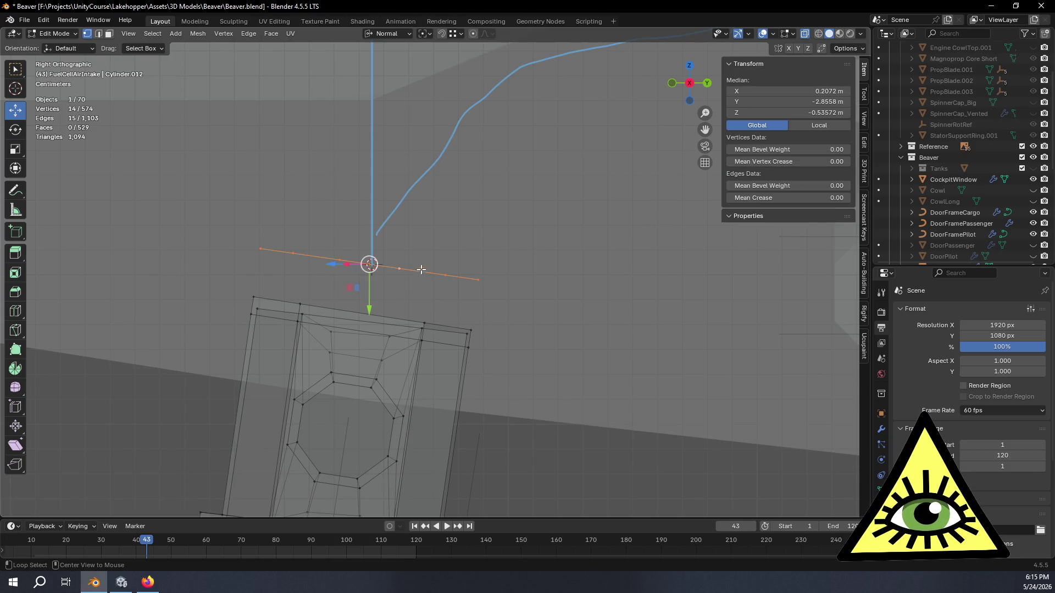
pyautogui.moveTo(400, 249); pyautogui.dragTo(348, 240, button='middle')
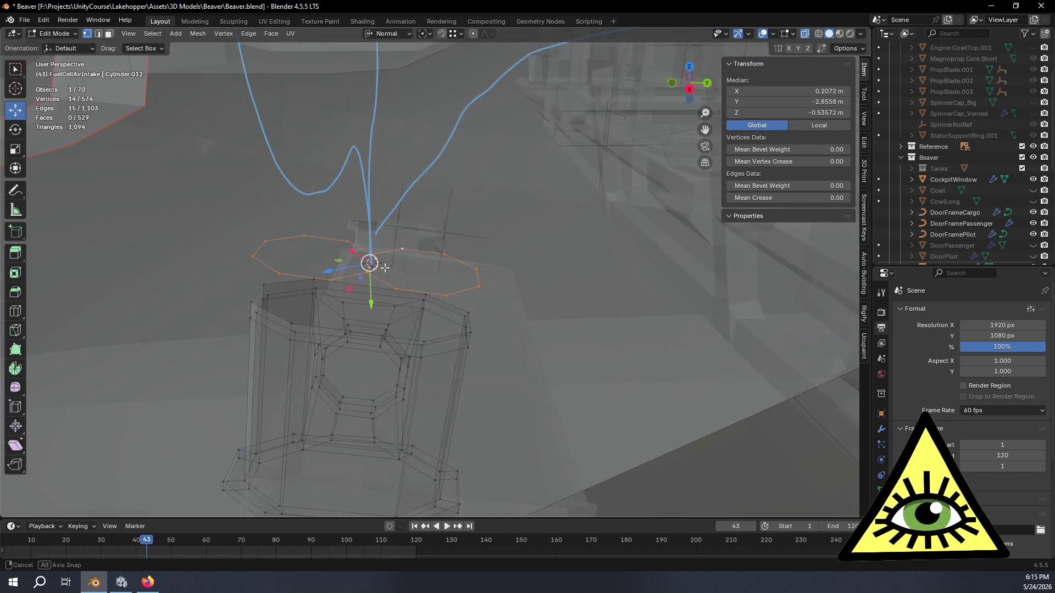
pyautogui.keyDown('shift'); pyautogui.click(253, 256); pyautogui.keyUp('shift')
pyautogui.keyDown('shift'); pyautogui.click(279, 273); pyautogui.keyUp('shift')
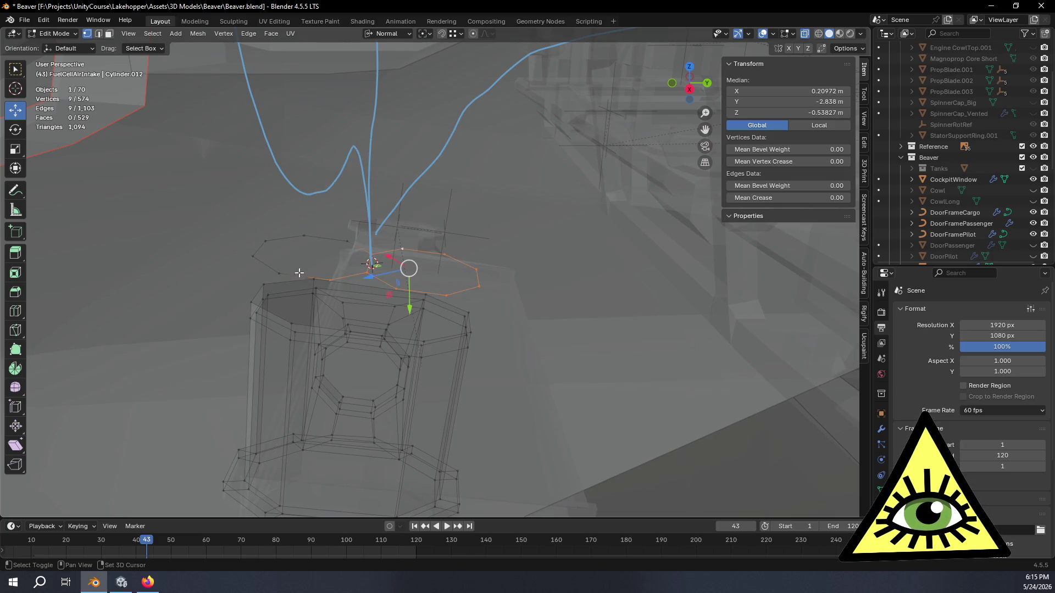
pyautogui.keyDown('shift'); pyautogui.click(334, 281); pyautogui.keyUp('shift')
pyautogui.moveTo(396, 278)
pyautogui.mouseDown(button='middle')
pyautogui.moveTo(537, 243)
pyautogui.moveTo(255, 338)
pyautogui.moveTo(495, 314)
pyautogui.moveTo(478, 276)
pyautogui.mouseUp(button='middle')
pyautogui.keyDown('alt'); pyautogui.keyDown('shift'); pyautogui.click(442, 162); pyautogui.keyUp('shift'); pyautogui.keyUp('alt')
pyautogui.moveTo(443, 162)
pyautogui.mouseDown(button='middle')
pyautogui.moveTo(464, 250)
pyautogui.moveTo(438, 252)
pyautogui.mouseUp(button='middle')
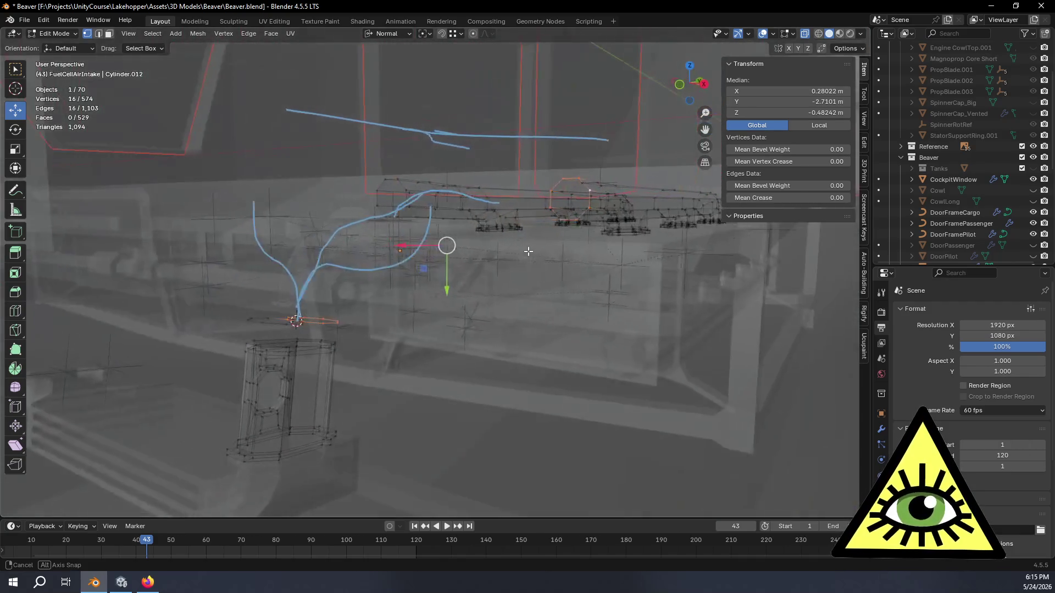
# - Reselect the near octagonal loop's vertices and extrude the loops, then clear the selection
pyautogui.moveTo(438, 252); pyautogui.dragTo(500, 247, button='middle')
pyautogui.keyDown('alt'); pyautogui.keyDown('shift'); pyautogui.click(590, 216); pyautogui.keyUp('shift'); pyautogui.keyUp('alt')
pyautogui.keyDown('ctrl'); pyautogui.click(589, 297); pyautogui.keyUp('ctrl')
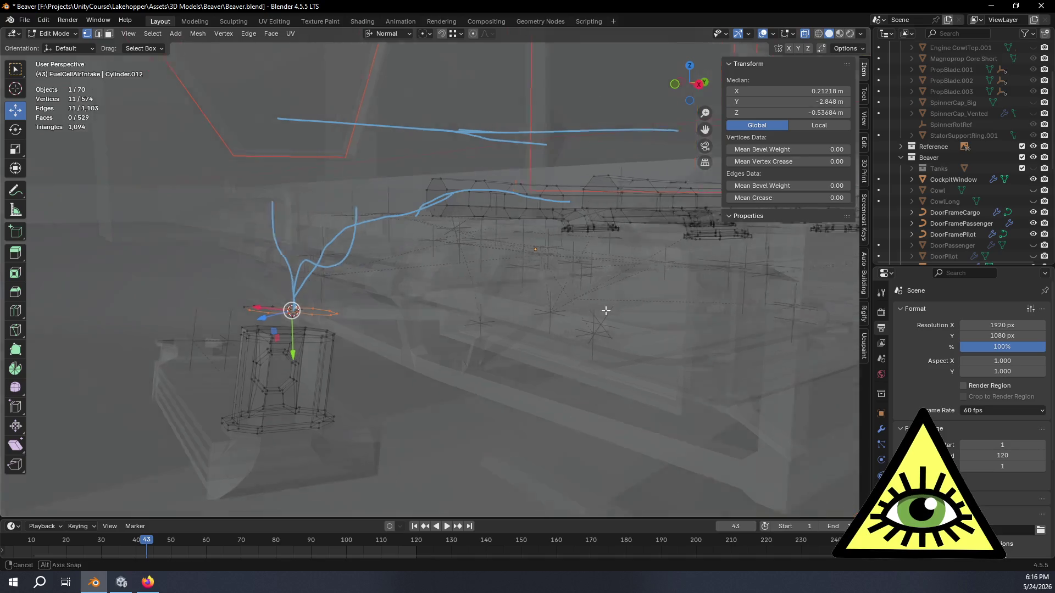
pyautogui.moveTo(602, 301); pyautogui.dragTo(682, 119, button='middle')
pyautogui.click(690, 87)
pyautogui.keyDown('ctrl'); pyautogui.click(617, 283); pyautogui.keyUp('ctrl')
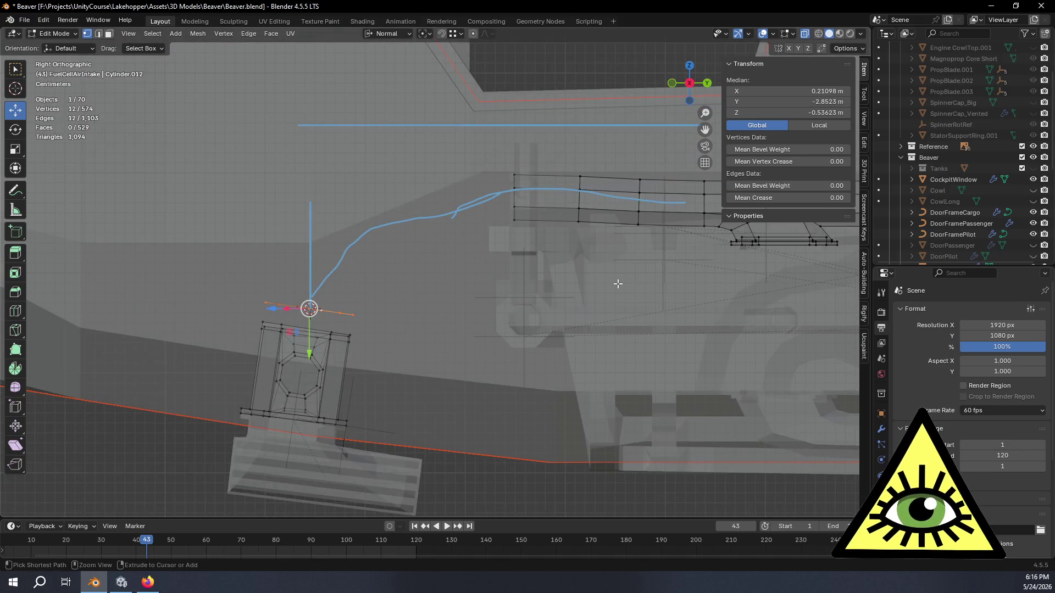
pyautogui.press('e')
pyautogui.moveTo(470, 302)
pyautogui.mouseDown(button='middle')
pyautogui.moveTo(500, 334)
pyautogui.moveTo(457, 333)
pyautogui.mouseUp(button='middle')
pyautogui.click(501, 330)
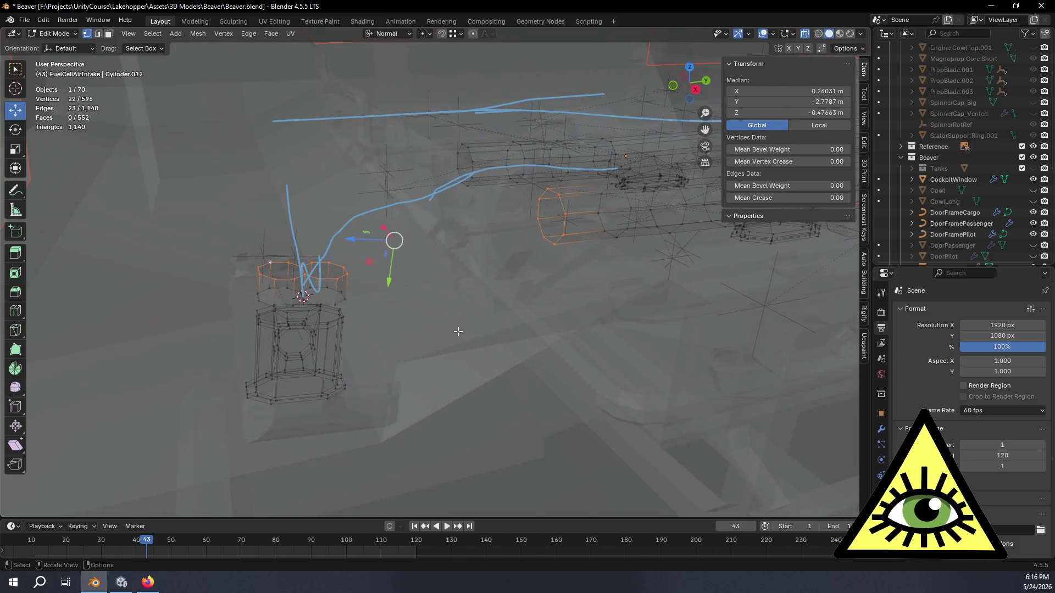
pyautogui.click(457, 333)
# - Select the stub's top edge loop together with the intake pipe's end loop
pyautogui.moveTo(362, 283); pyautogui.dragTo(482, 287, button='middle')
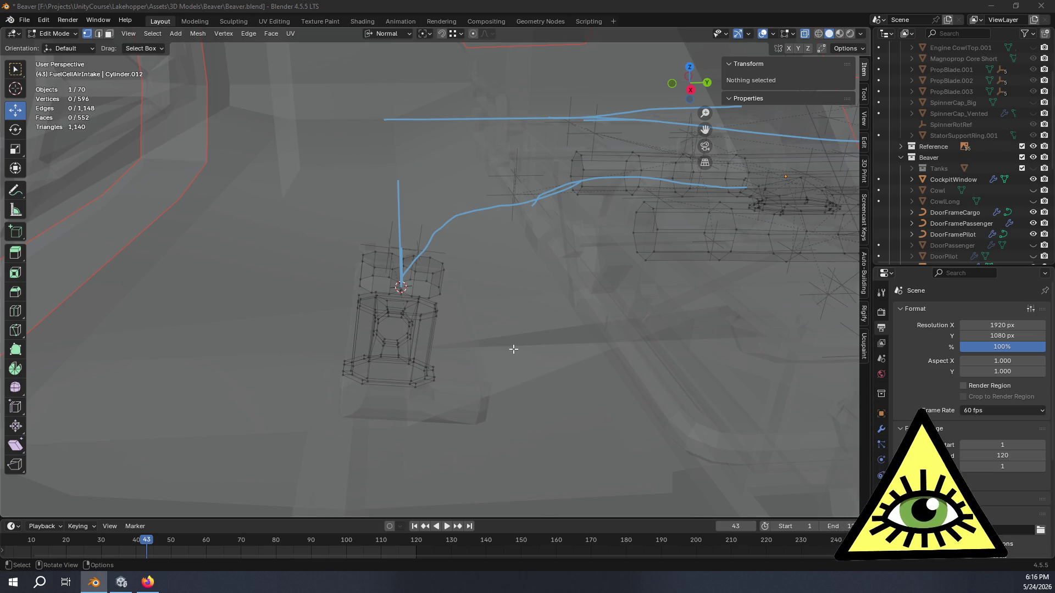
pyautogui.scroll(2, 642, 219)
pyautogui.moveTo(685, 83); pyautogui.dragTo(678, 92)
pyautogui.moveTo(678, 93)
pyautogui.mouseDown(button='middle')
pyautogui.moveTo(441, 270)
pyautogui.moveTo(434, 243)
pyautogui.mouseUp(button='middle')
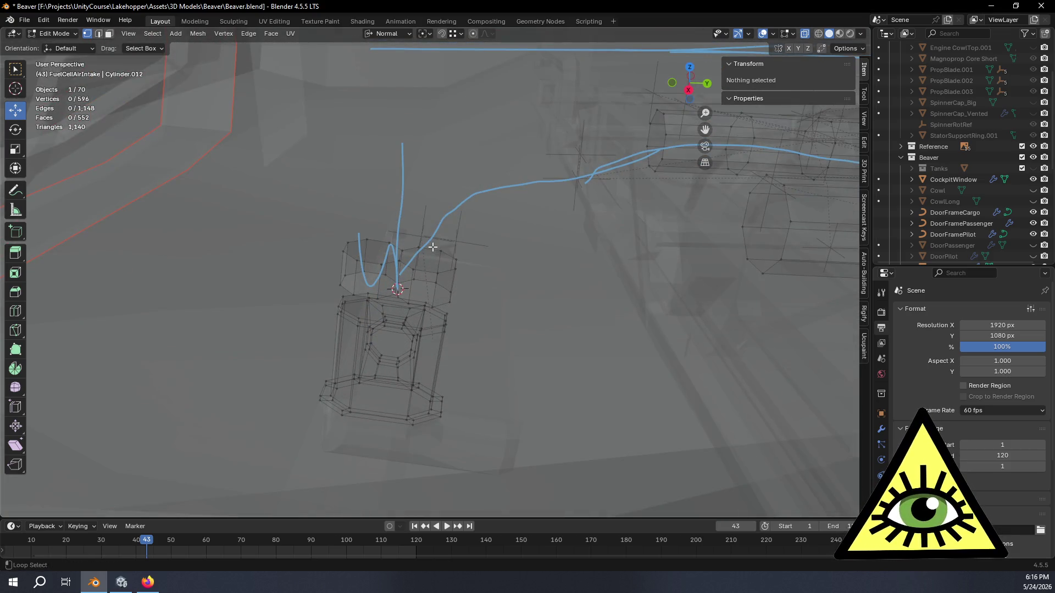
pyautogui.keyDown('alt'); pyautogui.click(433, 250); pyautogui.keyUp('alt')
pyautogui.moveTo(589, 271); pyautogui.dragTo(620, 332, button='middle')
pyautogui.press('alt')
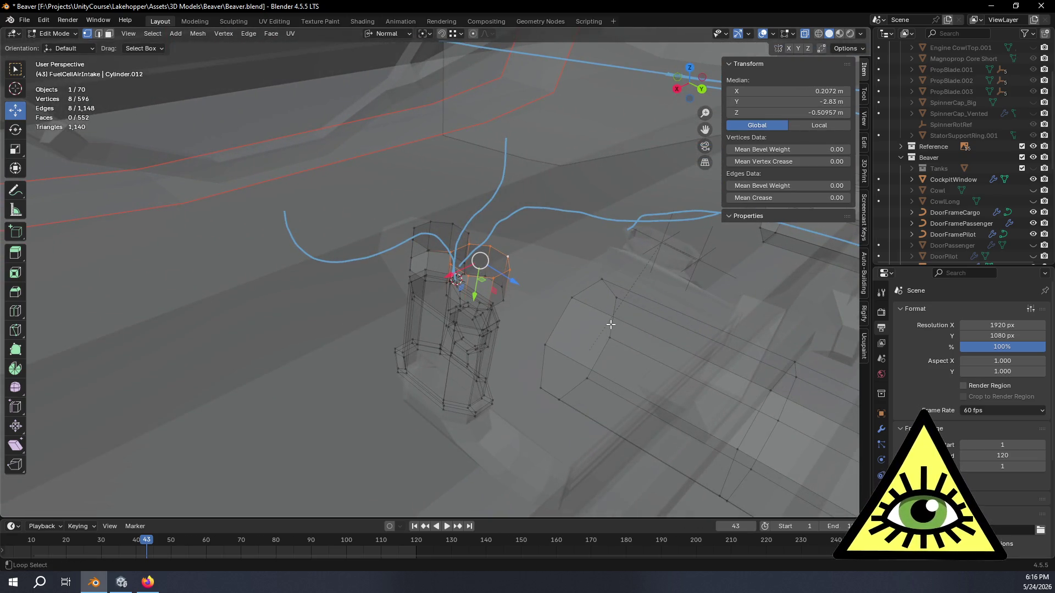
pyautogui.keyDown('alt'); pyautogui.keyDown('shift'); pyautogui.click(462, 335); pyautogui.keyUp('shift'); pyautogui.keyUp('alt')
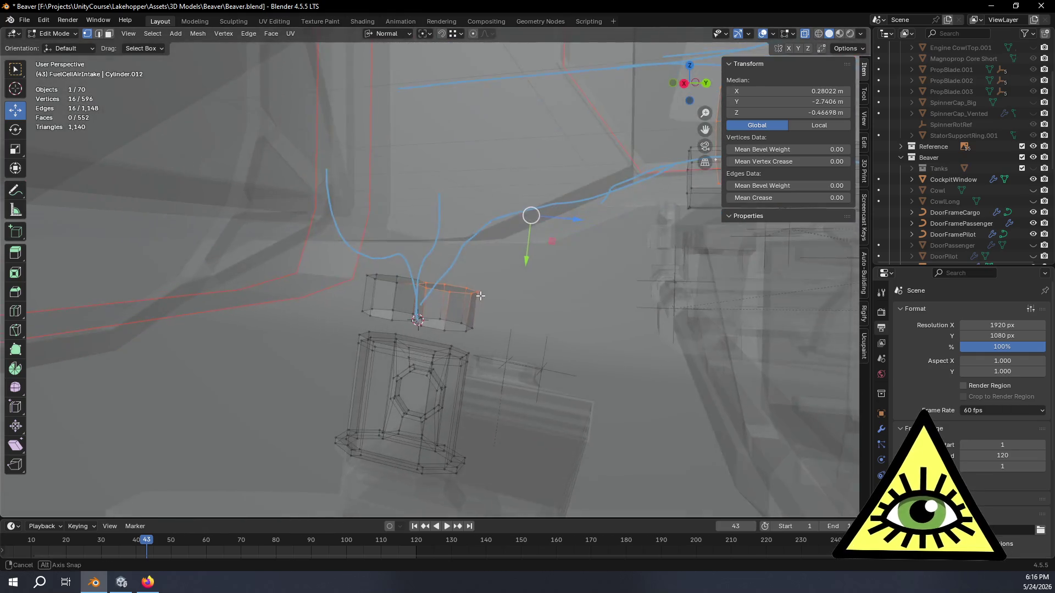
pyautogui.moveTo(462, 334); pyautogui.dragTo(474, 315, button='middle')
# - View both rings and the blue guide curve squarely from the right, ready for edge operations (Ctrl+E)
pyautogui.moveTo(565, 312); pyautogui.dragTo(586, 273, button='middle')
pyautogui.click(689, 85)
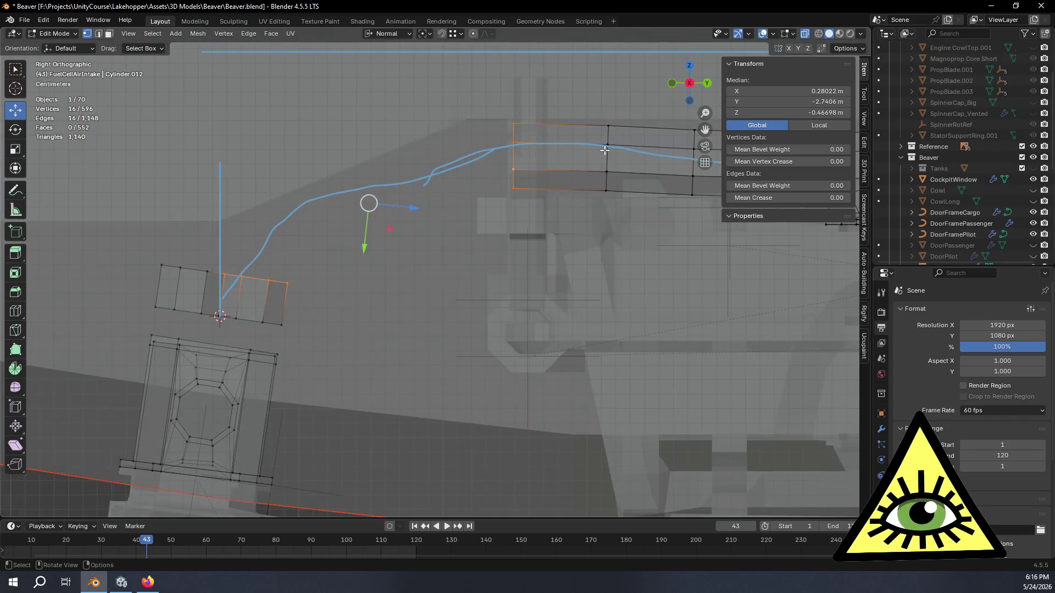
pyautogui.keyDown('shift'); pyautogui.moveTo(495, 248); pyautogui.dragTo(580, 250, button='middle'); pyautogui.keyUp('shift')
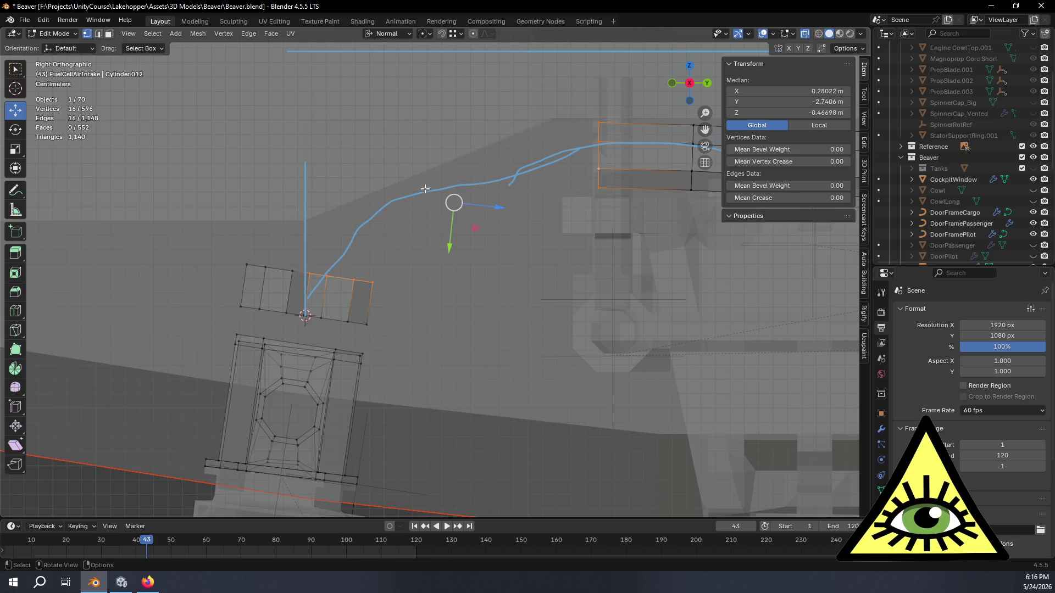
pyautogui.moveTo(316, 243)
pyautogui.mouseDown(button='middle')
pyautogui.moveTo(420, 287)
pyautogui.moveTo(494, 247)
pyautogui.mouseUp(button='middle')
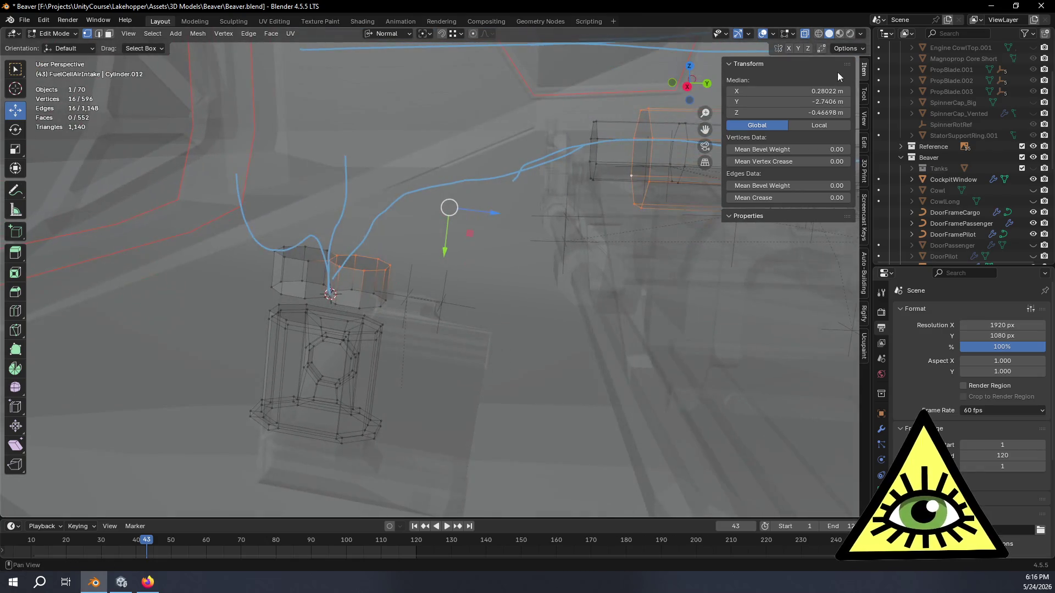
pyautogui.click(689, 86)
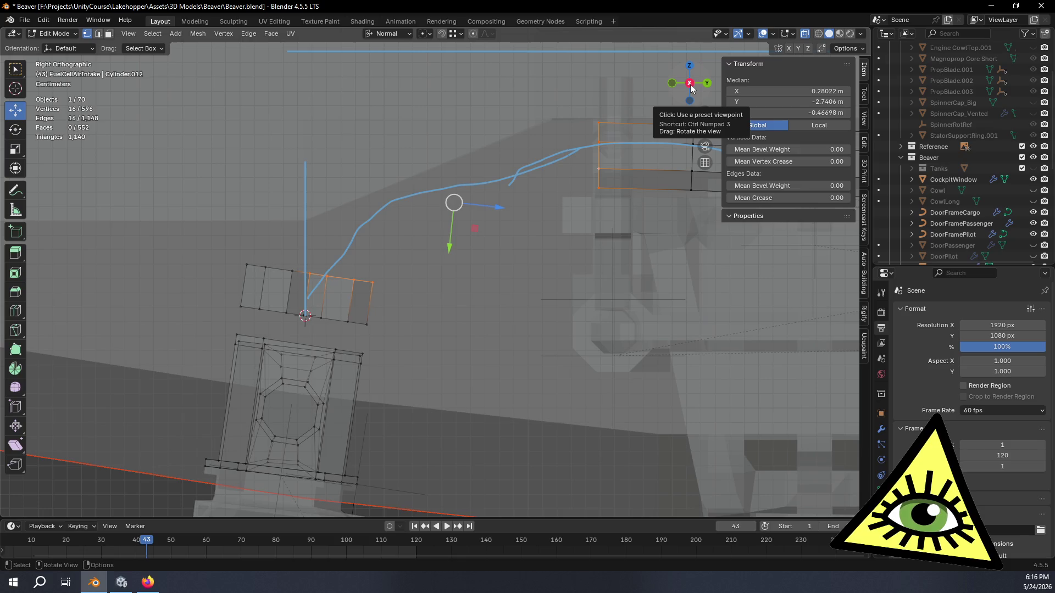
pyautogui.hotkey('ctrl', 'e')
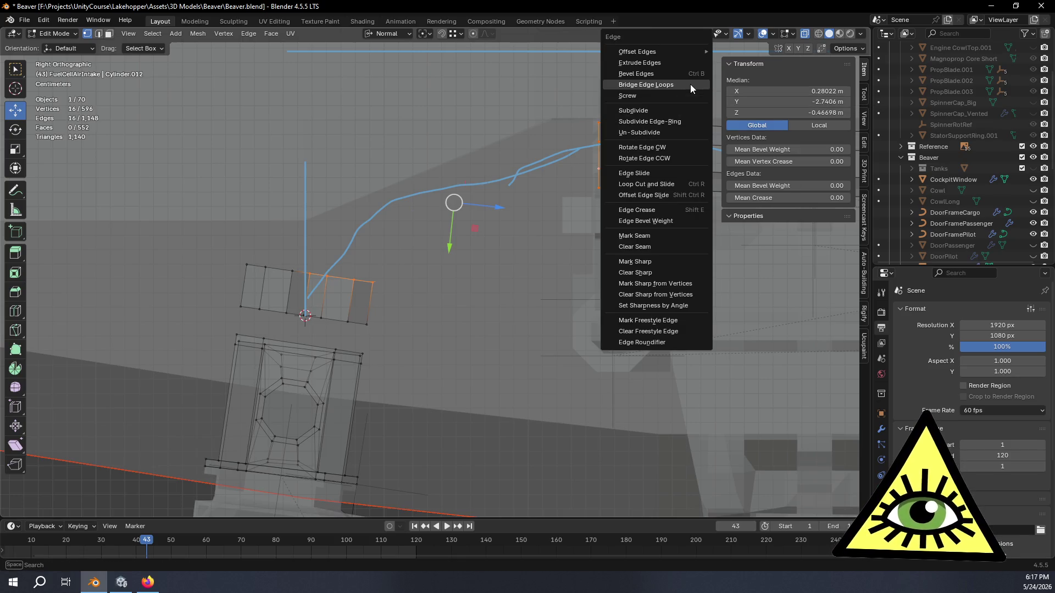
pyautogui.click(691, 85)
pyautogui.moveTo(690, 85); pyautogui.dragTo(271, 415, button='middle')
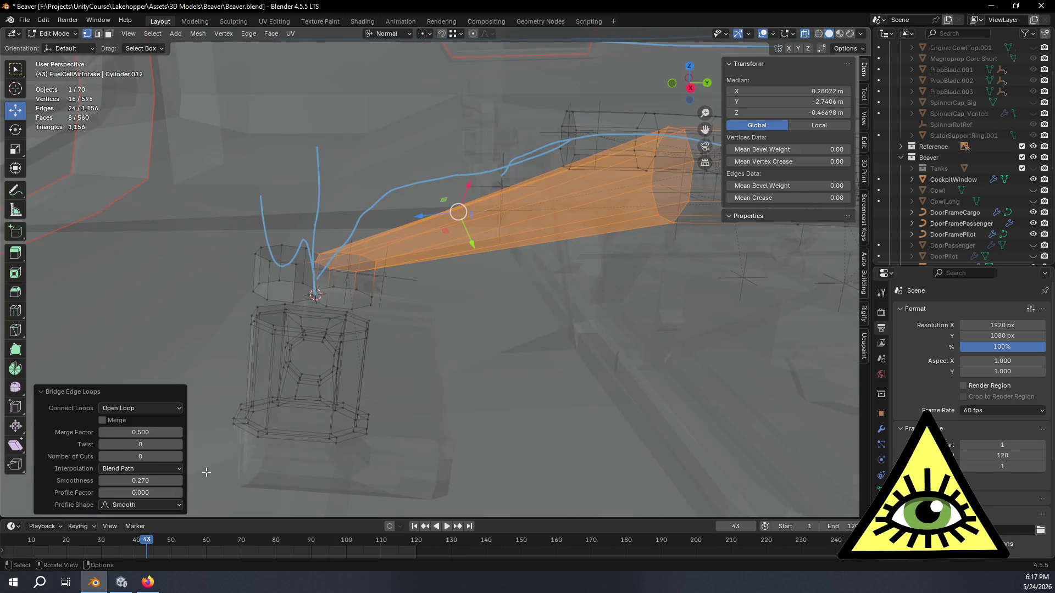
pyautogui.click(178, 456)
pyautogui.click(179, 456)
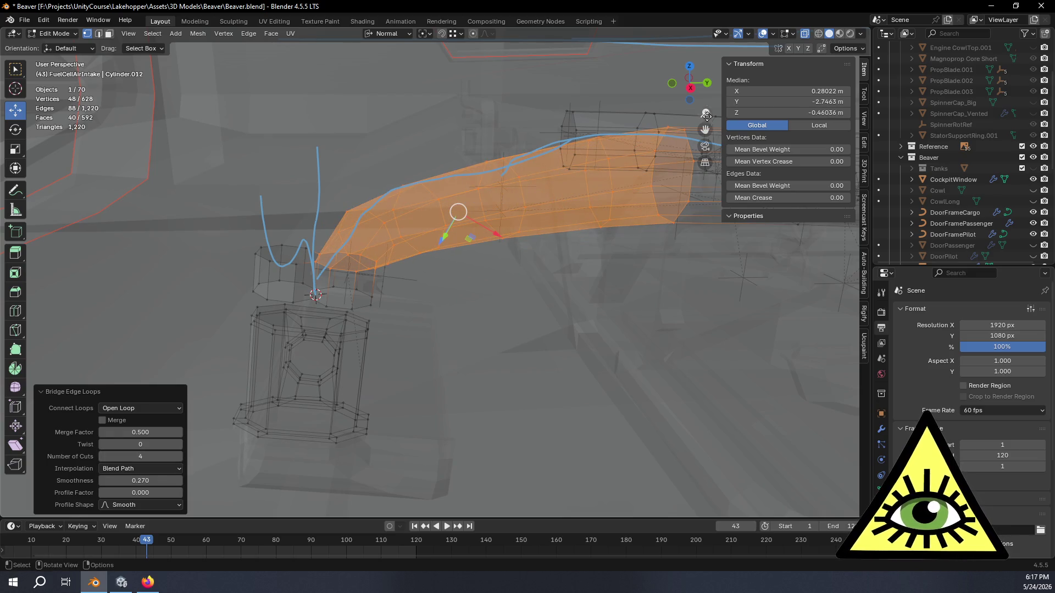
pyautogui.click(691, 87)
pyautogui.scroll(1, 497, 258)
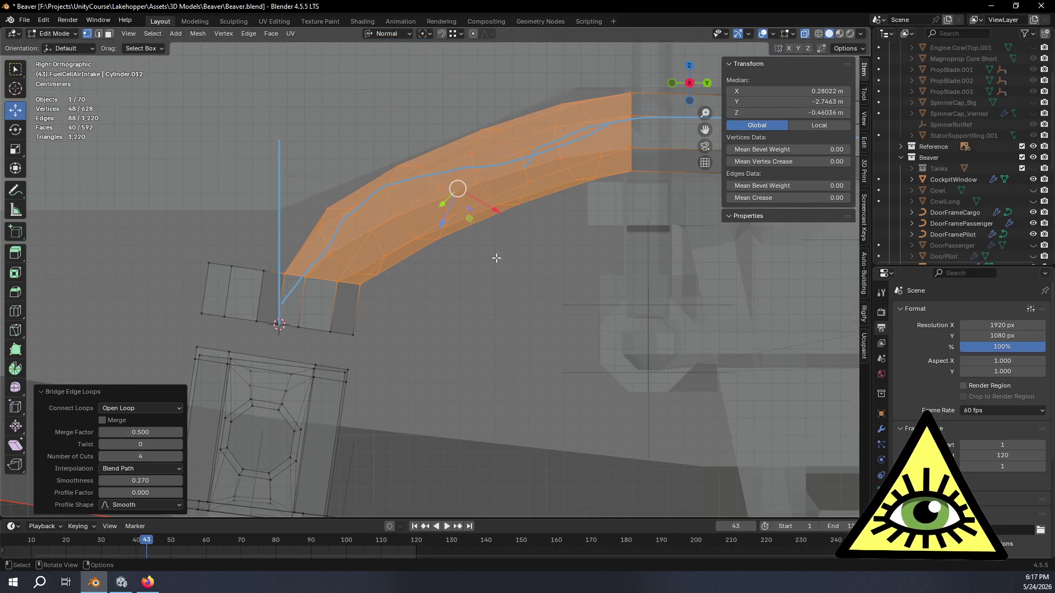
pyautogui.moveTo(428, 271)
pyautogui.mouseDown(button='middle')
pyautogui.moveTo(504, 284)
pyautogui.moveTo(406, 294)
pyautogui.mouseUp(button='middle')
pyautogui.hotkey('ctrl', 'z')
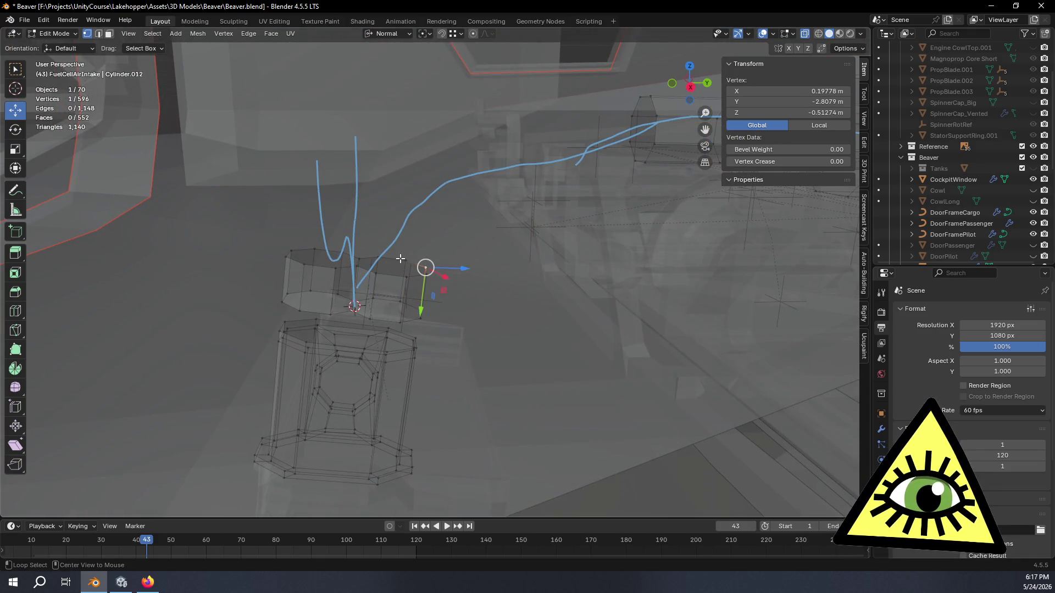
# - Delete the vertices of the short stub loop above the fuel tank
pyautogui.keyDown('alt'); pyautogui.click(338, 258); pyautogui.keyUp('alt')
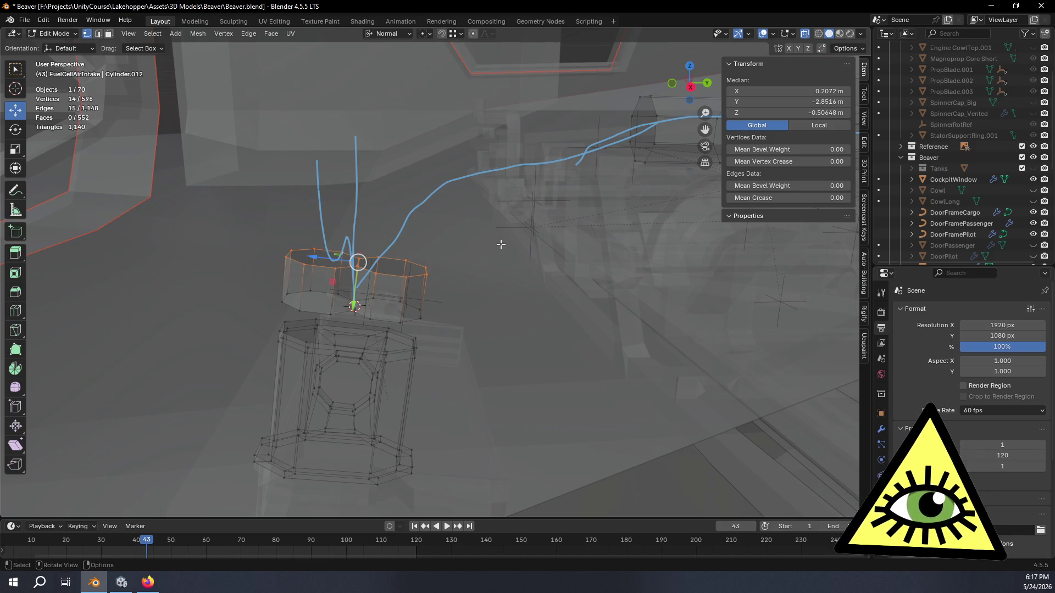
pyautogui.press('x')
pyautogui.click(500, 244)
pyautogui.moveTo(426, 299)
pyautogui.mouseDown(button='middle')
pyautogui.moveTo(395, 290)
pyautogui.moveTo(369, 239)
pyautogui.mouseUp(button='middle')
# - In edge mode, build up the selection of the tank-top octagonal ring's edges
pyautogui.keyDown('alt'); pyautogui.click(396, 291); pyautogui.keyUp('alt')
pyautogui.scroll(2, 369, 239)
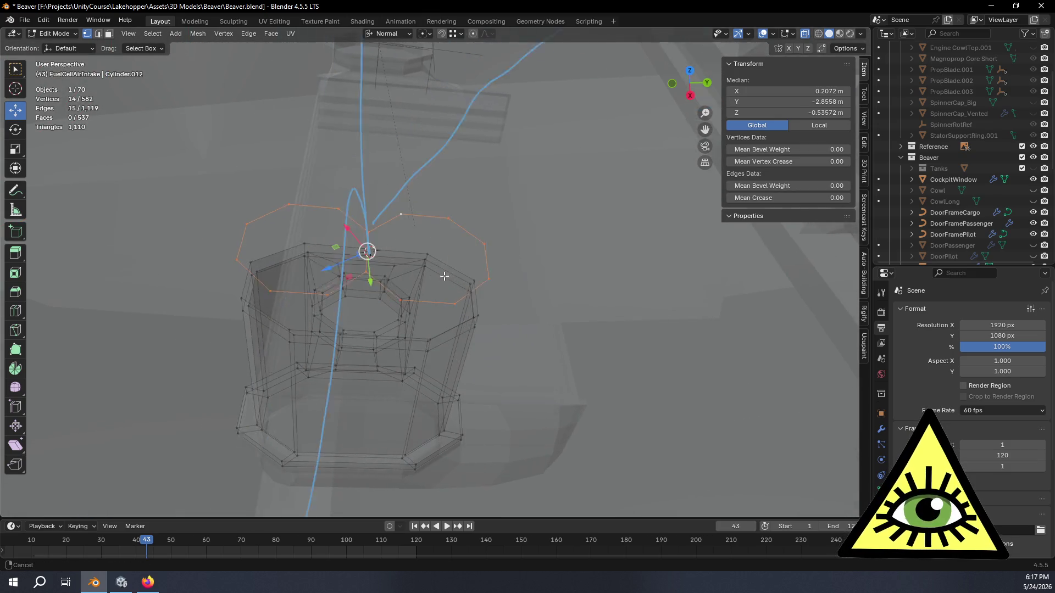
pyautogui.click(100, 34)
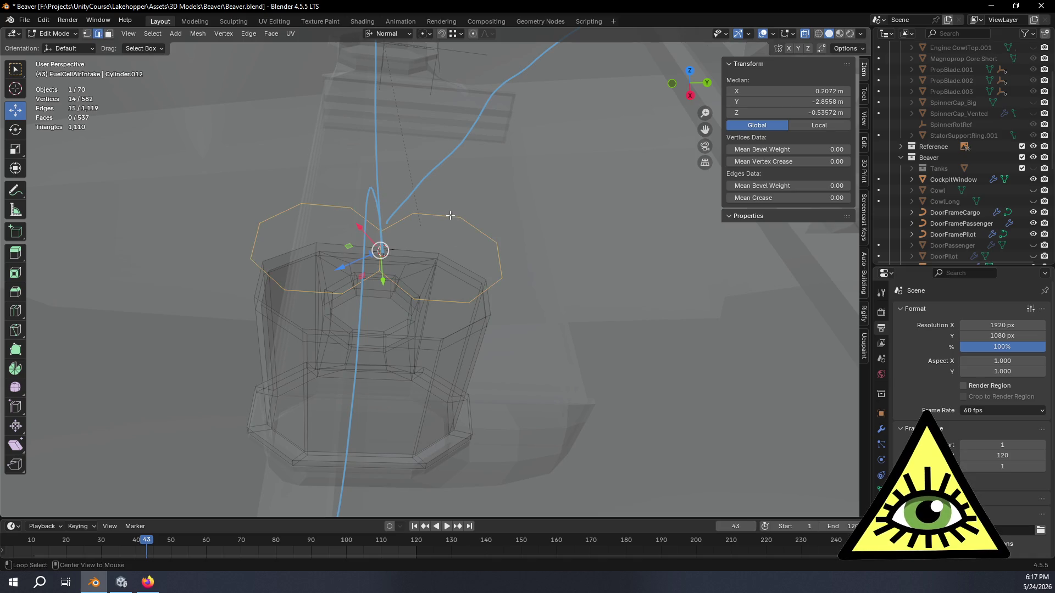
pyautogui.click(447, 218)
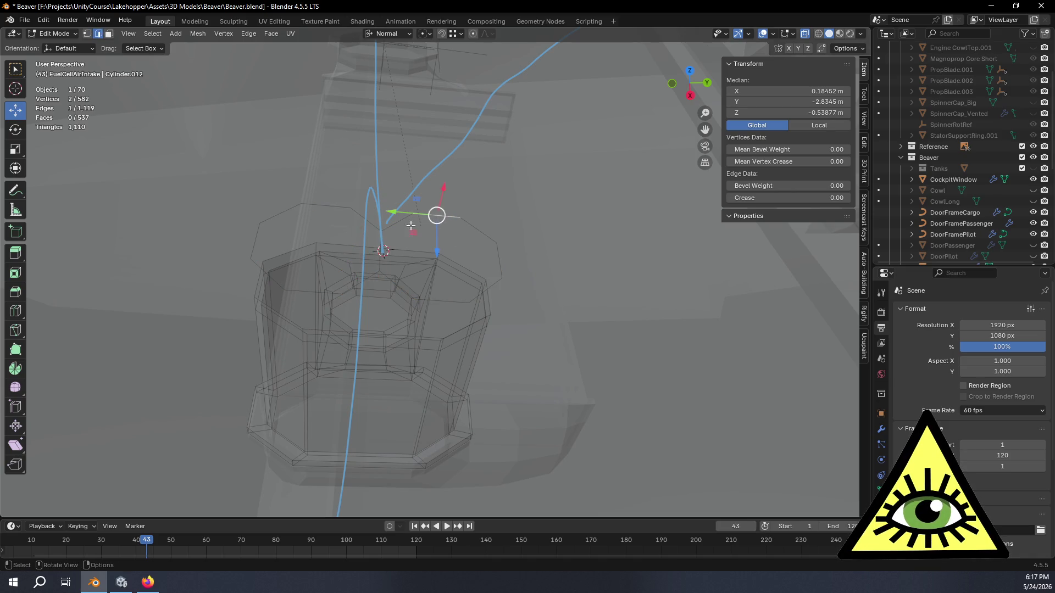
pyautogui.keyDown('alt'); pyautogui.keyDown('shift'); pyautogui.click(363, 213); pyautogui.keyUp('shift'); pyautogui.keyUp('alt')
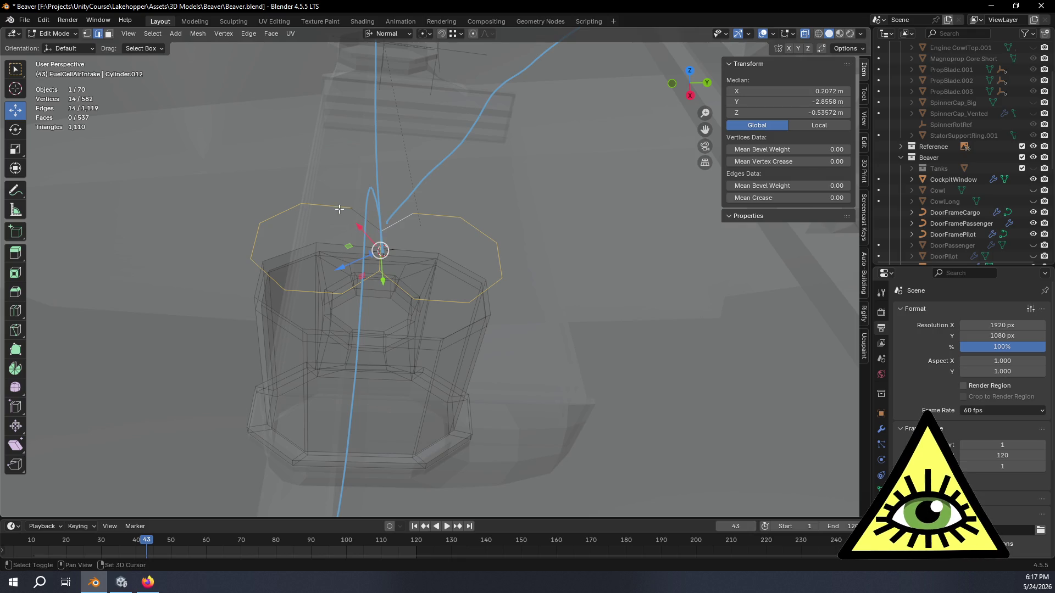
pyautogui.keyDown('shift'); pyautogui.click(268, 274); pyautogui.keyUp('shift')
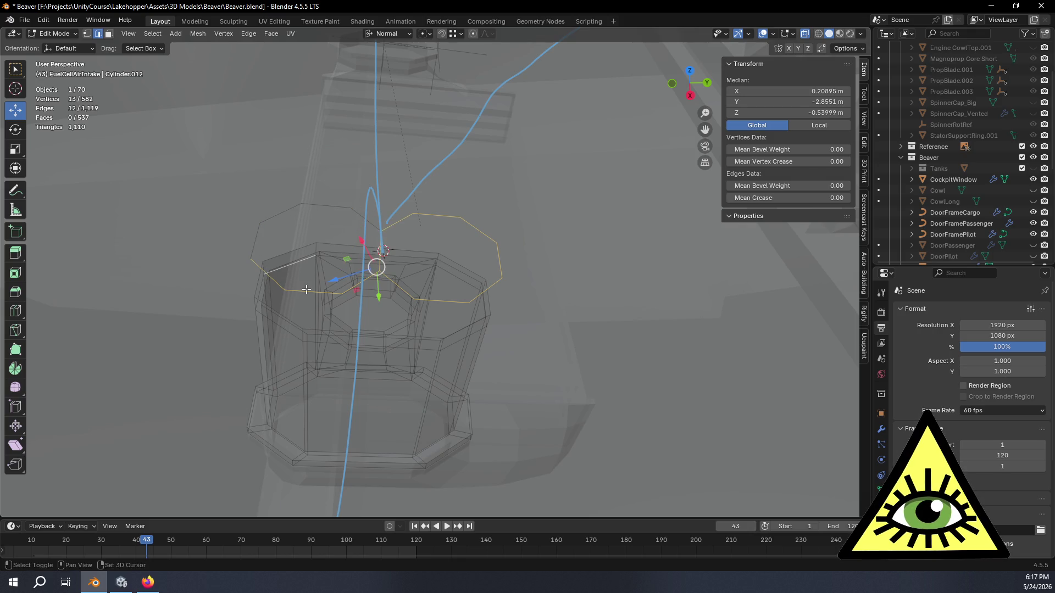
pyautogui.keyDown('shift'); pyautogui.click(284, 261); pyautogui.keyUp('shift')
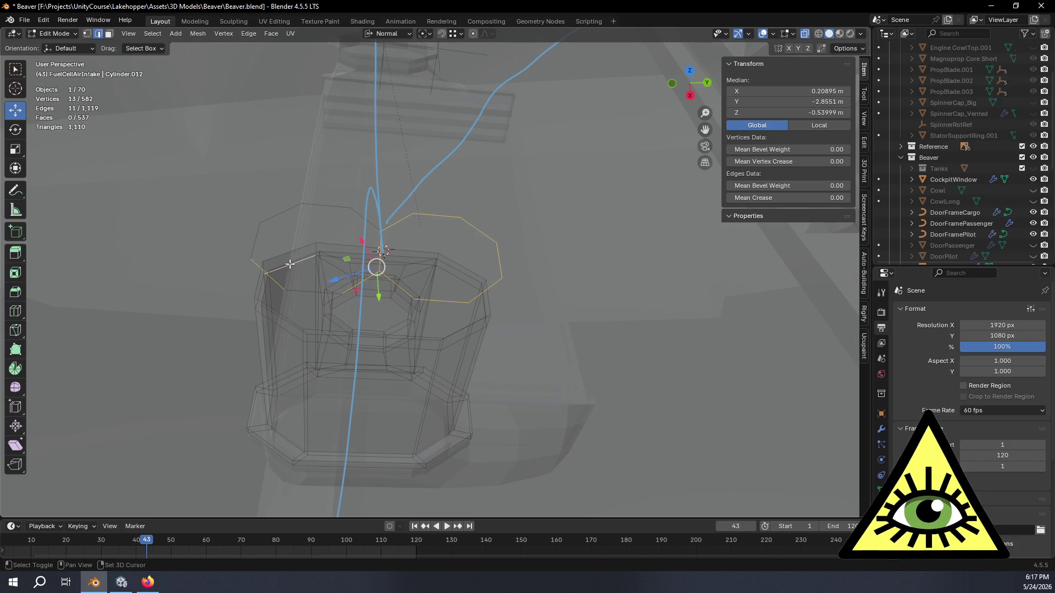
pyautogui.keyDown('shift'); pyautogui.click(299, 267); pyautogui.keyUp('shift')
pyautogui.keyDown('shift'); pyautogui.click(293, 262); pyautogui.keyUp('shift')
# - Deselect the extra edges so only the eight-edge top ring remains selected
pyautogui.moveTo(293, 262)
pyautogui.mouseDown(button='middle')
pyautogui.moveTo(537, 292)
pyautogui.moveTo(402, 419)
pyautogui.mouseUp(button='middle')
pyautogui.keyDown('shift'); pyautogui.click(438, 301); pyautogui.keyUp('shift')
pyautogui.keyDown('shift'); pyautogui.click(417, 325); pyautogui.keyUp('shift')
pyautogui.scroll(-2, 575, 193)
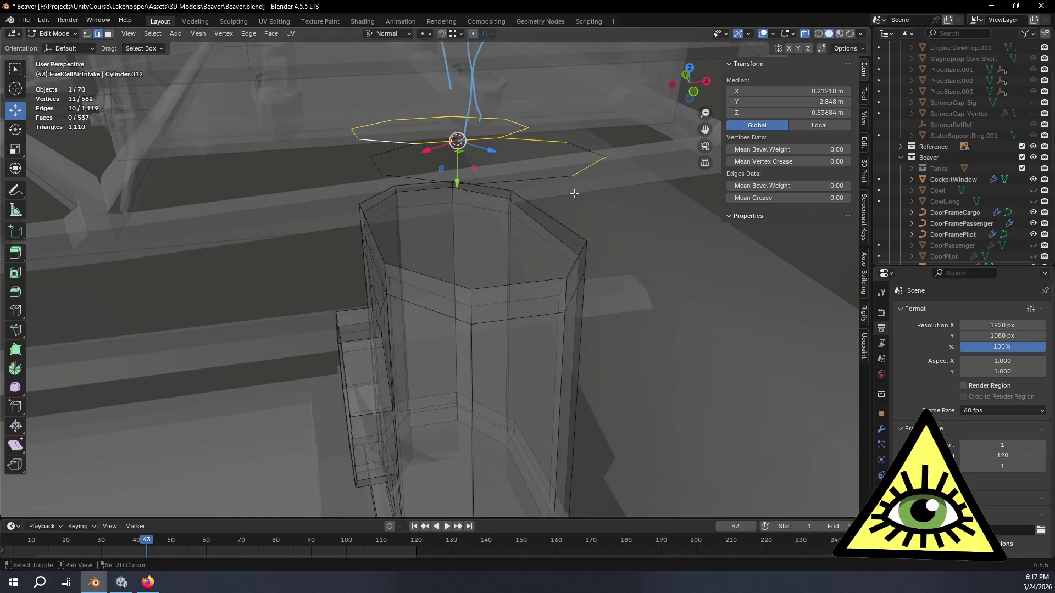
pyautogui.keyDown('shift'); pyautogui.click(594, 167); pyautogui.keyUp('shift')
pyautogui.keyDown('shift'); pyautogui.click(558, 142); pyautogui.keyUp('shift')
pyautogui.moveTo(557, 142)
pyautogui.mouseDown(button='middle')
pyautogui.moveTo(523, 221)
pyautogui.moveTo(502, 231)
pyautogui.moveTo(549, 231)
pyautogui.mouseUp(button='middle')
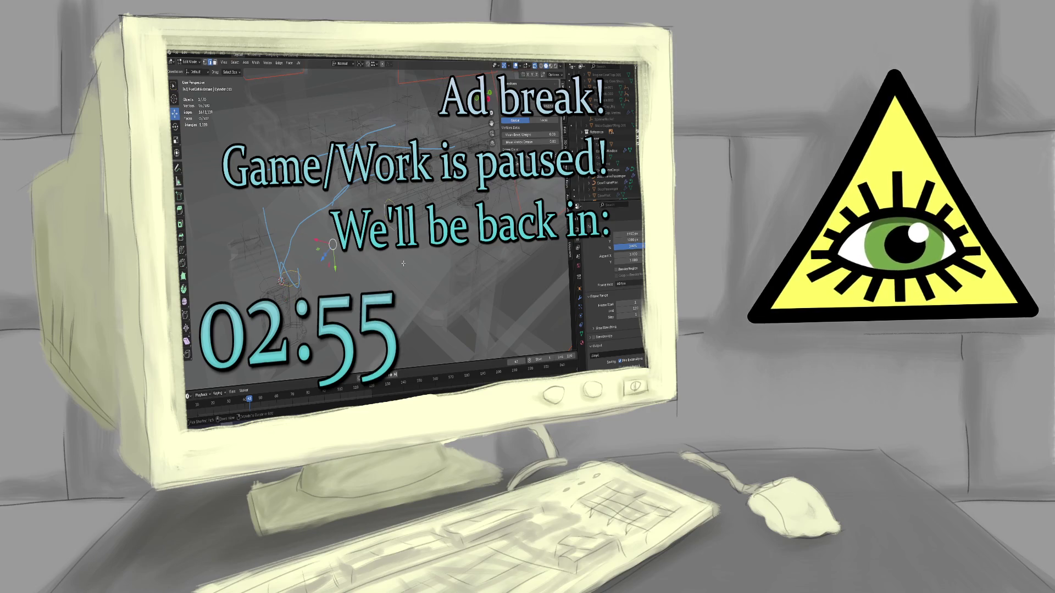
# - Bridge Edge Loops from the tank-top ring toward the far intake ring along the guides
pyautogui.hotkey('ctrl', 'e')
pyautogui.click(390, 232)
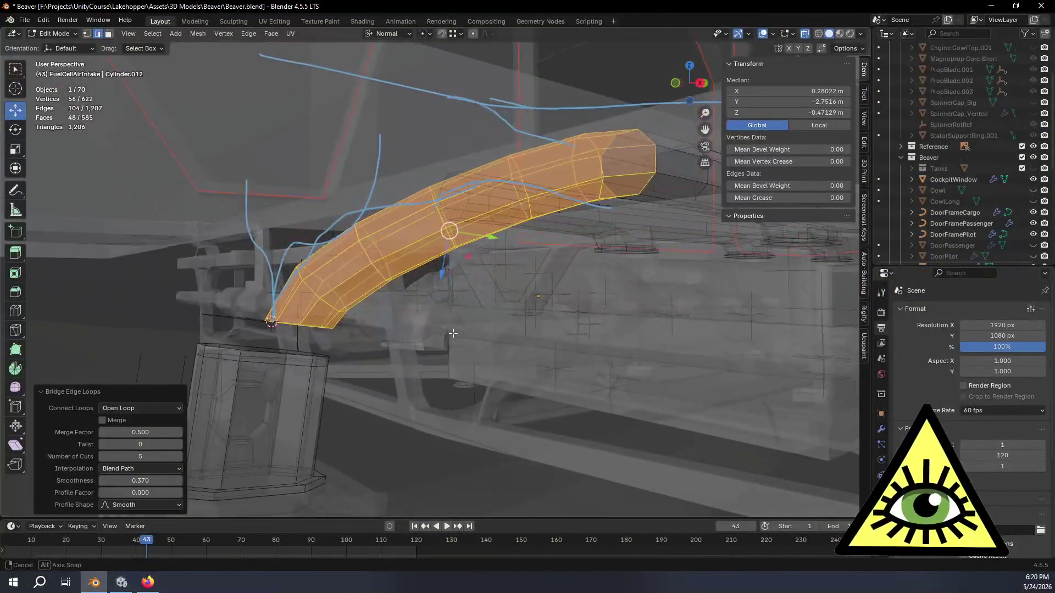
# - Delete the bridged tube's loop vertices, leaving one octagonal ring midway along the guide curve
pyautogui.moveTo(453, 333)
pyautogui.mouseDown(button='middle')
pyautogui.moveTo(569, 349)
pyautogui.moveTo(577, 395)
pyautogui.moveTo(469, 352)
pyautogui.moveTo(483, 366)
pyautogui.moveTo(476, 431)
pyautogui.moveTo(471, 376)
pyautogui.moveTo(493, 274)
pyautogui.mouseUp(button='middle')
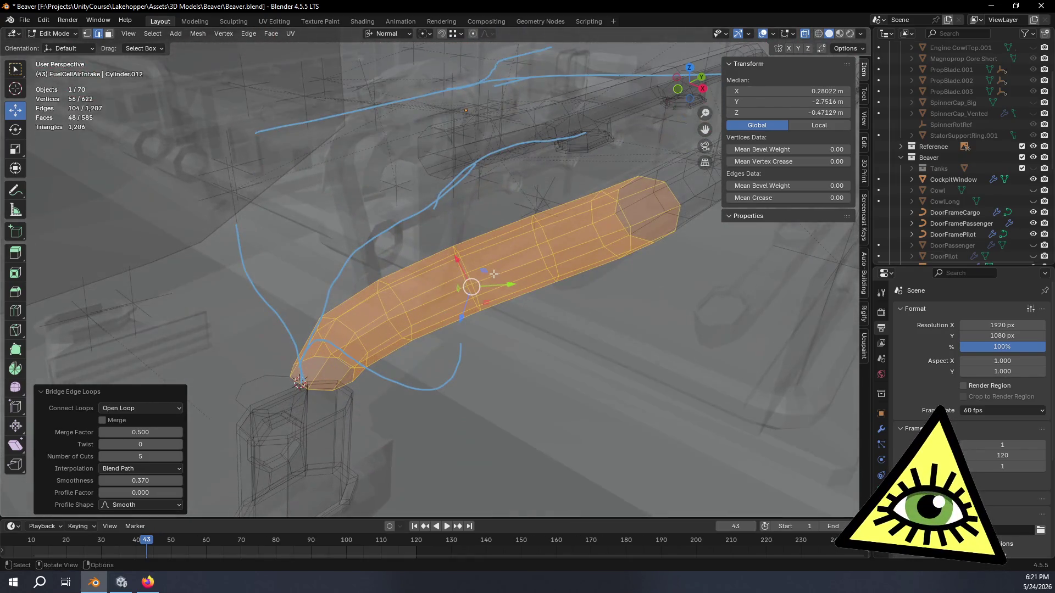
pyautogui.keyDown('alt'); pyautogui.click(382, 298); pyautogui.keyUp('alt')
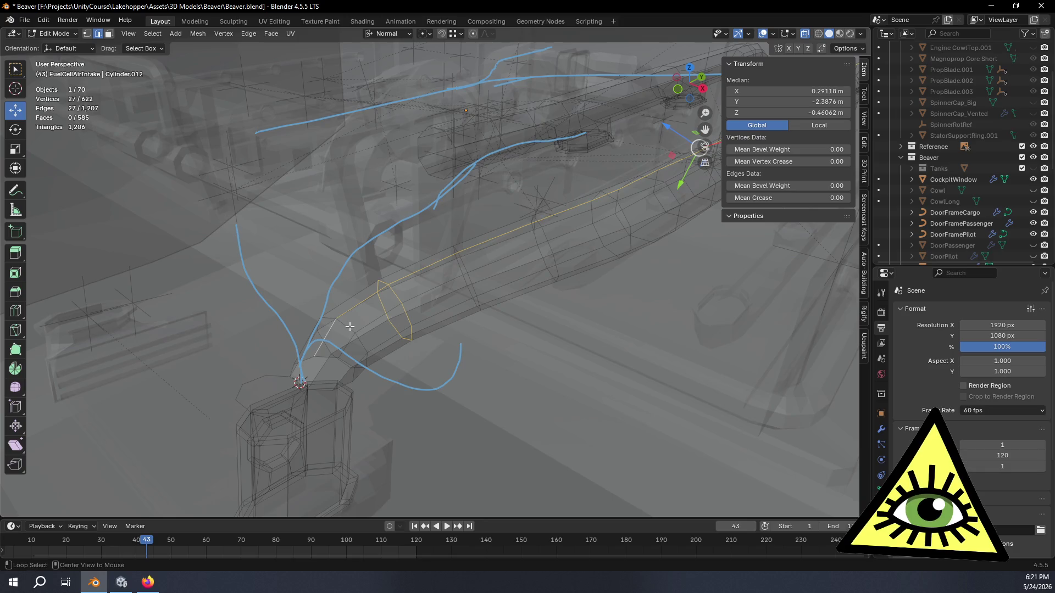
pyautogui.moveTo(532, 293); pyautogui.dragTo(504, 296, button='middle')
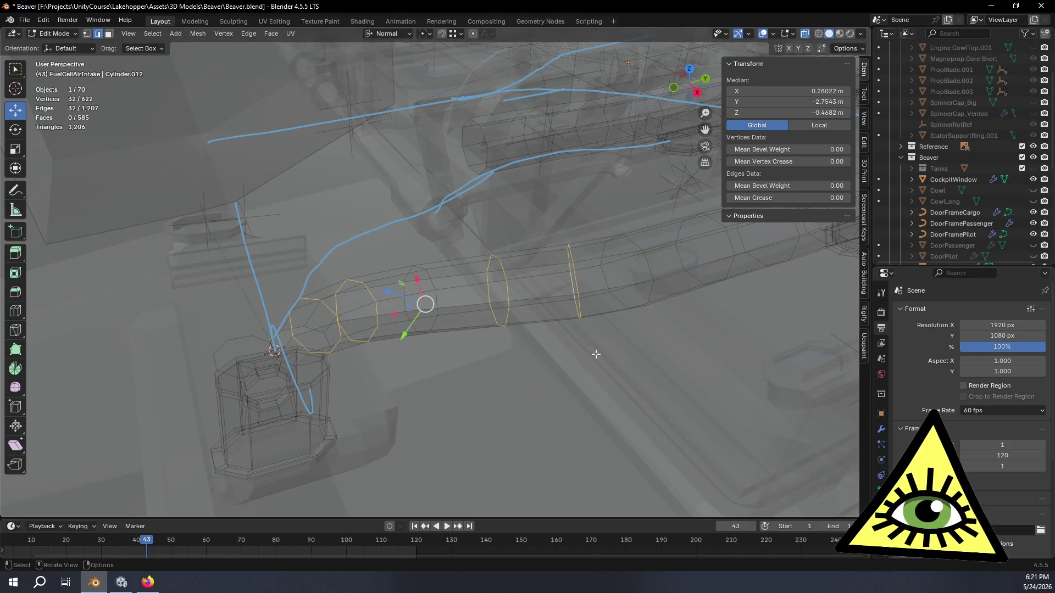
pyautogui.press('x')
pyautogui.click(563, 334)
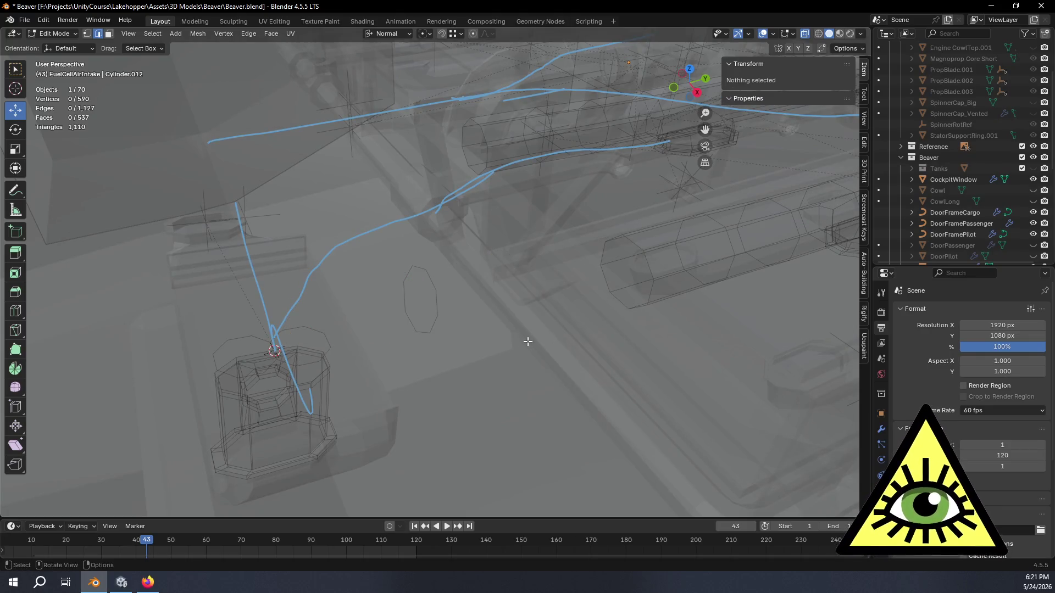
# - Select the lone octagonal ring and view it straight down from the top
pyautogui.keyDown('alt'); pyautogui.click(437, 302); pyautogui.keyUp('alt')
pyautogui.moveTo(438, 301)
pyautogui.mouseDown(button='middle')
pyautogui.moveTo(463, 341)
pyautogui.moveTo(613, 341)
pyautogui.moveTo(600, 341)
pyautogui.mouseUp(button='middle')
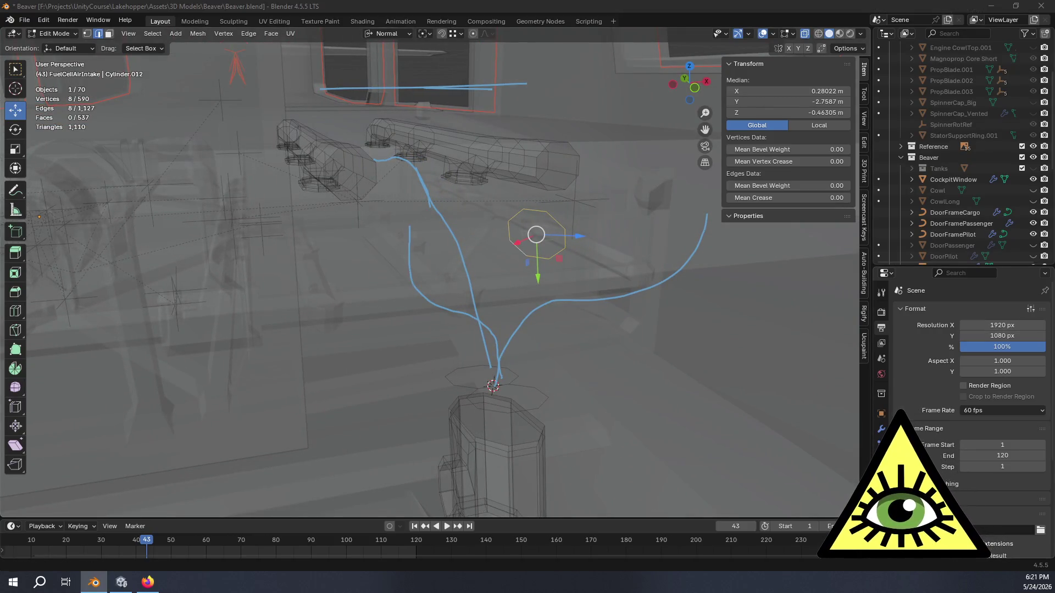
pyautogui.moveTo(577, 371)
pyautogui.mouseDown(button='middle')
pyautogui.moveTo(607, 363)
pyautogui.moveTo(597, 451)
pyautogui.mouseUp(button='middle')
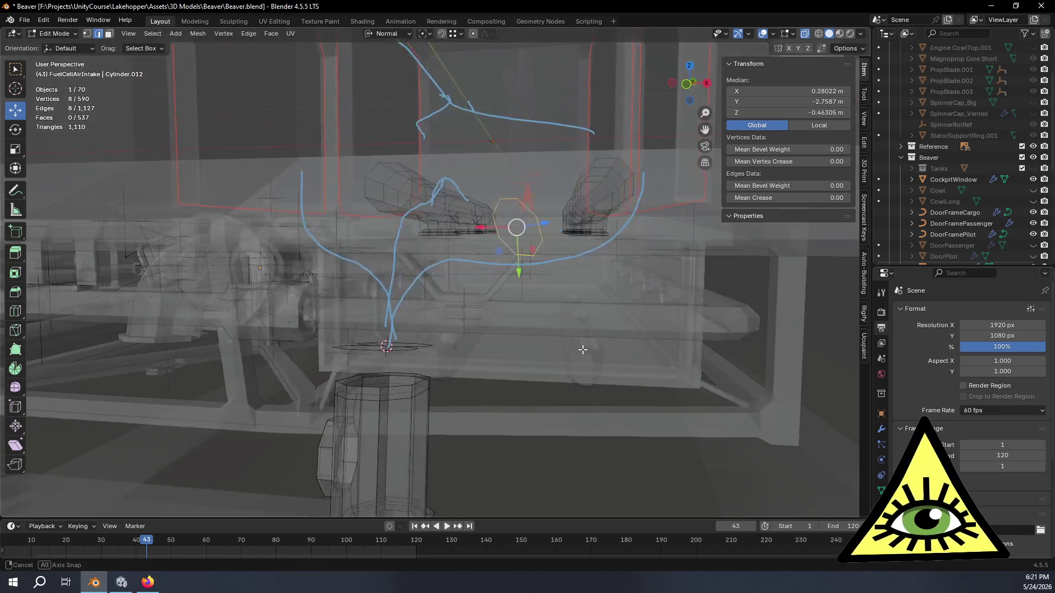
pyautogui.moveTo(597, 451)
pyautogui.mouseDown(button='middle')
pyautogui.moveTo(577, 356)
pyautogui.moveTo(539, 405)
pyautogui.moveTo(566, 401)
pyautogui.moveTo(464, 332)
pyautogui.moveTo(513, 311)
pyautogui.moveTo(537, 278)
pyautogui.moveTo(527, 264)
pyautogui.moveTo(627, 407)
pyautogui.moveTo(579, 413)
pyautogui.mouseUp(button='middle')
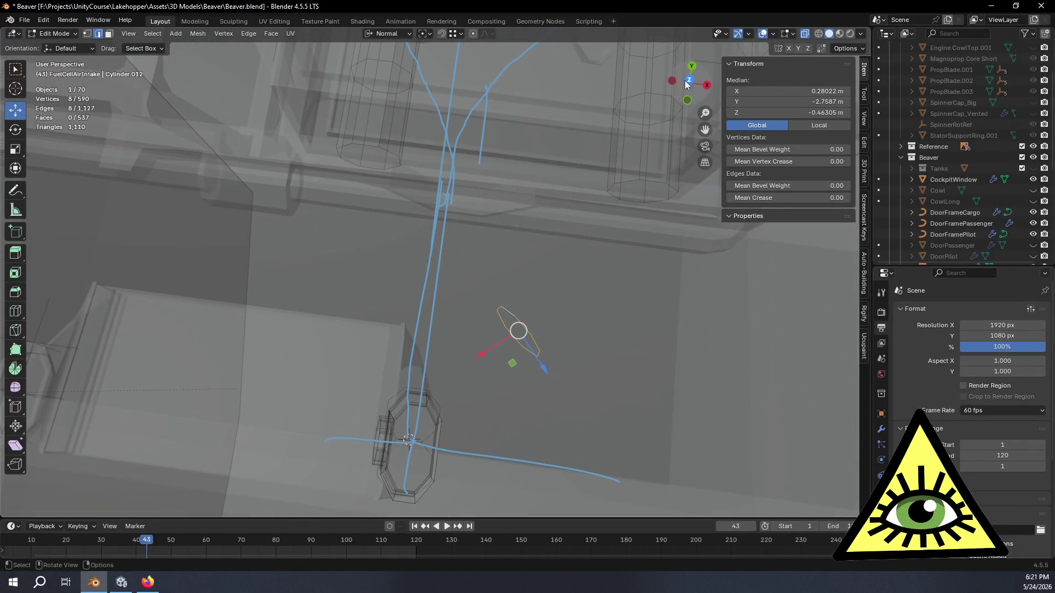
pyautogui.click(688, 80)
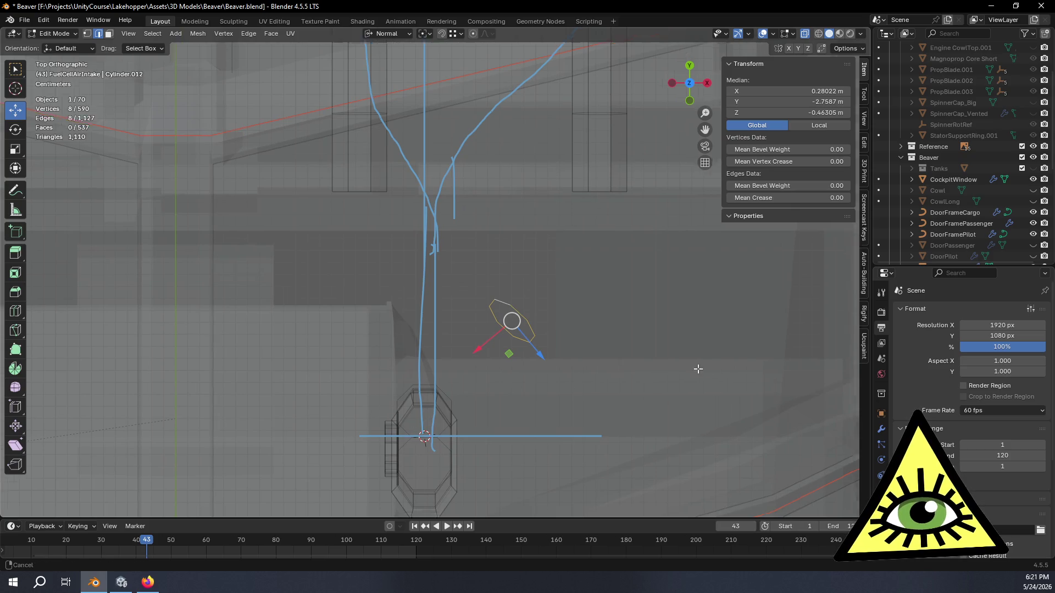
pyautogui.keyDown('shift'); pyautogui.moveTo(697, 368); pyautogui.dragTo(501, 314, button='middle'); pyautogui.keyUp('shift')
# - Slide the ring about 0.053 m along its normal, then nudge it 0.037 m further onto the blue guide curve
pyautogui.moveTo(472, 294); pyautogui.dragTo(479, 298)
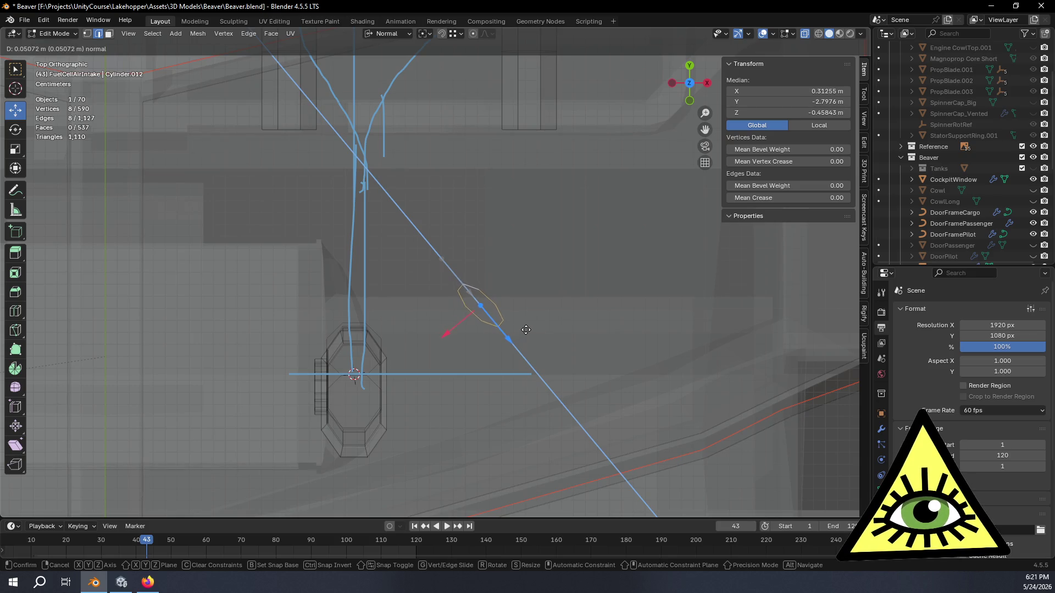
pyautogui.moveTo(530, 331); pyautogui.dragTo(528, 331)
pyautogui.moveTo(498, 327)
pyautogui.mouseDown(button='middle')
pyautogui.moveTo(505, 278)
pyautogui.moveTo(452, 278)
pyautogui.mouseUp(button='middle')
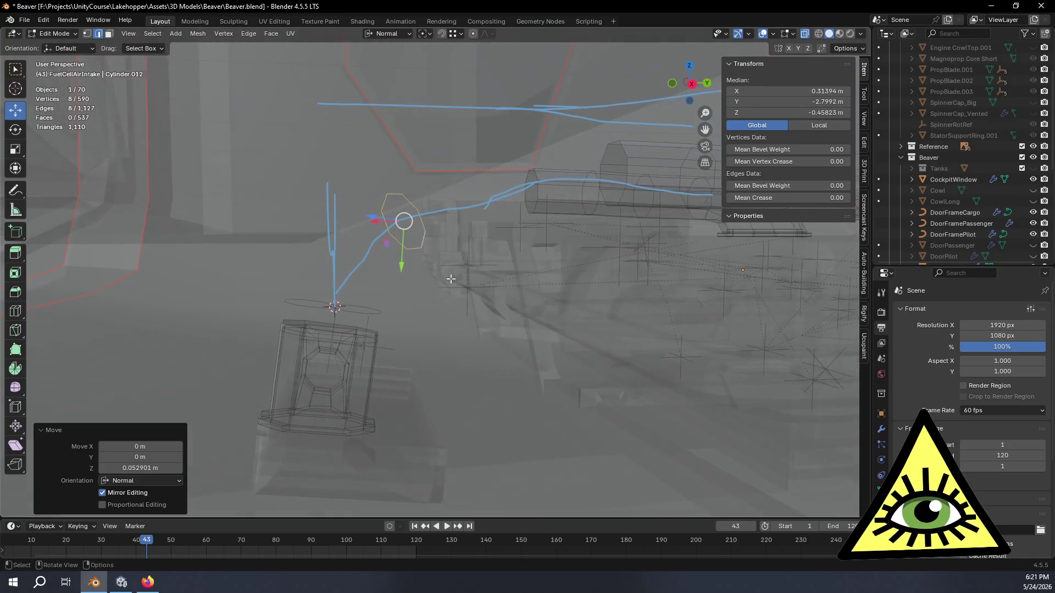
pyautogui.moveTo(401, 264); pyautogui.dragTo(423, 315)
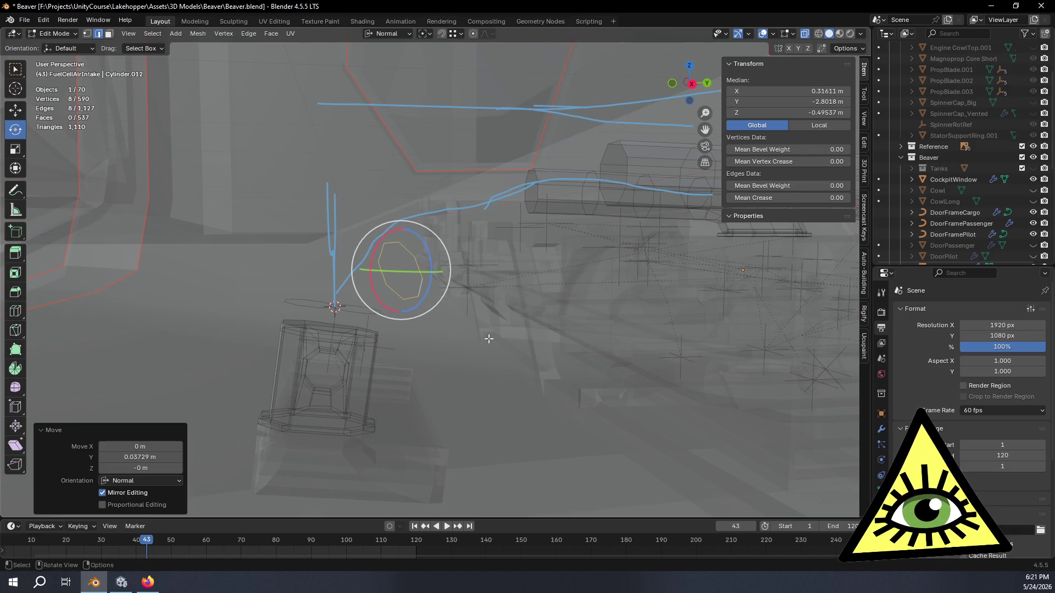
# - Tilt the ring −9.9° around its normal to follow the guide curve
pyautogui.moveTo(489, 338); pyautogui.dragTo(485, 458, button='middle')
pyautogui.moveTo(401, 365); pyautogui.dragTo(382, 365)
pyautogui.moveTo(448, 400)
pyautogui.mouseDown(button='middle')
pyautogui.moveTo(455, 270)
pyautogui.moveTo(514, 305)
pyautogui.moveTo(489, 302)
pyautogui.moveTo(490, 275)
pyautogui.moveTo(420, 276)
pyautogui.moveTo(427, 285)
pyautogui.moveTo(446, 269)
pyautogui.mouseUp(button='middle')
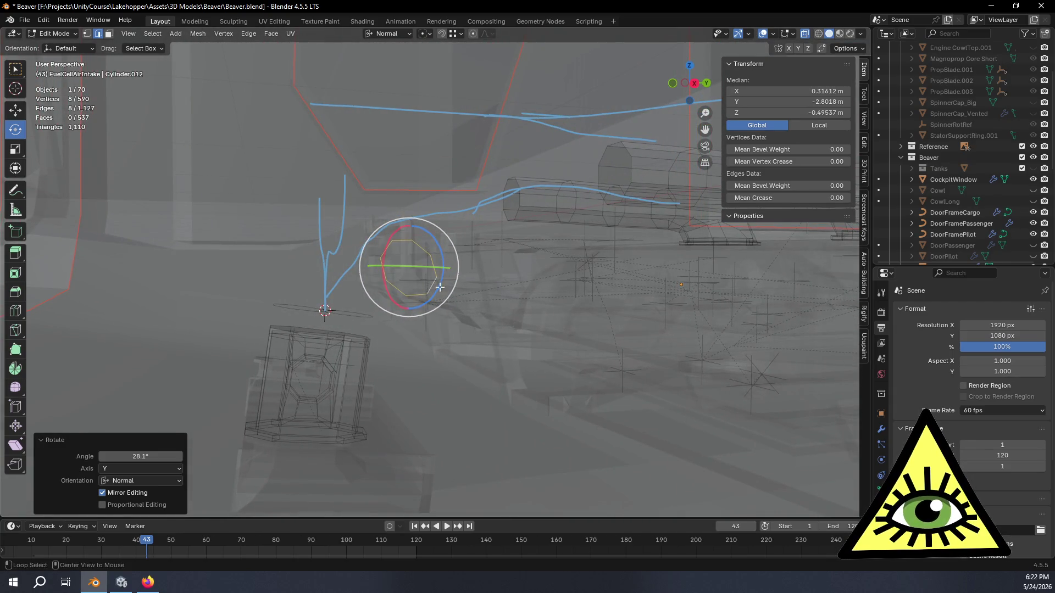
pyautogui.moveTo(463, 326)
pyautogui.mouseDown(button='middle')
pyautogui.moveTo(471, 363)
pyautogui.moveTo(521, 379)
pyautogui.moveTo(516, 396)
pyautogui.mouseUp(button='middle')
pyautogui.moveTo(389, 295); pyautogui.dragTo(390, 301)
pyautogui.moveTo(448, 319)
pyautogui.mouseDown(button='middle')
pyautogui.moveTo(494, 289)
pyautogui.moveTo(572, 278)
pyautogui.moveTo(557, 292)
pyautogui.moveTo(546, 285)
pyautogui.moveTo(583, 379)
pyautogui.moveTo(589, 424)
pyautogui.moveTo(532, 366)
pyautogui.moveTo(434, 303)
pyautogui.moveTo(513, 289)
pyautogui.moveTo(487, 296)
pyautogui.mouseUp(button='middle')
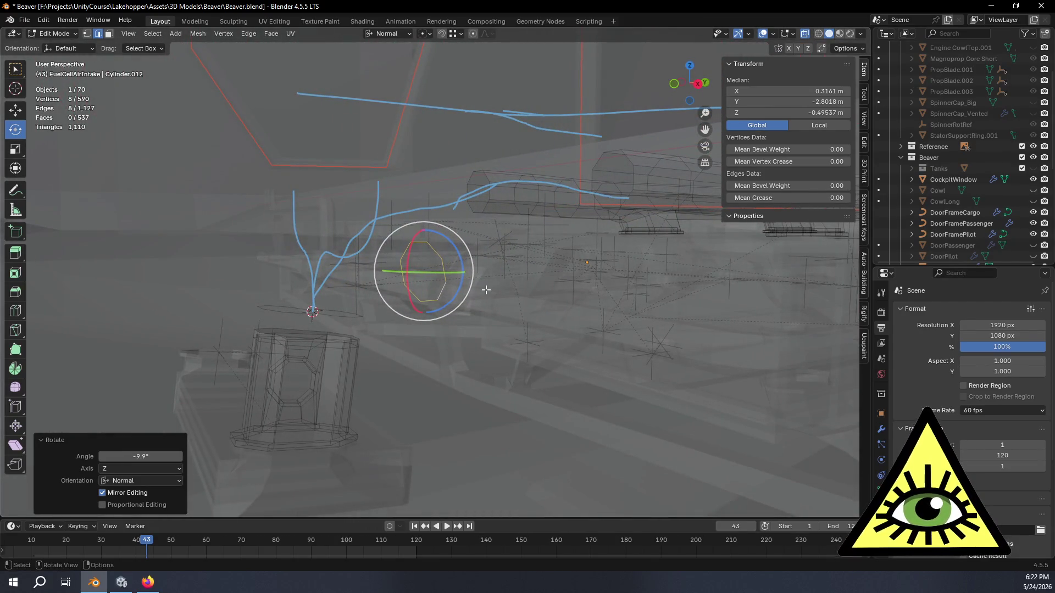
# - From the right side view, add the second octagonal loop to the selection
pyautogui.click(711, 89)
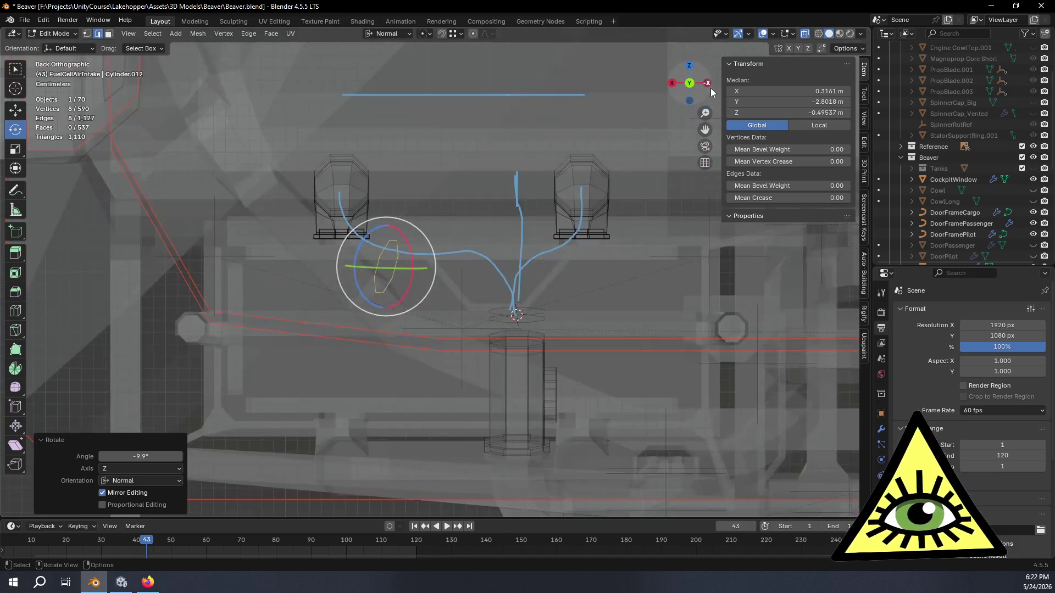
pyautogui.click(707, 83)
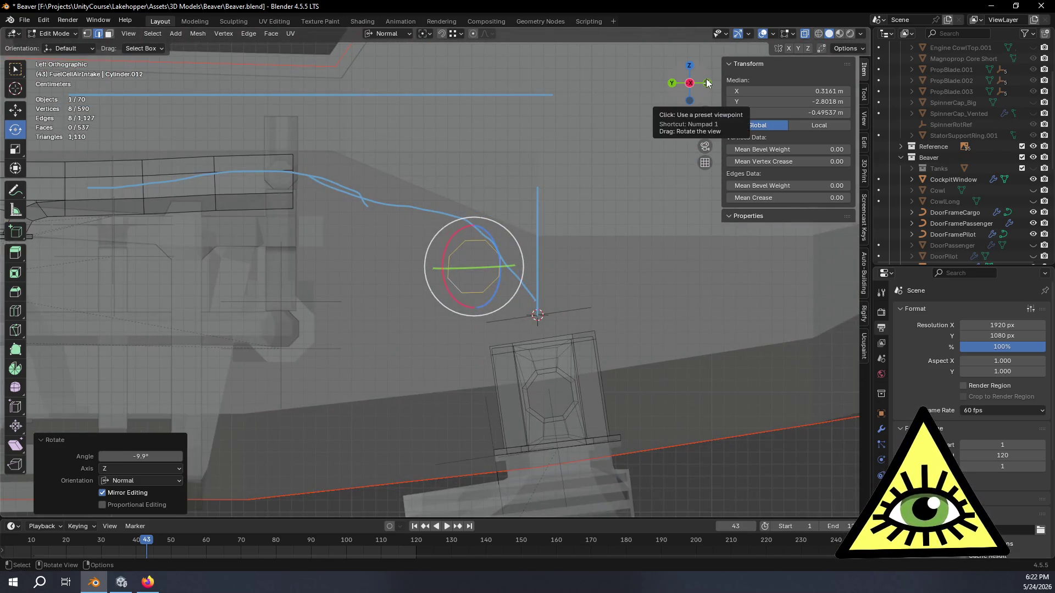
pyautogui.click(696, 85)
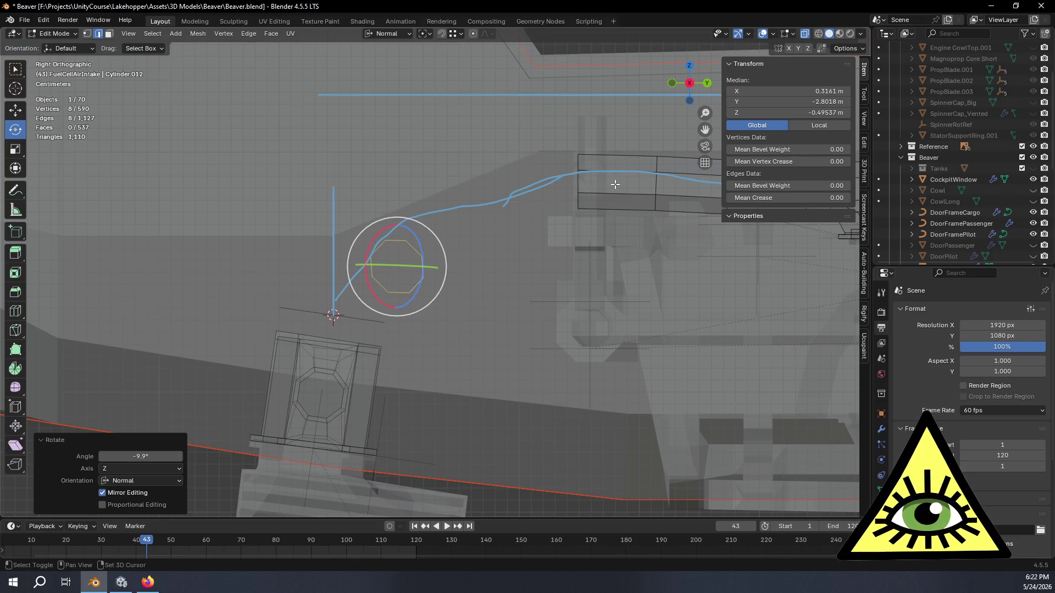
pyautogui.moveTo(594, 207)
pyautogui.keyDown('shift'); pyautogui.mouseDown(button='middle')
pyautogui.moveTo(641, 210)
pyautogui.moveTo(590, 300)
pyautogui.mouseUp(button='middle'); pyautogui.keyUp('shift')
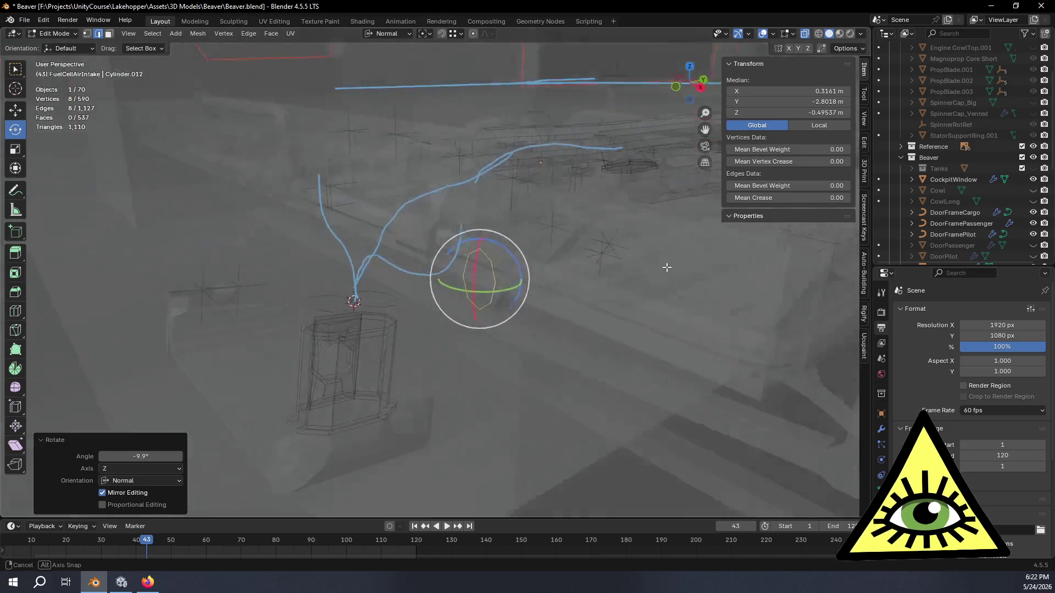
pyautogui.keyDown('alt'); pyautogui.keyDown('shift'); pyautogui.click(546, 224); pyautogui.keyUp('shift'); pyautogui.keyUp('alt')
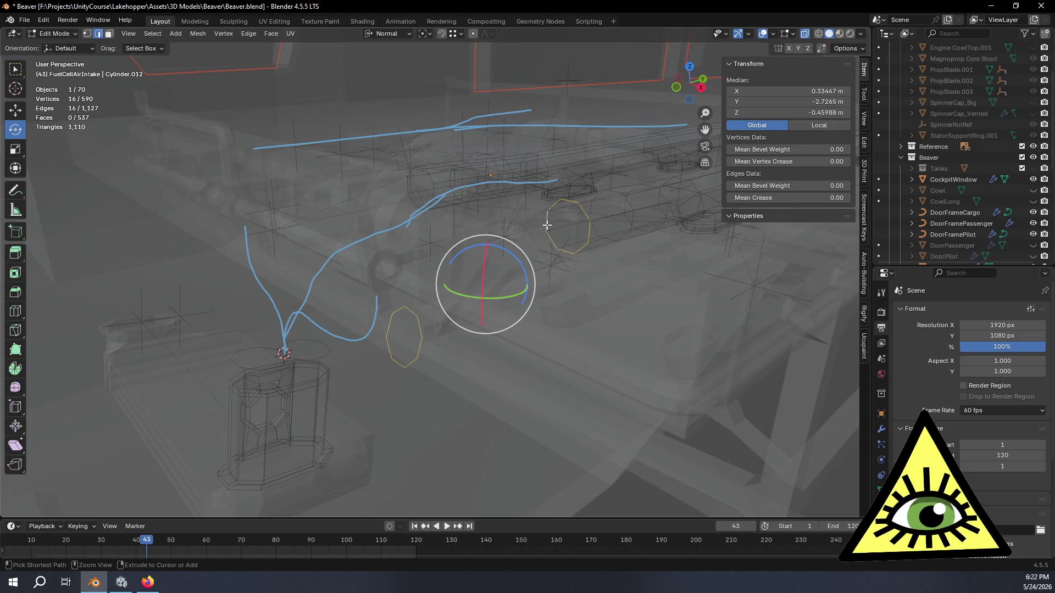
# - Bridge the two octagonal loops into a tube and raise its Number of Cuts to 3
pyautogui.hotkey('ctrl', 'e')
pyautogui.click(527, 226)
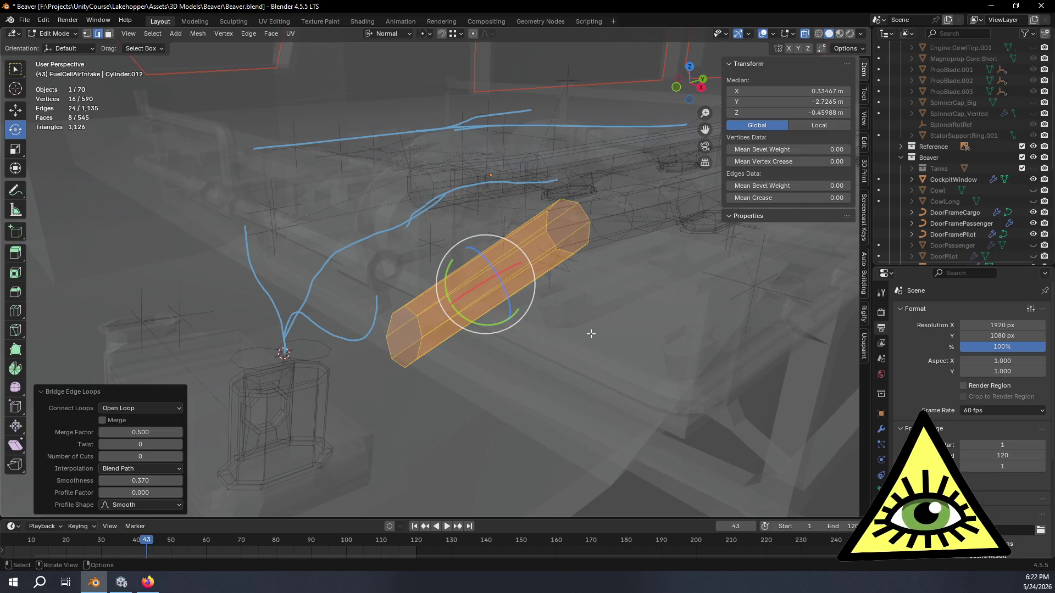
pyautogui.moveTo(528, 227); pyautogui.dragTo(123, 447, button='middle')
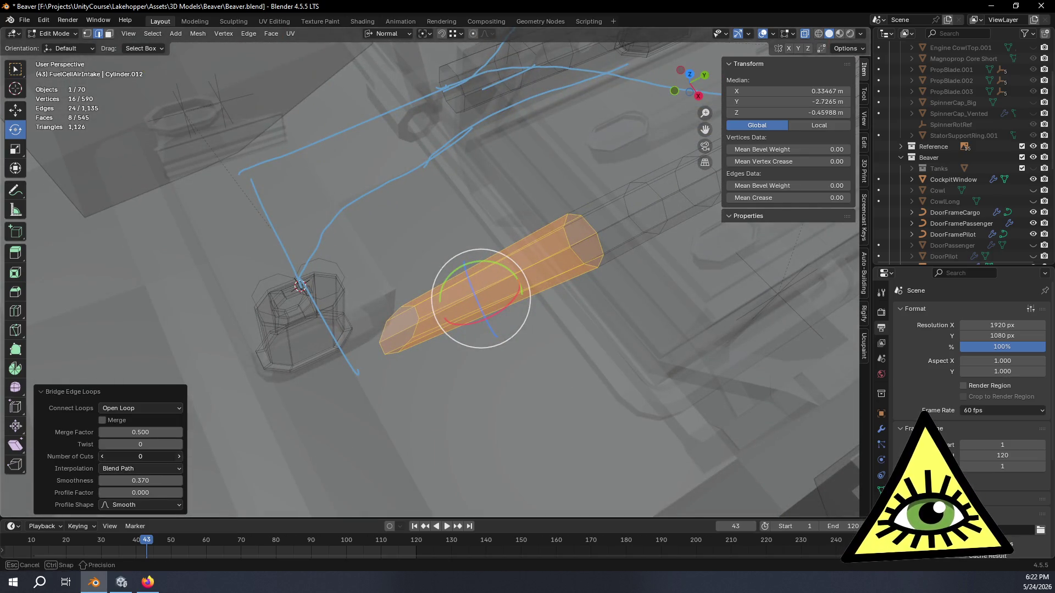
pyautogui.click(179, 456)
pyautogui.click(179, 456)
pyautogui.click(179, 457)
pyautogui.moveTo(466, 468)
pyautogui.mouseDown(button='middle')
pyautogui.moveTo(486, 439)
pyautogui.moveTo(443, 325)
pyautogui.moveTo(480, 308)
pyautogui.moveTo(454, 371)
pyautogui.mouseUp(button='middle')
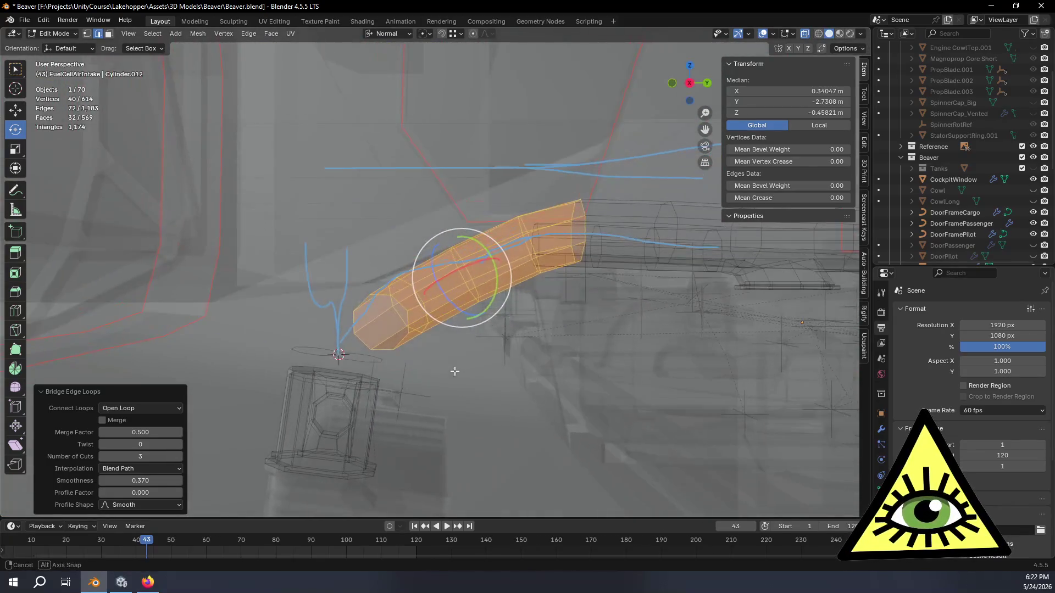
pyautogui.click(691, 83)
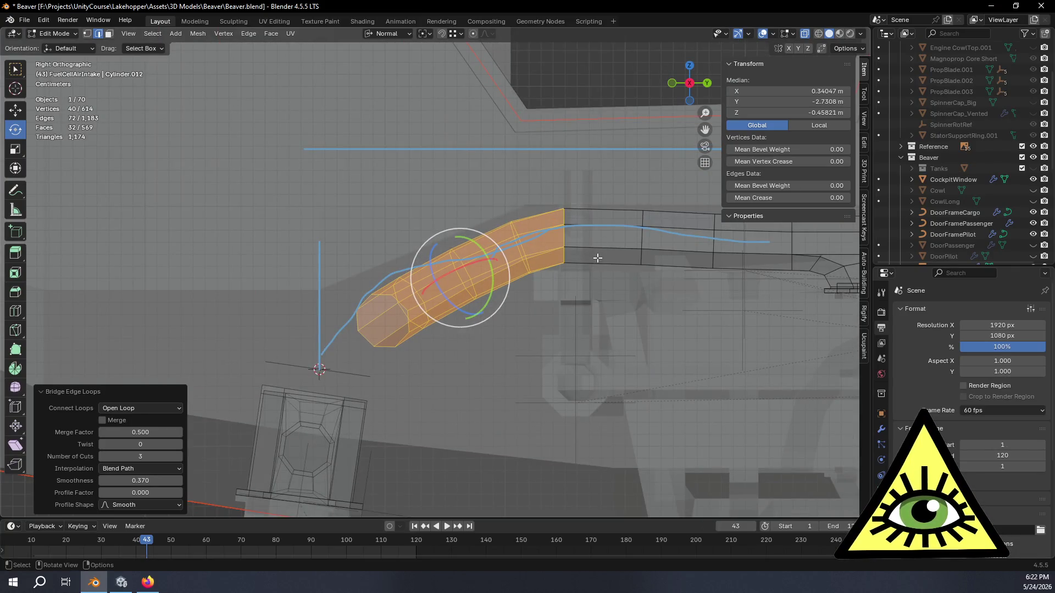
pyautogui.scroll(2, 516, 328)
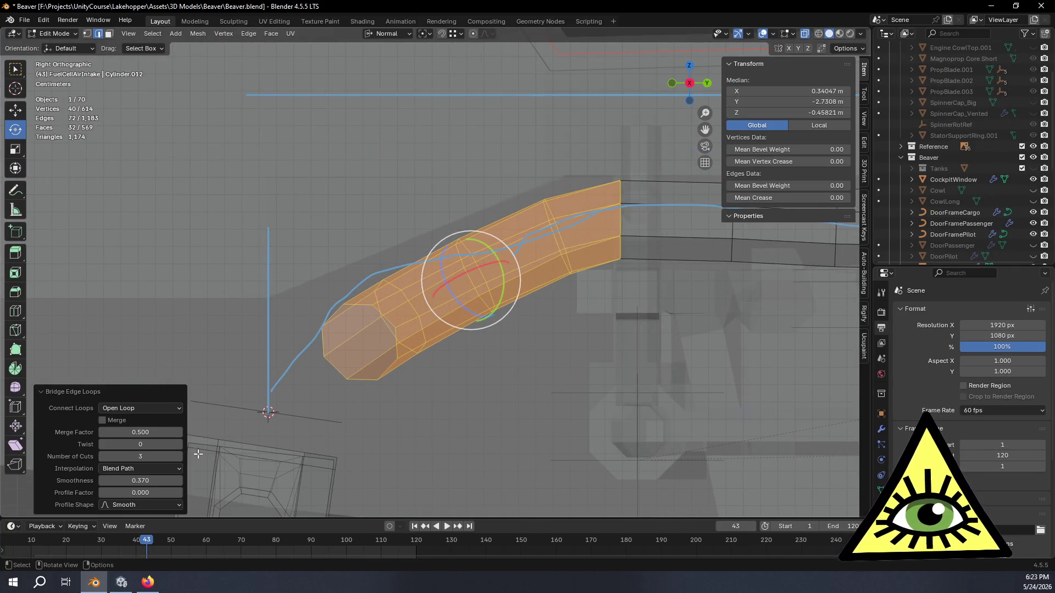
# - Bend the bridged tube by setting its Smoothness to 0.5, checking it from the side and below
pyautogui.moveTo(140, 481); pyautogui.dragTo(177, 480)
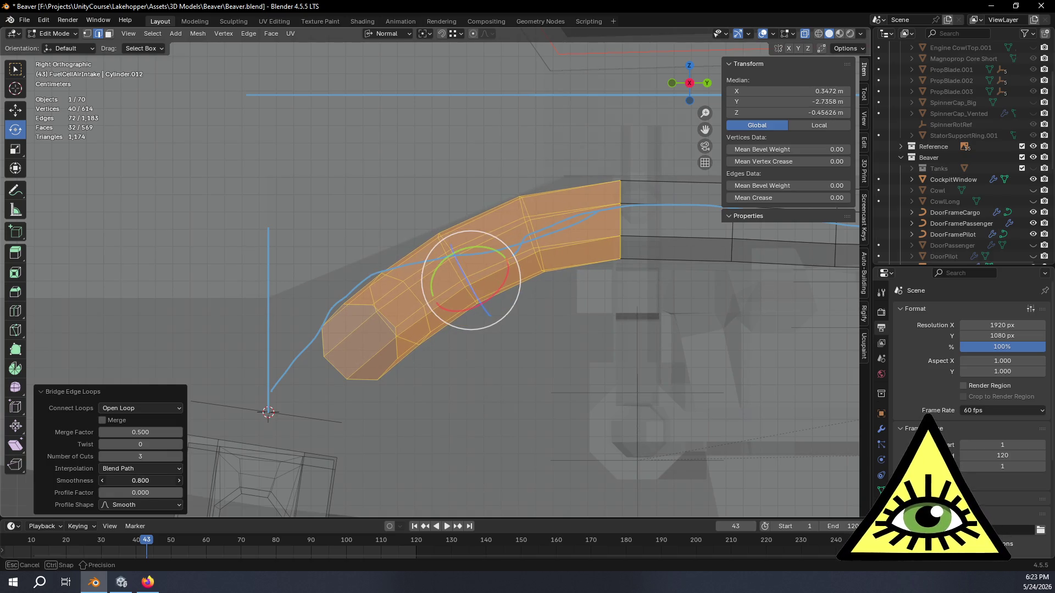
pyautogui.moveTo(161, 476); pyautogui.dragTo(316, 106, button='middle')
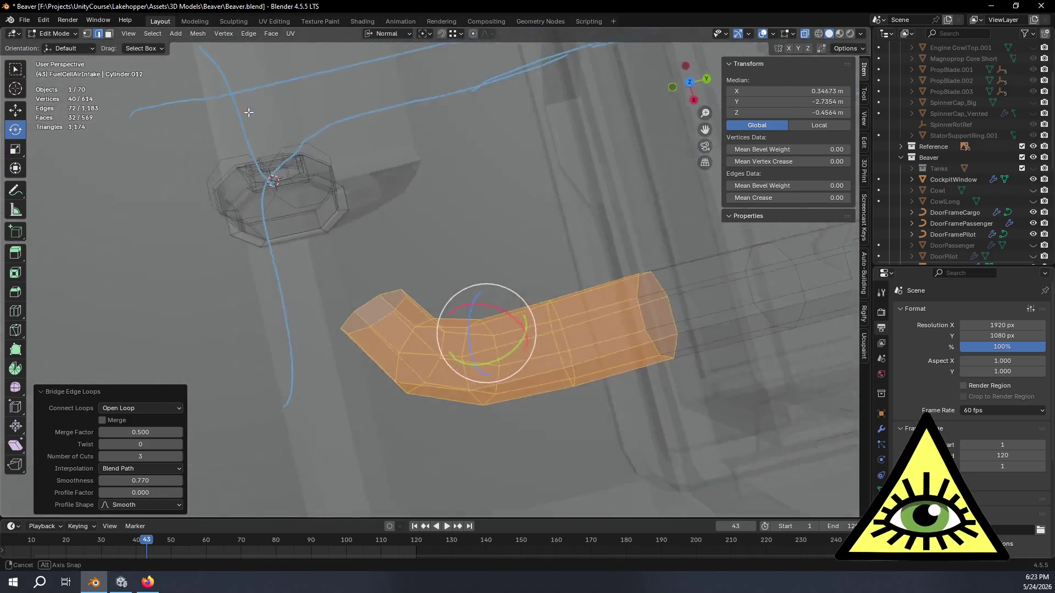
pyautogui.moveTo(316, 107); pyautogui.dragTo(123, 87, button='middle')
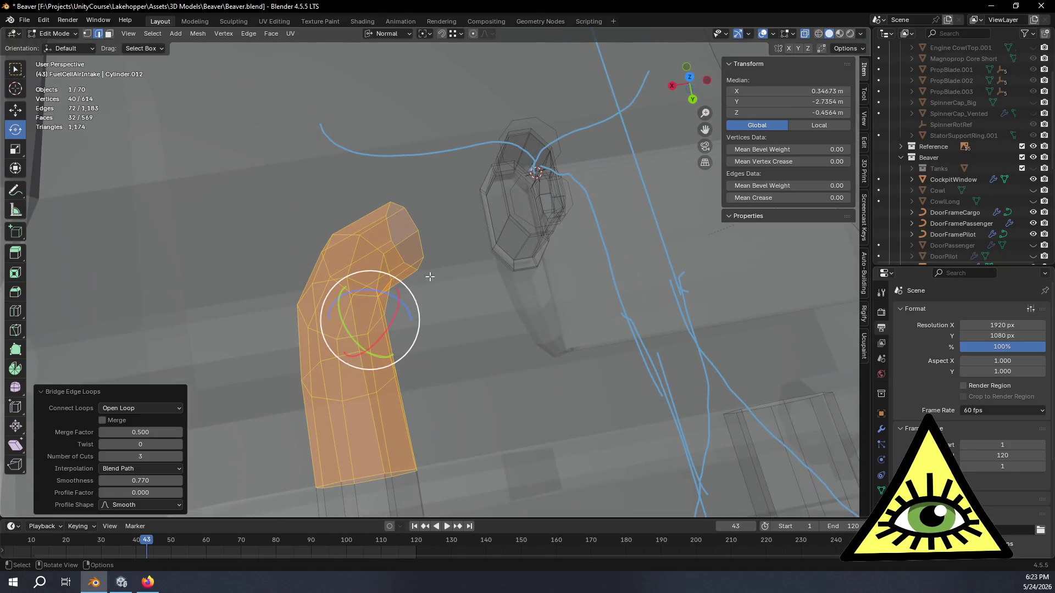
pyautogui.click(689, 83)
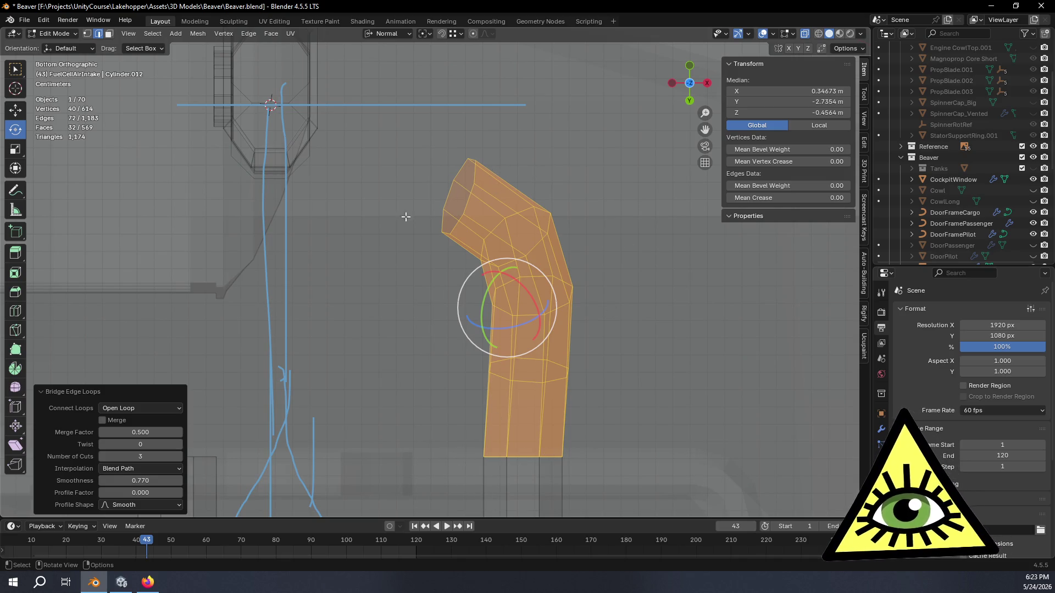
pyautogui.moveTo(143, 481); pyautogui.dragTo(148, 481)
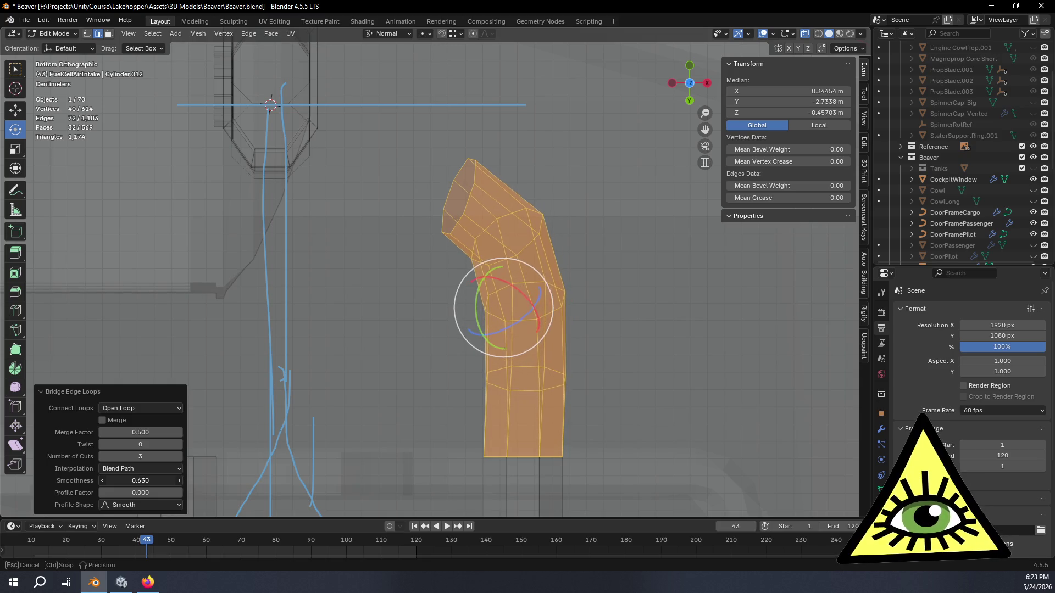
pyautogui.click(145, 480)
pyautogui.write('0.5')
pyautogui.press('Return')
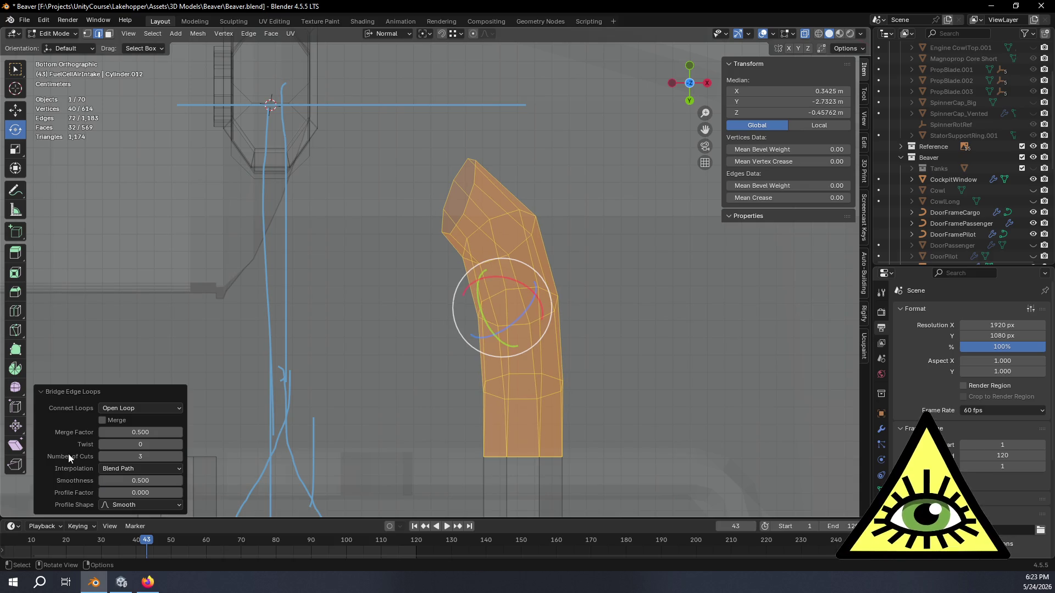
pyautogui.moveTo(247, 412)
pyautogui.mouseDown(button='middle')
pyautogui.moveTo(266, 292)
pyautogui.moveTo(256, 250)
pyautogui.moveTo(431, 219)
pyautogui.moveTo(528, 230)
pyautogui.moveTo(533, 337)
pyautogui.moveTo(541, 40)
pyautogui.moveTo(354, 75)
pyautogui.moveTo(294, 504)
pyautogui.moveTo(371, 481)
pyautogui.moveTo(458, 494)
pyautogui.moveTo(474, 72)
pyautogui.moveTo(449, 128)
pyautogui.moveTo(361, 546)
pyautogui.mouseUp(button='middle')
pyautogui.moveTo(363, 495); pyautogui.dragTo(537, 321, button='middle')
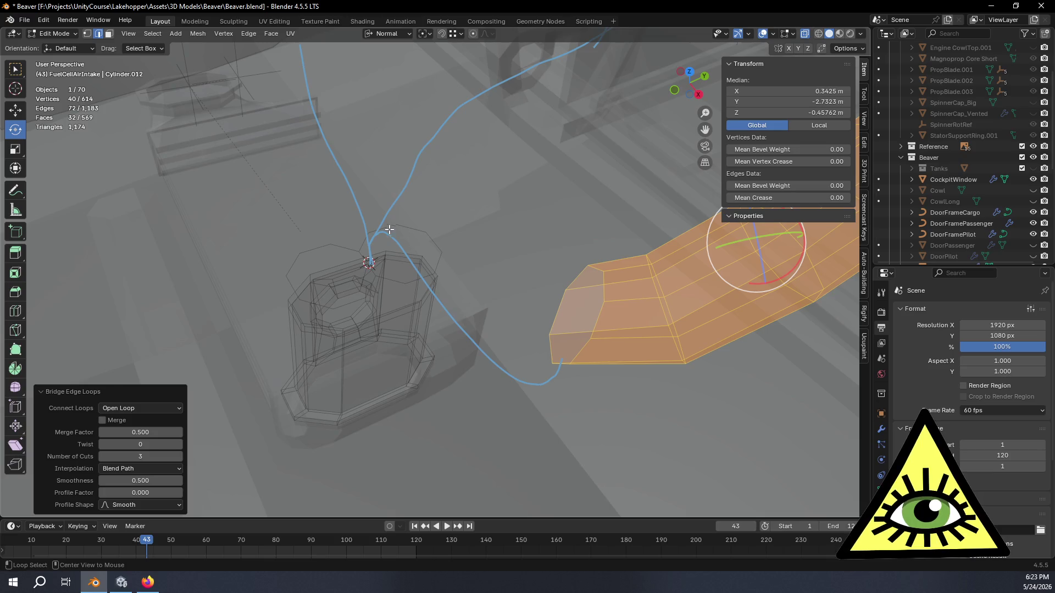
# - Select the tank-top loop and the bent pipe's end loop, deselecting stray edges
pyautogui.keyDown('alt'); pyautogui.click(422, 233); pyautogui.keyUp('alt')
pyautogui.keyDown('alt'); pyautogui.keyDown('shift'); pyautogui.click(581, 279); pyautogui.keyUp('shift'); pyautogui.keyUp('alt')
pyautogui.moveTo(581, 279)
pyautogui.mouseDown(button='middle')
pyautogui.moveTo(607, 349)
pyautogui.moveTo(631, 310)
pyautogui.moveTo(528, 341)
pyautogui.mouseUp(button='middle')
pyautogui.scroll(2, 355, 296)
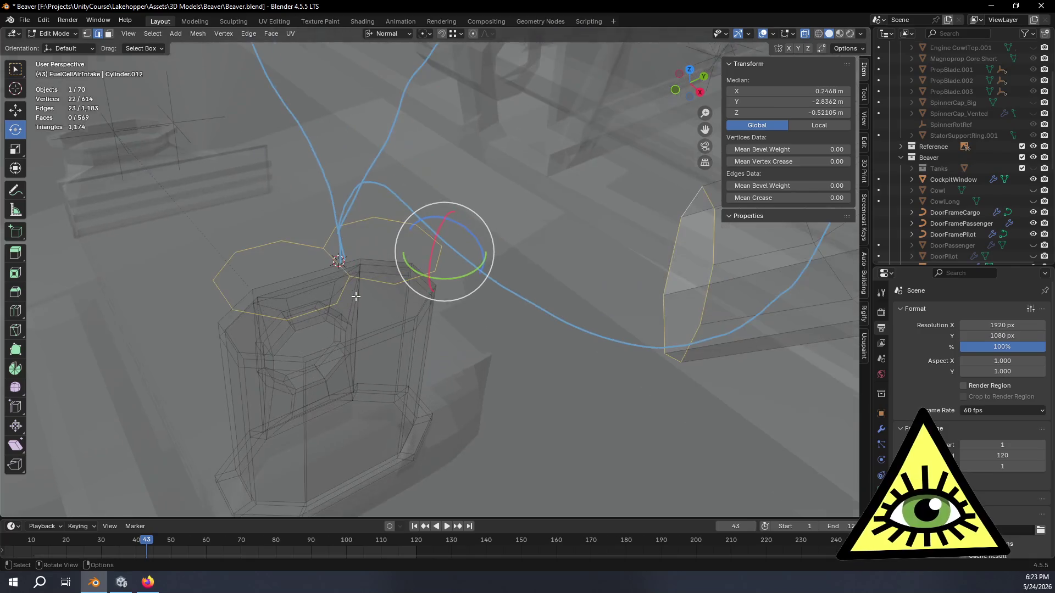
pyautogui.keyDown('shift'); pyautogui.click(343, 296); pyautogui.keyUp('shift')
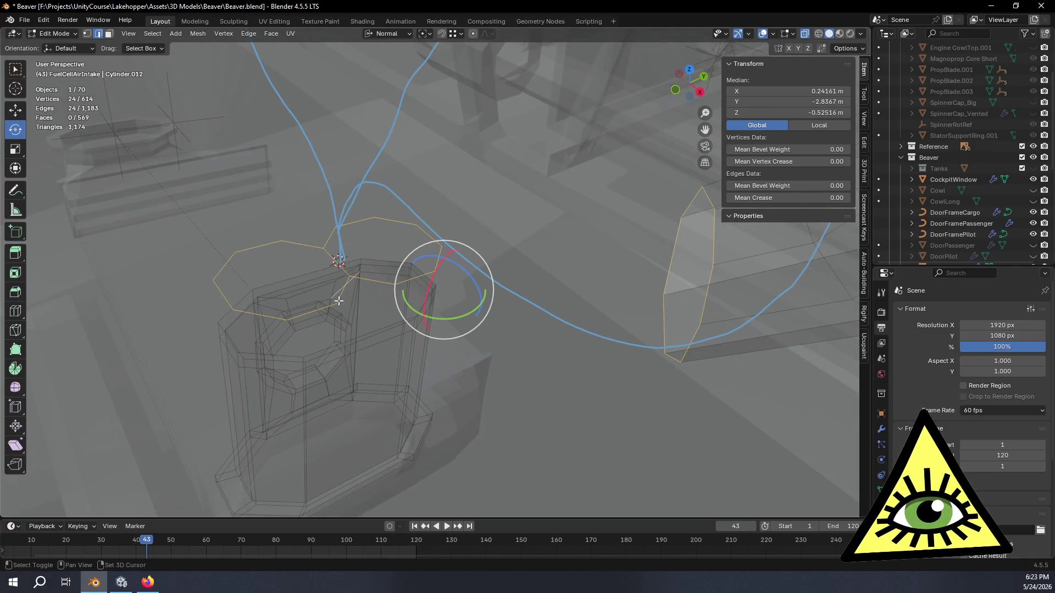
pyautogui.keyDown('shift'); pyautogui.click(372, 307); pyautogui.keyUp('shift')
pyautogui.moveTo(377, 313)
pyautogui.mouseDown(button='middle')
pyautogui.moveTo(337, 291)
pyautogui.moveTo(327, 231)
pyautogui.mouseUp(button='middle')
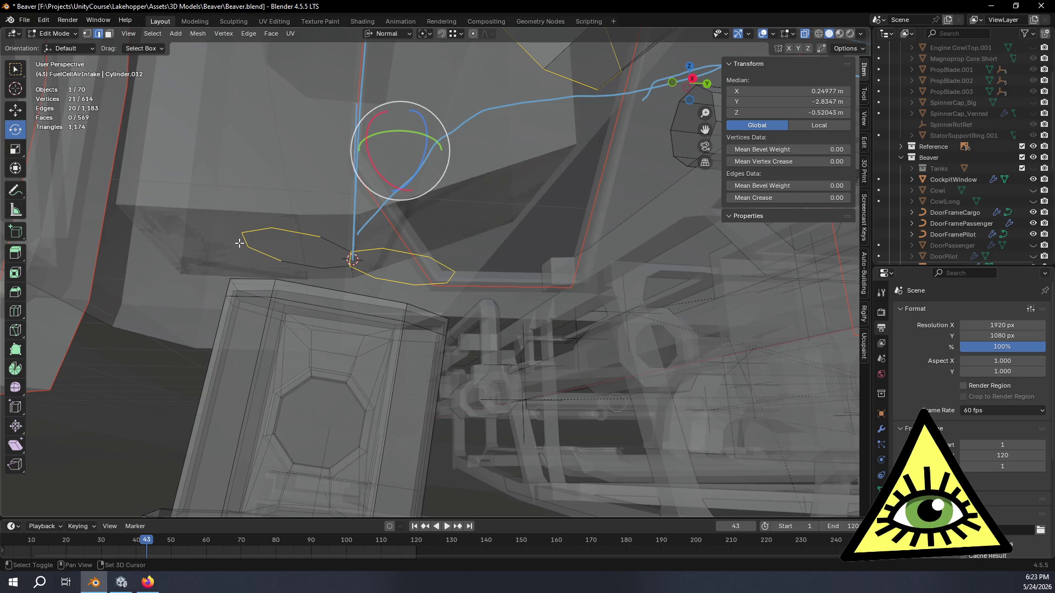
pyautogui.keyDown('shift'); pyautogui.click(255, 229); pyautogui.keyUp('shift')
pyautogui.moveTo(293, 228)
pyautogui.mouseDown(button='middle')
pyautogui.moveTo(377, 306)
pyautogui.moveTo(427, 285)
pyautogui.mouseUp(button='middle')
# - Bridge the tank-top loop straight to the pipe end with a new tube
pyautogui.hotkey('ctrl', 'e')
pyautogui.click(428, 287)
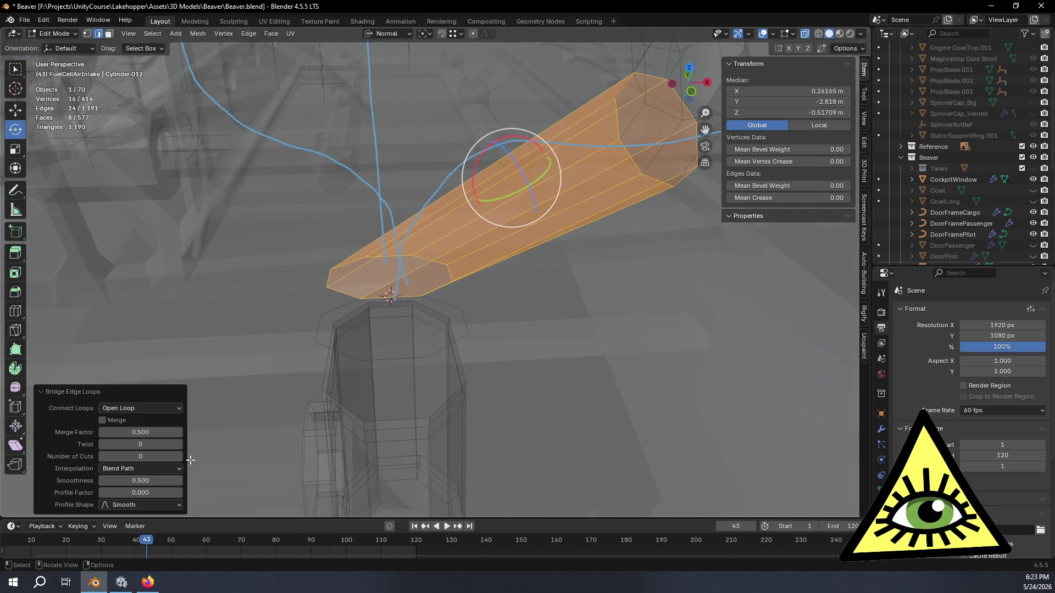
# - Give the new tube 3 cuts and a Smoothness of about 0.75 so it bends smoothly
pyautogui.click(178, 457)
pyautogui.click(179, 457)
pyautogui.moveTo(330, 372)
pyautogui.mouseDown(button='middle')
pyautogui.moveTo(495, 314)
pyautogui.moveTo(597, 310)
pyautogui.moveTo(623, 335)
pyautogui.moveTo(601, 272)
pyautogui.moveTo(608, 339)
pyautogui.moveTo(722, 112)
pyautogui.moveTo(686, 154)
pyautogui.mouseUp(button='middle')
pyautogui.click(706, 87)
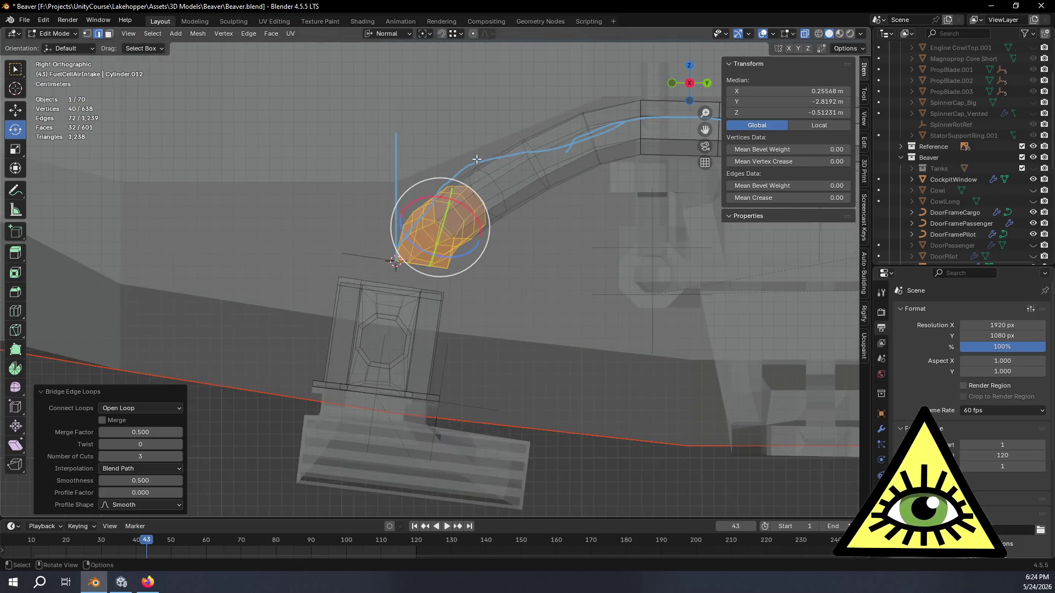
pyautogui.scroll(1, 476, 159)
pyautogui.scroll(1, 420, 312)
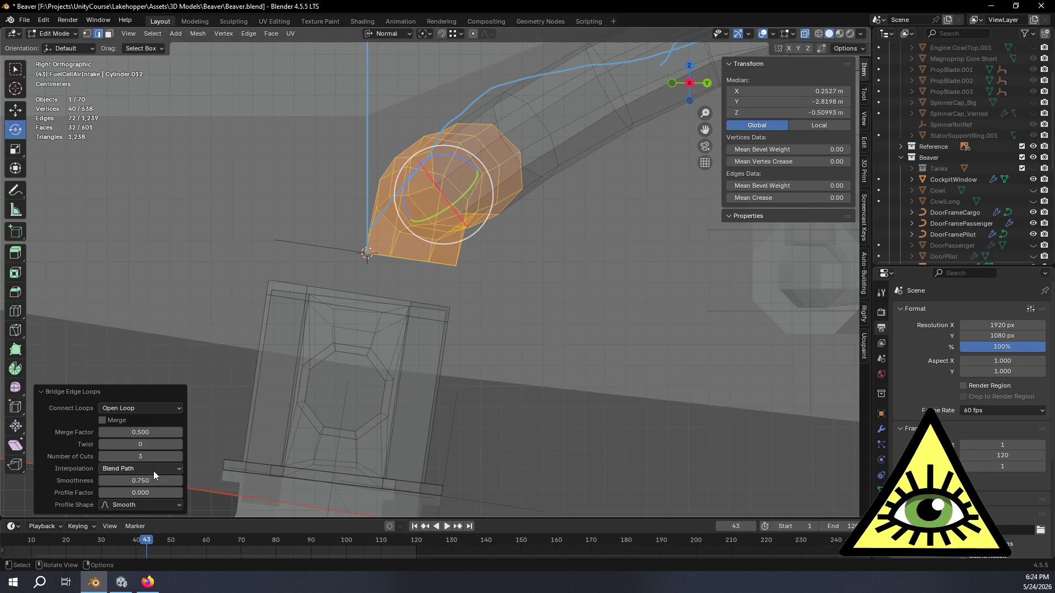
pyautogui.moveTo(152, 364)
pyautogui.mouseDown(button='middle')
pyautogui.moveTo(375, 317)
pyautogui.moveTo(180, 496)
pyautogui.mouseUp(button='middle')
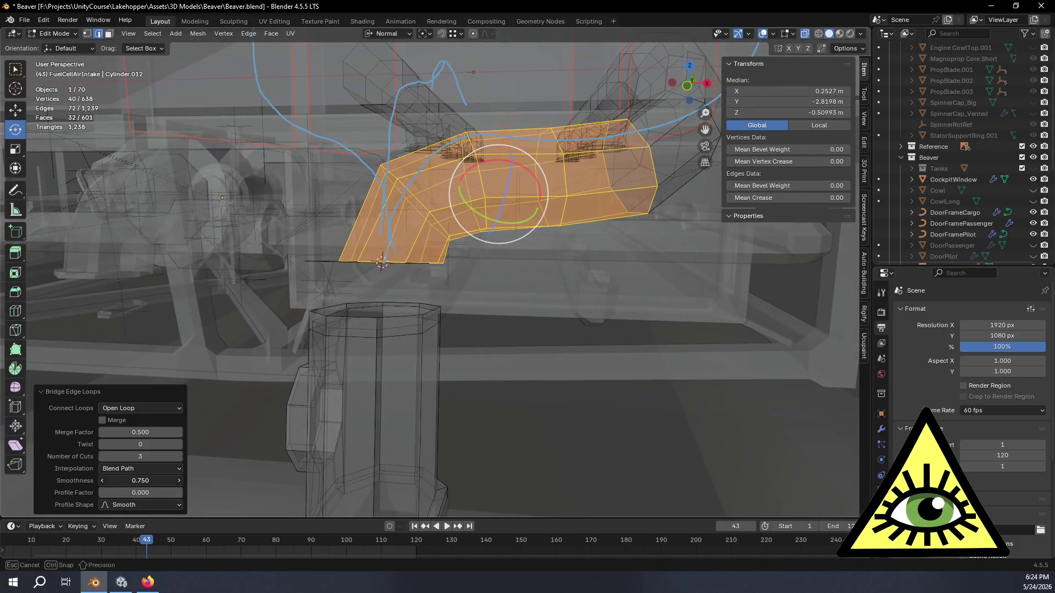
pyautogui.write('.4')
pyautogui.press('Return')
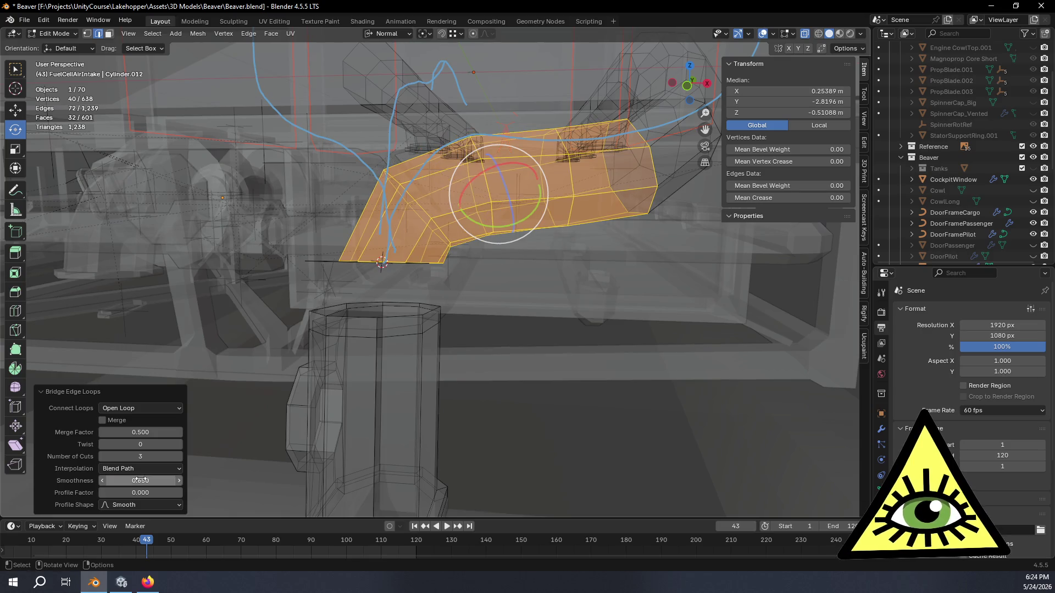
pyautogui.moveTo(313, 369)
pyautogui.mouseDown(button='middle')
pyautogui.moveTo(468, 443)
pyautogui.moveTo(385, 365)
pyautogui.moveTo(430, 358)
pyautogui.moveTo(418, 306)
pyautogui.moveTo(394, 357)
pyautogui.moveTo(258, 346)
pyautogui.moveTo(337, 371)
pyautogui.moveTo(572, 347)
pyautogui.moveTo(495, 313)
pyautogui.moveTo(542, 287)
pyautogui.moveTo(481, 298)
pyautogui.moveTo(377, 355)
pyautogui.moveTo(375, 342)
pyautogui.moveTo(411, 339)
pyautogui.moveTo(383, 308)
pyautogui.moveTo(368, 337)
pyautogui.moveTo(265, 329)
pyautogui.moveTo(247, 339)
pyautogui.moveTo(394, 337)
pyautogui.moveTo(400, 350)
pyautogui.moveTo(308, 334)
pyautogui.mouseUp(button='middle')
pyautogui.scroll(-5, 481, 298)
# - Leave Edit Mode and orbit to review the finished intake pipe on the tank top
pyautogui.press('Tab')
pyautogui.moveTo(244, 333)
pyautogui.mouseDown(button='middle')
pyautogui.moveTo(309, 340)
pyautogui.moveTo(269, 328)
pyautogui.moveTo(382, 352)
pyautogui.moveTo(296, 322)
pyautogui.moveTo(304, 335)
pyautogui.moveTo(268, 327)
pyautogui.moveTo(279, 328)
pyautogui.mouseUp(button='middle')
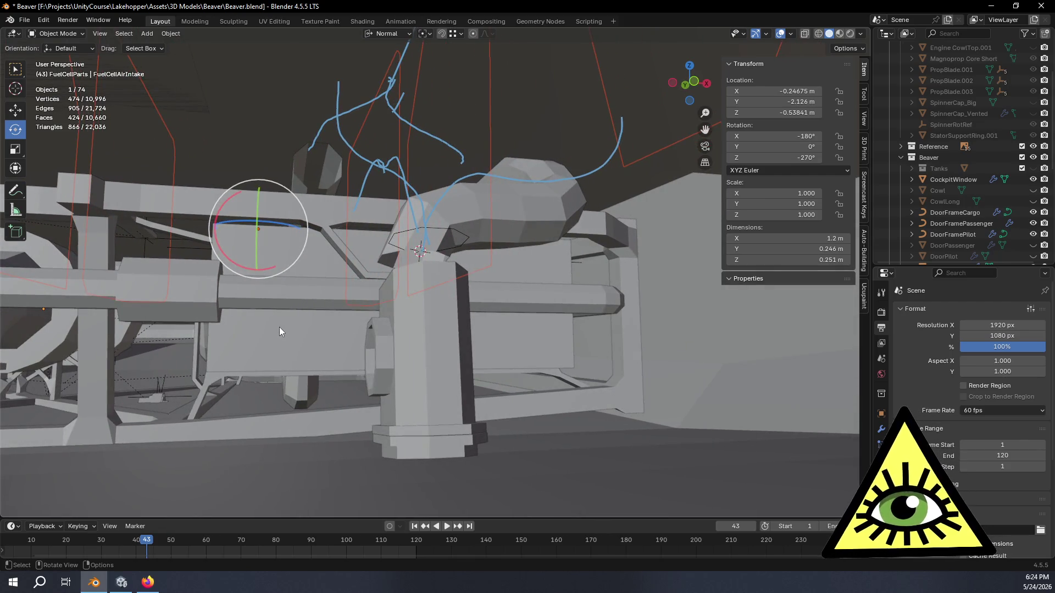
# - Return to Edit Mode and select the edges around the pipe's base on the tank
pyautogui.press('Tab')
pyautogui.scroll(1, 330, 326)
pyautogui.scroll(2, 476, 312)
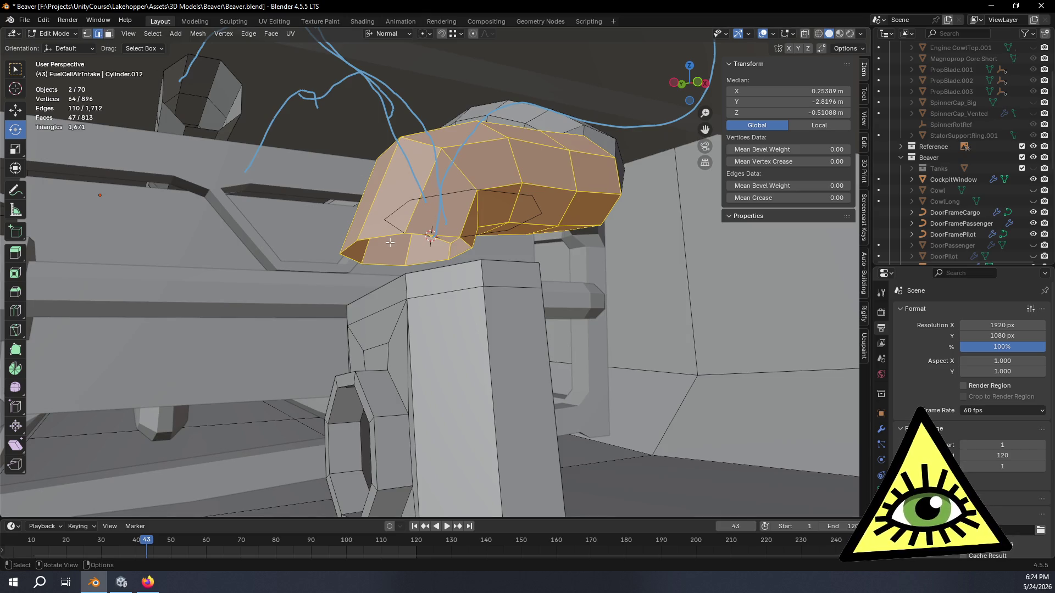
pyautogui.click(396, 221)
pyautogui.keyDown('shift'); pyautogui.click(417, 237); pyautogui.keyUp('shift')
pyautogui.keyDown('shift'); pyautogui.click(454, 206); pyautogui.keyUp('shift')
pyautogui.keyDown('shift'); pyautogui.click(478, 191); pyautogui.keyUp('shift')
pyautogui.keyDown('shift'); pyautogui.click(536, 203); pyautogui.keyUp('shift')
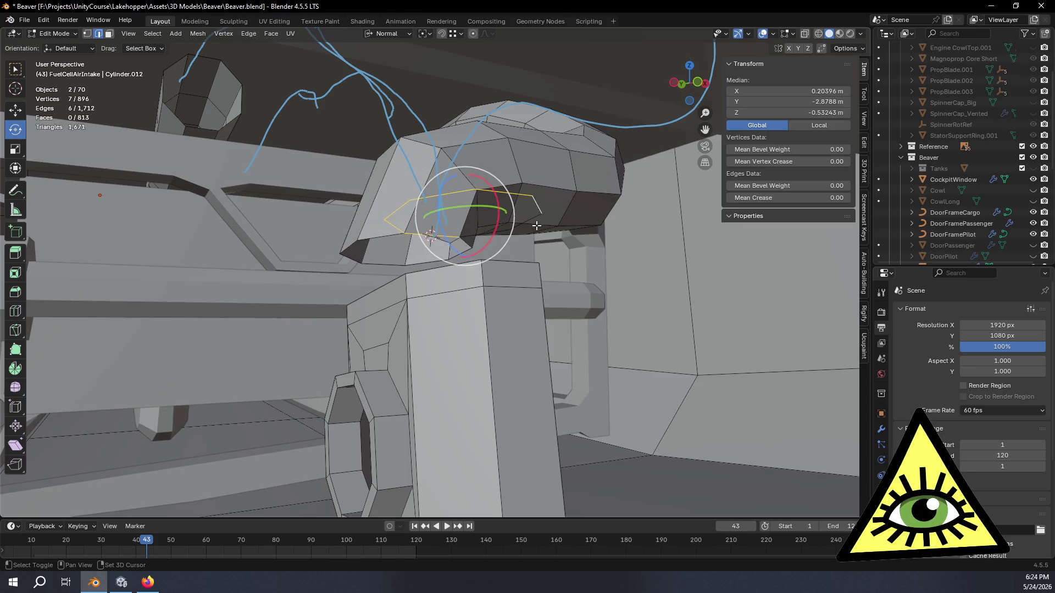